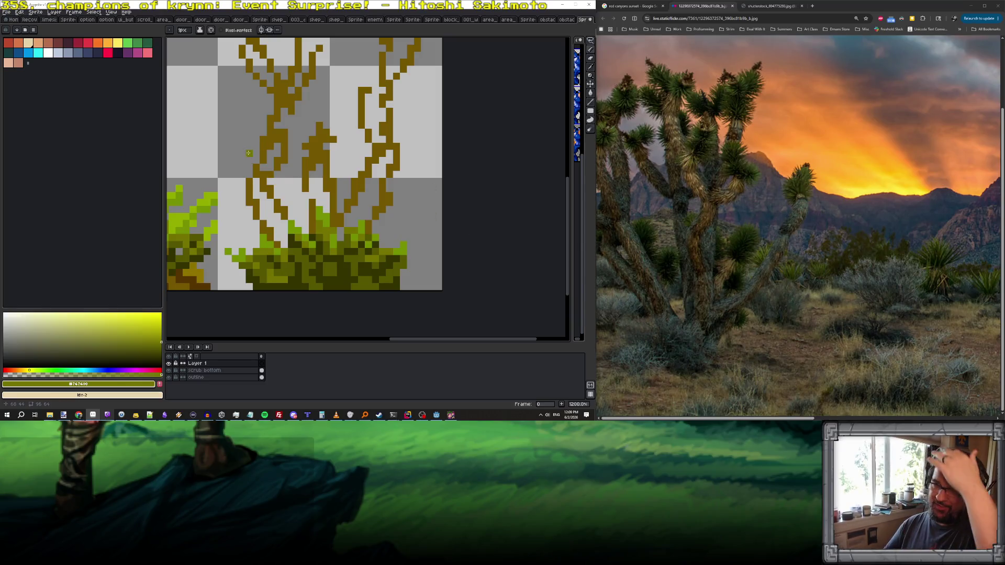
- Widen the Joshua tree's lower trunk in the sampled trunk brown, filling the light gaps
{"action": "scroll", "coordinate": [268, 203], "scroll_direction": "down", "scroll_amount": 1}
{"action": "scroll", "coordinate": [277, 210], "scroll_direction": "up", "scroll_amount": 1}
{"action": "scroll", "coordinate": [314, 230], "scroll_direction": "up", "scroll_amount": 1}
{"action": "scroll", "coordinate": [314, 230], "scroll_direction": "down", "scroll_amount": 1}
{"action": "scroll", "coordinate": [325, 241], "scroll_direction": "up", "scroll_amount": 1}
{"action": "left_click", "coordinate": [304, 256]}
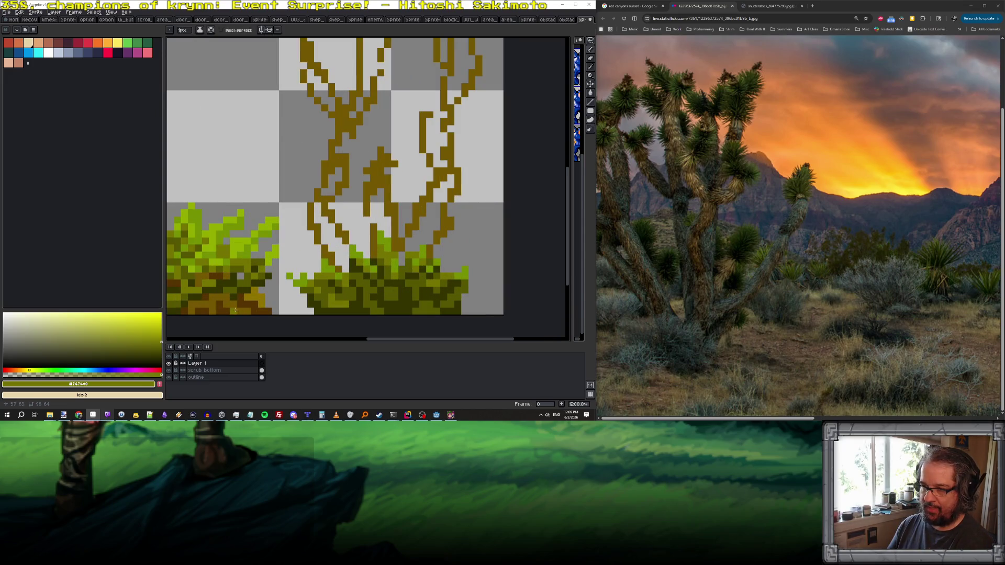
{"action": "left_click", "coordinate": [316, 197], "text": "alt"}
{"action": "mouse_move", "coordinate": [316, 205]}
{"action": "left_mouse_down"}
{"action": "mouse_move", "coordinate": [324, 242]}
{"action": "mouse_move", "coordinate": [345, 243]}
{"action": "left_mouse_up"}
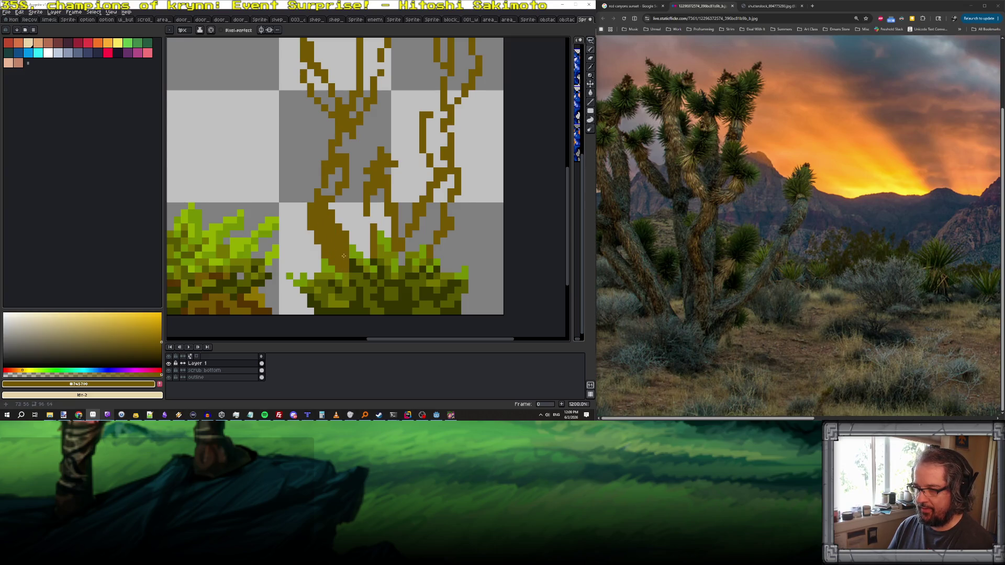
{"action": "left_click_drag", "start_coordinate": [344, 230], "coordinate": [337, 210]}
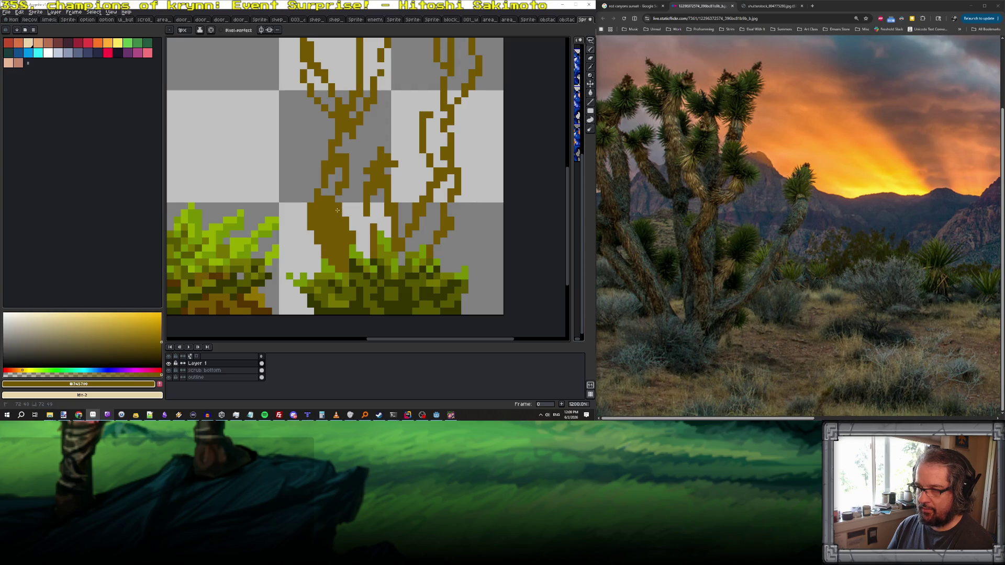
- Shade the trunk base with the darker #573400 brown
{"action": "left_click", "coordinate": [252, 298], "text": "alt"}
{"action": "left_click", "coordinate": [323, 247]}
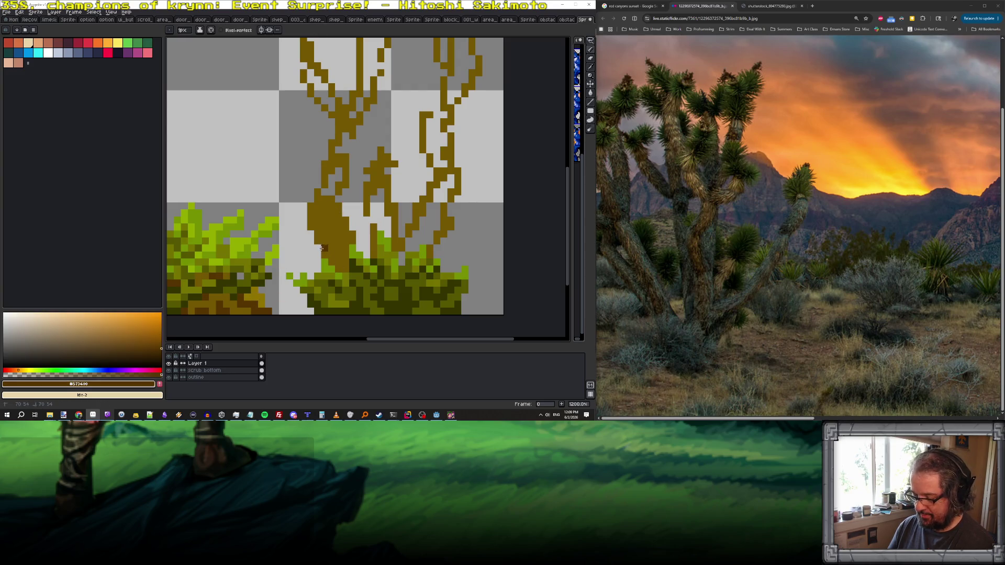
{"action": "mouse_move", "coordinate": [330, 258]}
{"action": "left_mouse_down"}
{"action": "mouse_move", "coordinate": [342, 266]}
{"action": "mouse_move", "coordinate": [318, 235]}
{"action": "mouse_move", "coordinate": [352, 241]}
{"action": "left_mouse_up"}
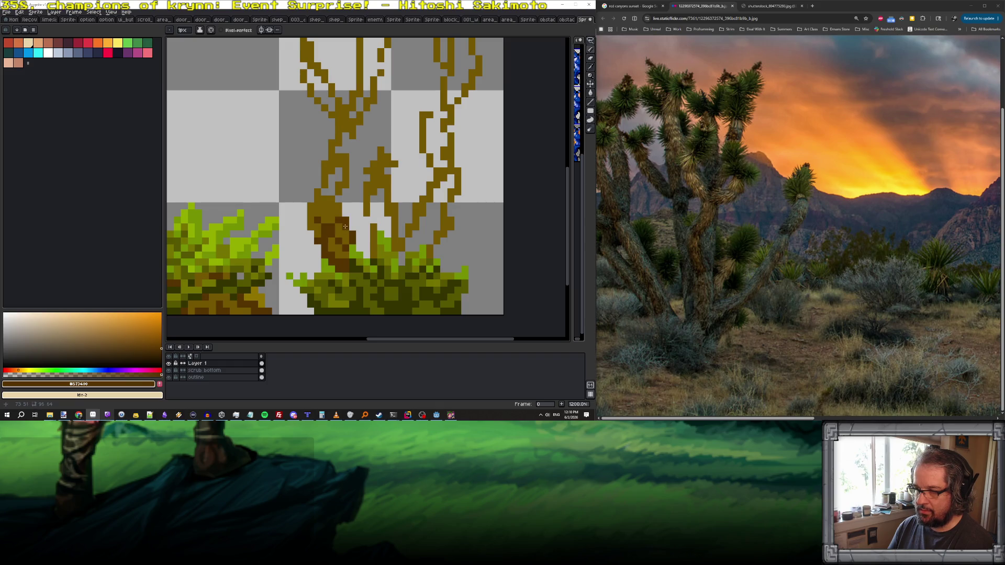
{"action": "left_click", "coordinate": [317, 227]}
- Highlight the lower trunk edge in the lighter #907400 gold
{"action": "left_click", "coordinate": [248, 293], "text": "alt"}
{"action": "left_click", "coordinate": [311, 209]}
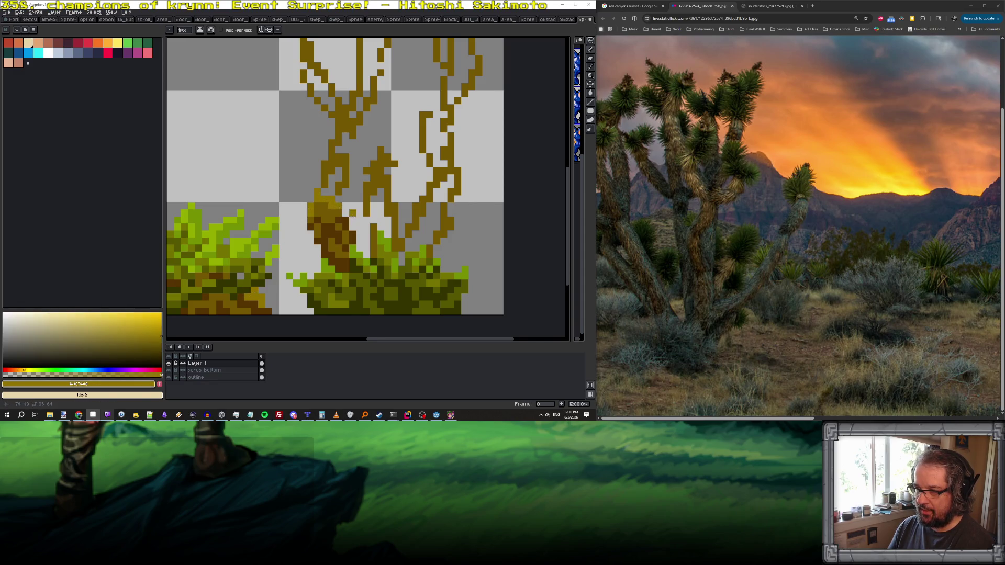
{"action": "scroll", "coordinate": [351, 215], "scroll_direction": "down", "scroll_amount": 6}
{"action": "scroll", "coordinate": [374, 230], "scroll_direction": "up", "scroll_amount": 7}
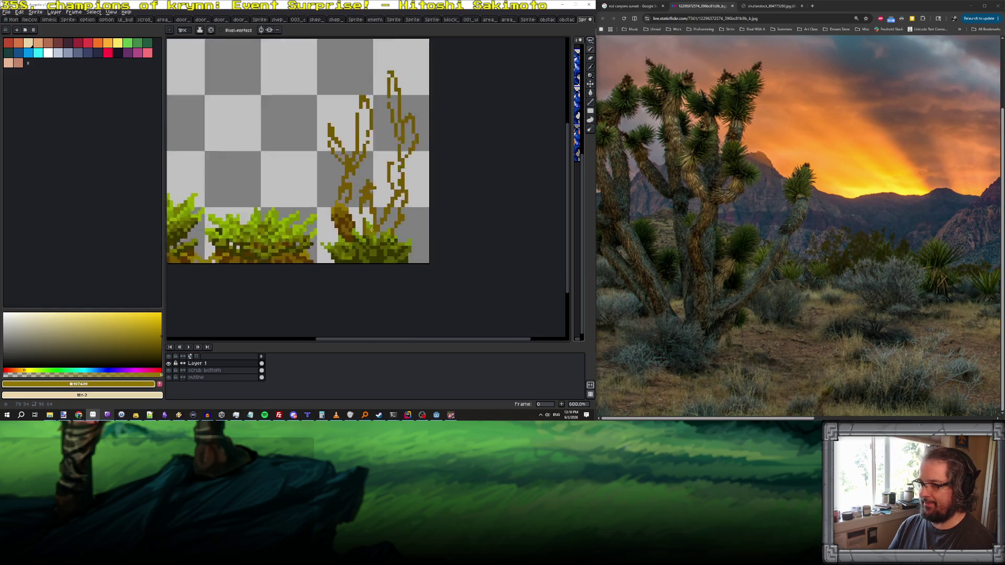
- Paint mid-brown pixels higher up the trunk to thicken it
{"action": "left_click", "coordinate": [313, 215], "text": "alt"}
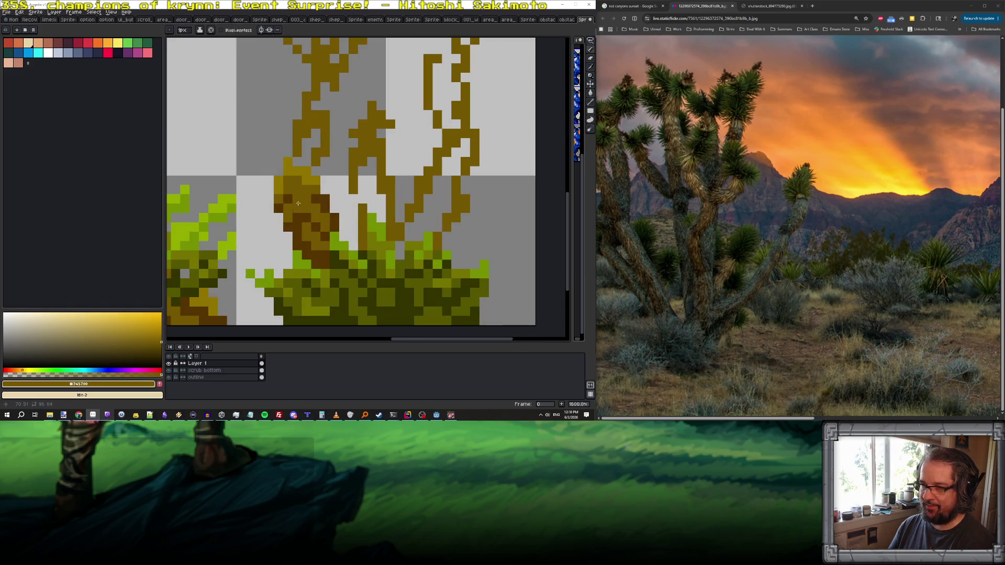
{"action": "scroll", "coordinate": [301, 214], "scroll_direction": "down", "scroll_amount": 5}
{"action": "scroll", "coordinate": [242, 237], "scroll_direction": "up", "scroll_amount": 1}
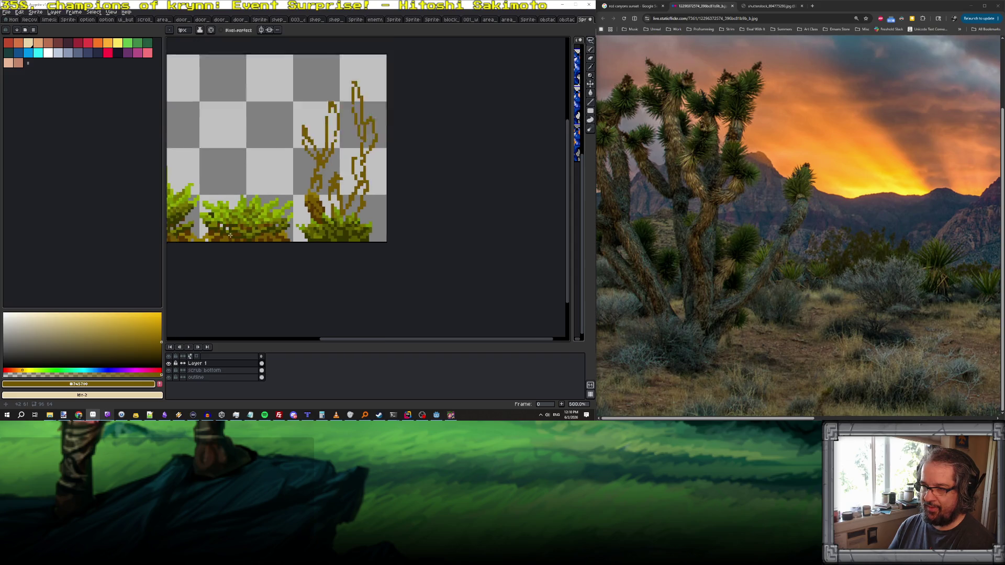
{"action": "scroll", "coordinate": [233, 235], "scroll_direction": "down", "scroll_amount": 3}
{"action": "scroll", "coordinate": [289, 206], "scroll_direction": "up", "scroll_amount": 7}
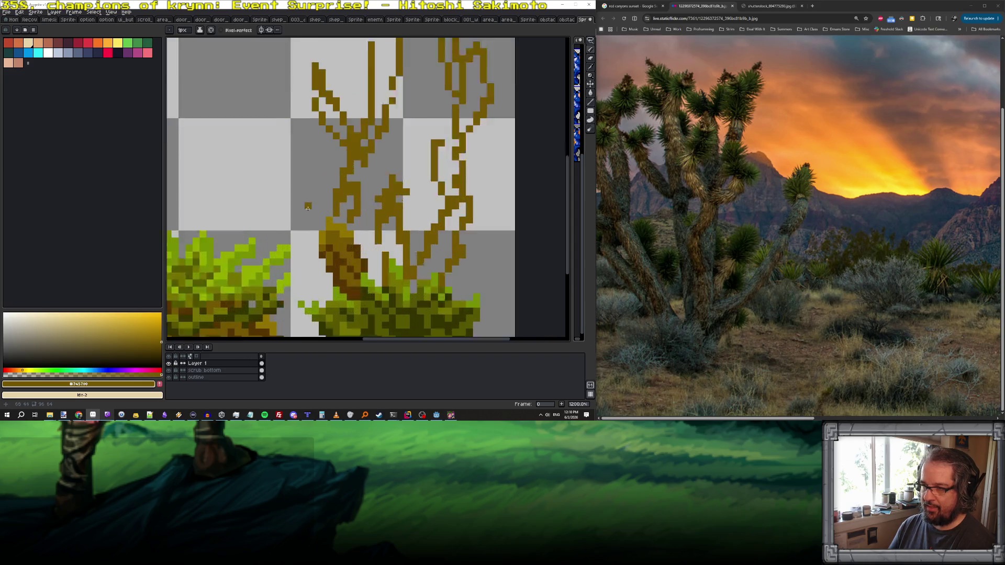
{"action": "mouse_move", "coordinate": [363, 203]}
{"action": "left_mouse_down"}
{"action": "mouse_move", "coordinate": [353, 209]}
{"action": "mouse_move", "coordinate": [369, 180]}
{"action": "mouse_move", "coordinate": [367, 162]}
{"action": "left_mouse_up"}
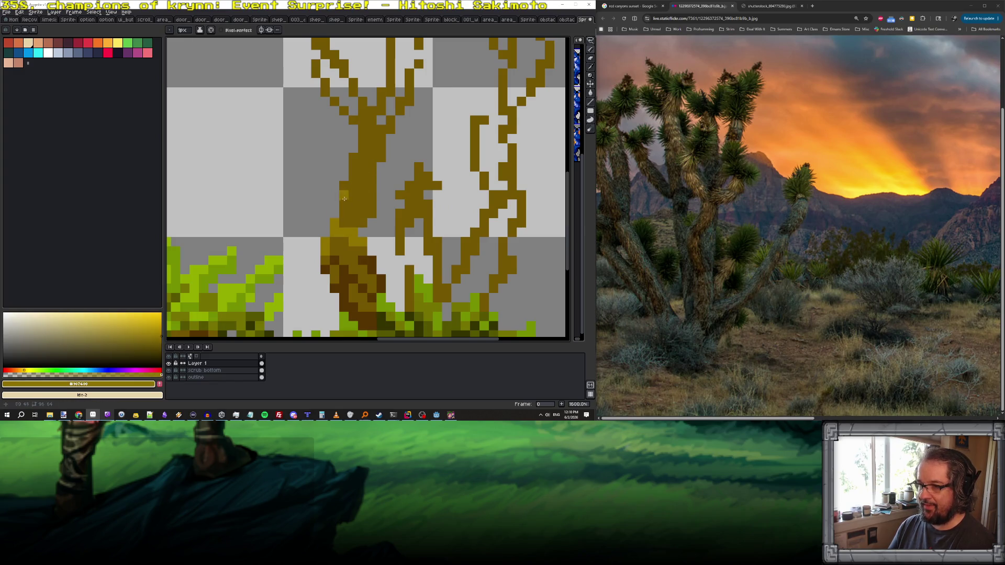
- Shade the trunk's lower-left edge dark brown and add gold highlights higher up
{"action": "left_click", "coordinate": [344, 251], "text": "alt"}
{"action": "left_click_drag", "start_coordinate": [342, 204], "coordinate": [363, 233]}
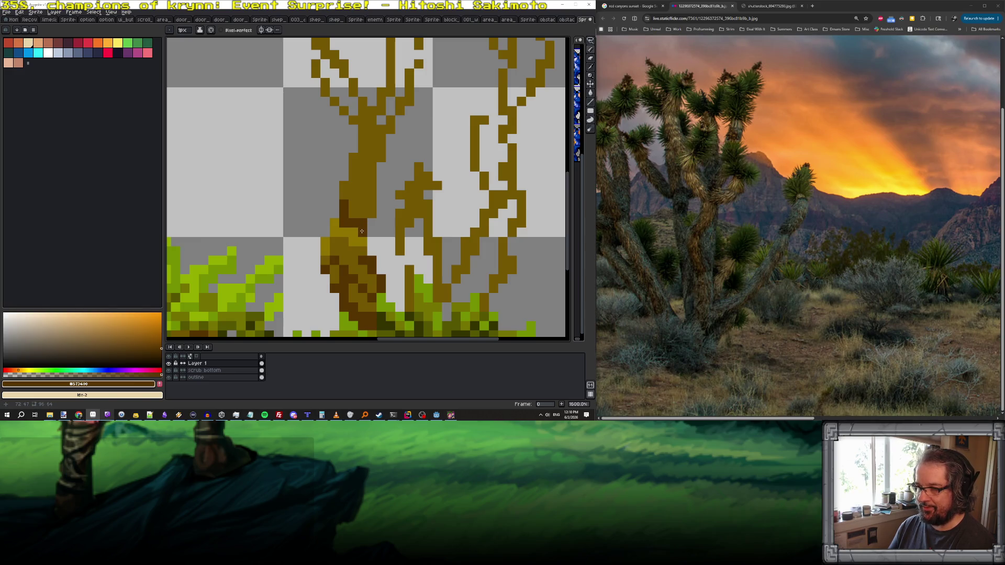
{"action": "left_click", "coordinate": [344, 231]}
{"action": "left_click", "coordinate": [334, 230], "text": "alt"}
{"action": "mouse_move", "coordinate": [350, 177]}
{"action": "left_mouse_down"}
{"action": "mouse_move", "coordinate": [366, 128]}
{"action": "mouse_move", "coordinate": [381, 149]}
{"action": "mouse_move", "coordinate": [355, 170]}
{"action": "left_mouse_up"}
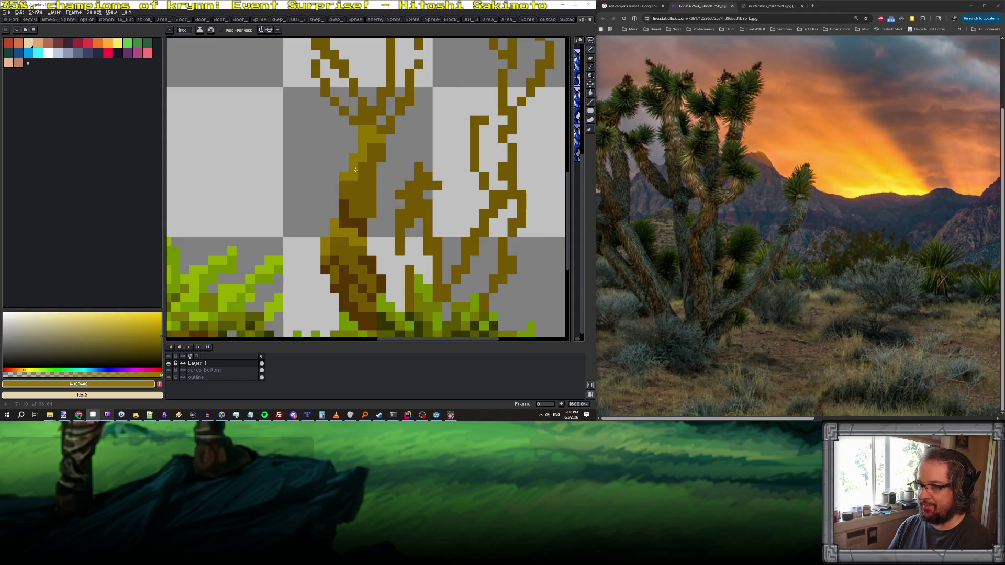
- Add dark brown shading pixels up the trunk, undoing one stray pixel
{"action": "left_click", "coordinate": [363, 196], "text": "alt"}
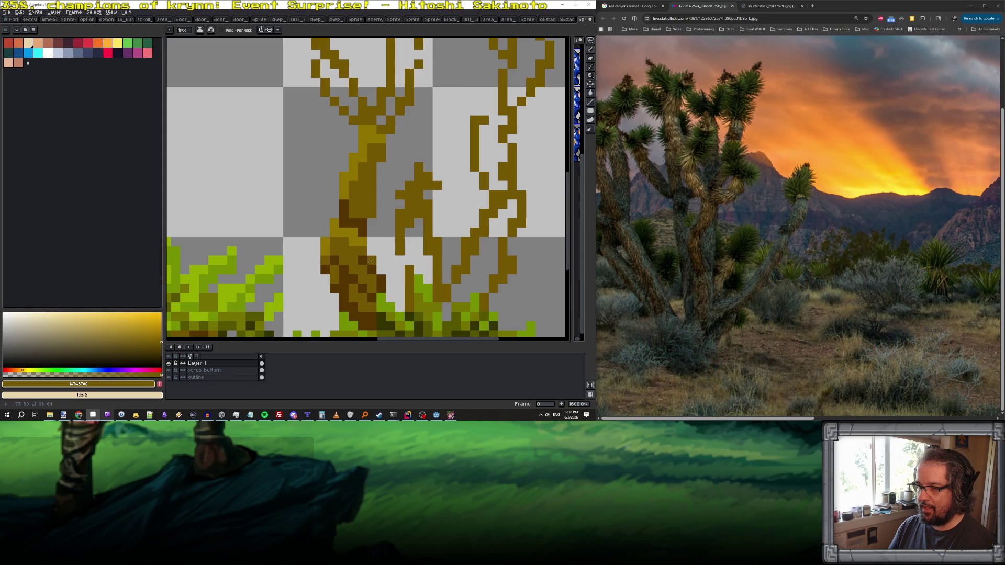
{"action": "left_click", "coordinate": [369, 262], "text": "alt"}
{"action": "left_click", "coordinate": [372, 213]}
{"action": "left_click", "coordinate": [372, 157]}
{"action": "left_click", "coordinate": [373, 175]}
{"action": "key", "text": "ctrl+z"}
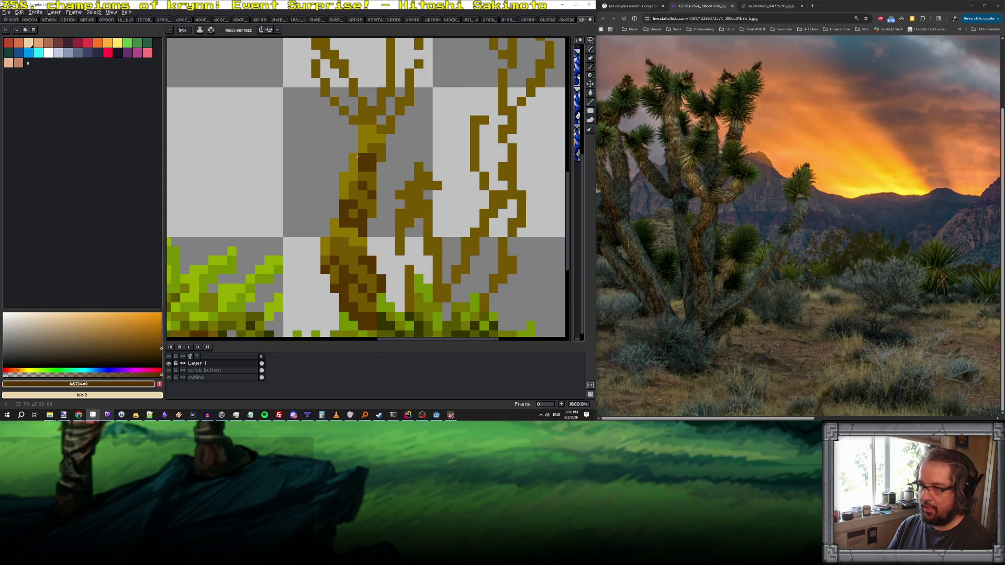
{"action": "scroll", "coordinate": [363, 173], "scroll_direction": "down", "scroll_amount": 3}
{"action": "scroll", "coordinate": [350, 244], "scroll_direction": "up", "scroll_amount": 3}
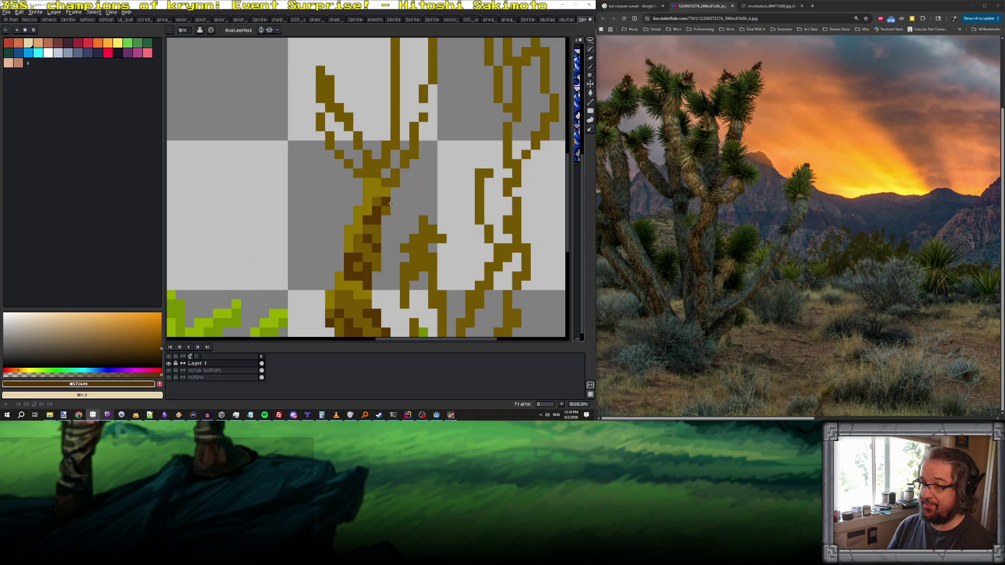
{"action": "scroll", "coordinate": [350, 244], "scroll_direction": "down", "scroll_amount": 3}
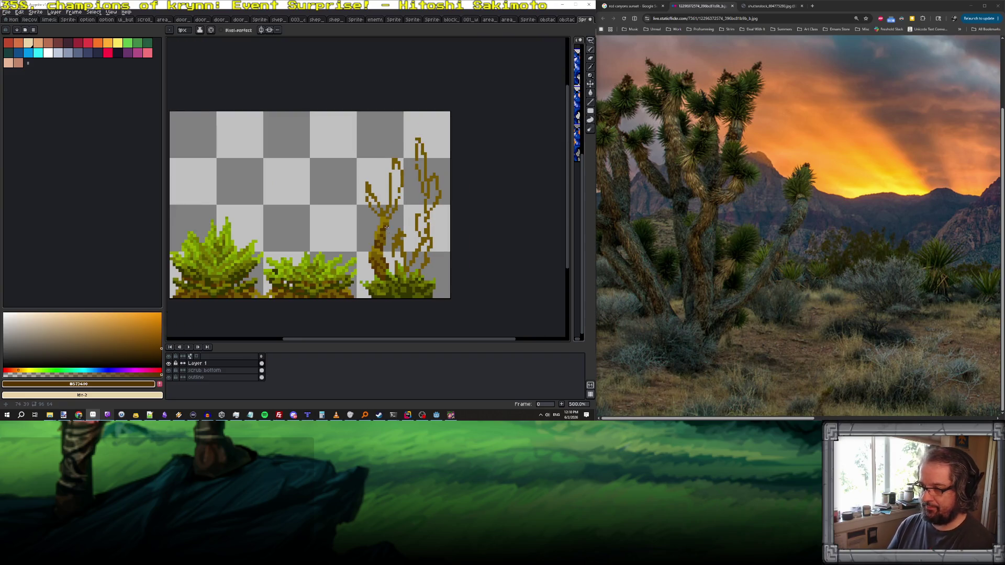
- Fill the left branch gaps with mid brown and shade the branch fork dark brown
{"action": "scroll", "coordinate": [380, 254], "scroll_direction": "up", "scroll_amount": 3}
{"action": "left_click", "coordinate": [379, 253], "text": "alt"}
{"action": "mouse_move", "coordinate": [366, 187]}
{"action": "left_mouse_down"}
{"action": "mouse_move", "coordinate": [335, 147]}
{"action": "mouse_move", "coordinate": [352, 174]}
{"action": "left_mouse_up"}
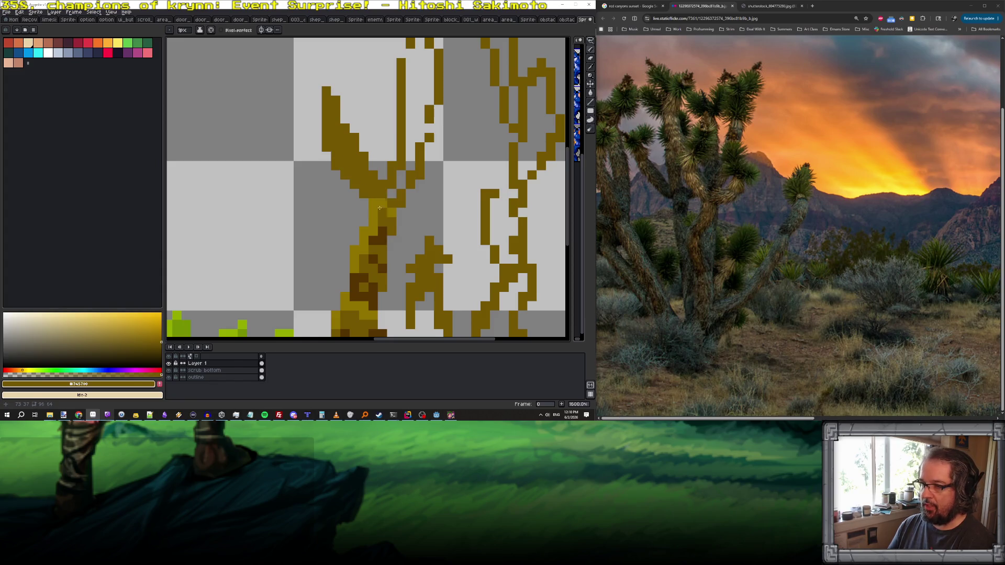
{"action": "left_click", "coordinate": [387, 242], "text": "alt"}
{"action": "left_click_drag", "start_coordinate": [355, 185], "coordinate": [388, 193]}
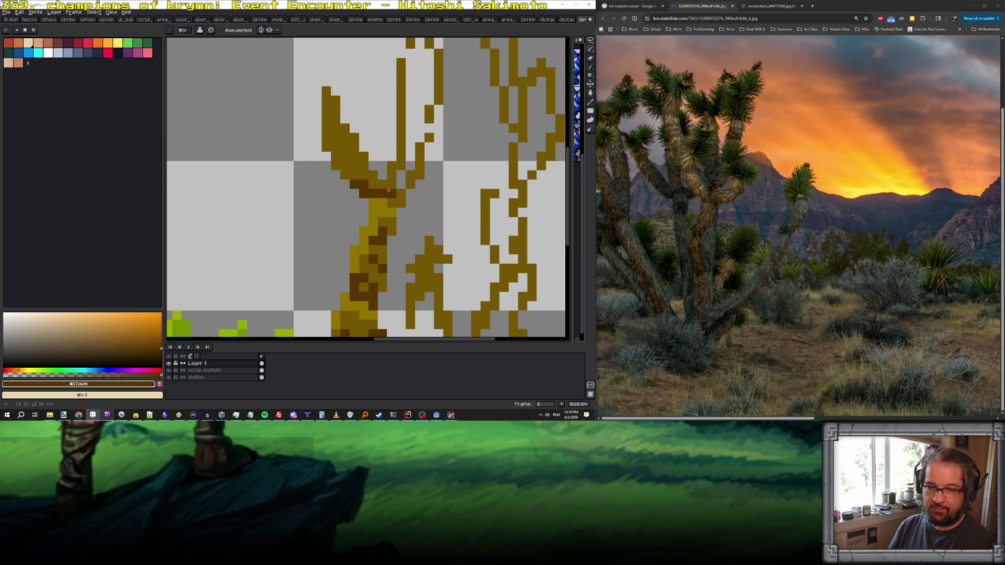
- Fill the light gap along the left branch with mid brown
{"action": "scroll", "coordinate": [392, 198], "scroll_direction": "down", "scroll_amount": 3}
{"action": "left_click_drag", "start_coordinate": [391, 197], "coordinate": [390, 220]}
{"action": "scroll", "coordinate": [390, 220], "scroll_direction": "up", "scroll_amount": 2}
{"action": "left_click", "coordinate": [359, 166], "text": "alt"}
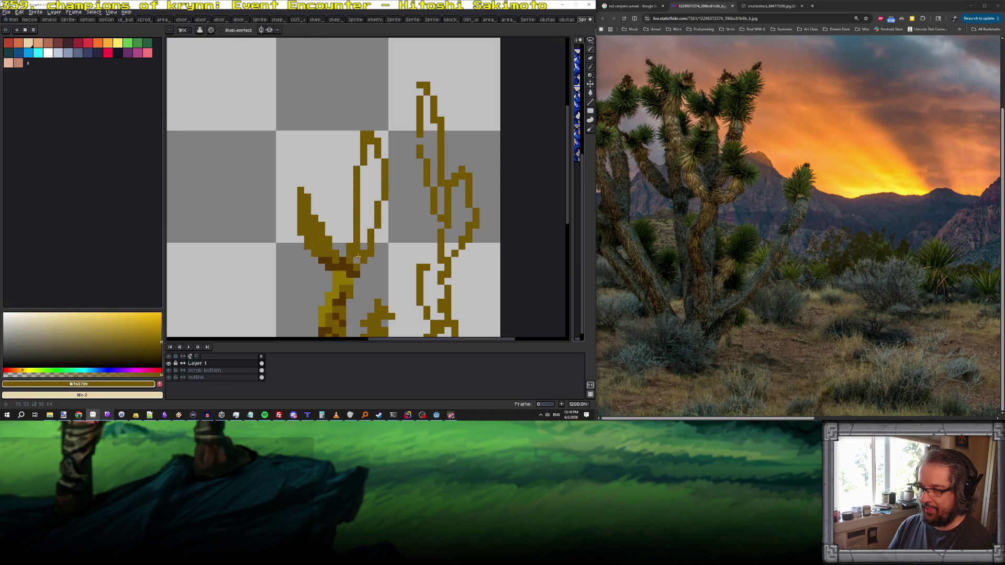
{"action": "mouse_move", "coordinate": [364, 246]}
{"action": "left_mouse_down"}
{"action": "mouse_move", "coordinate": [367, 156]}
{"action": "mouse_move", "coordinate": [370, 226]}
{"action": "mouse_move", "coordinate": [377, 160]}
{"action": "left_mouse_up"}
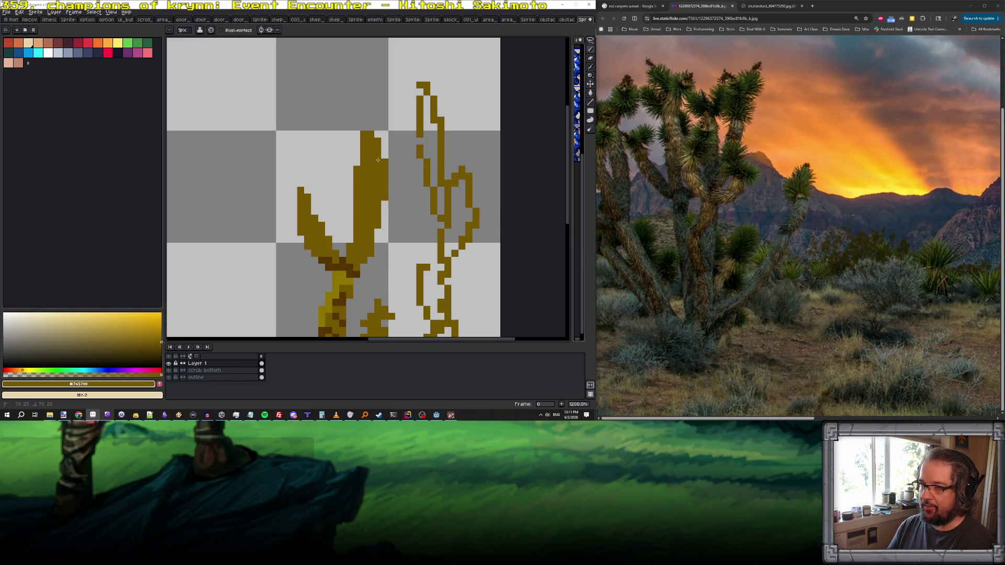
- Highlight both edges of the left branch in gold, extending toward the trunk joint
{"action": "left_click", "coordinate": [336, 287], "text": "alt"}
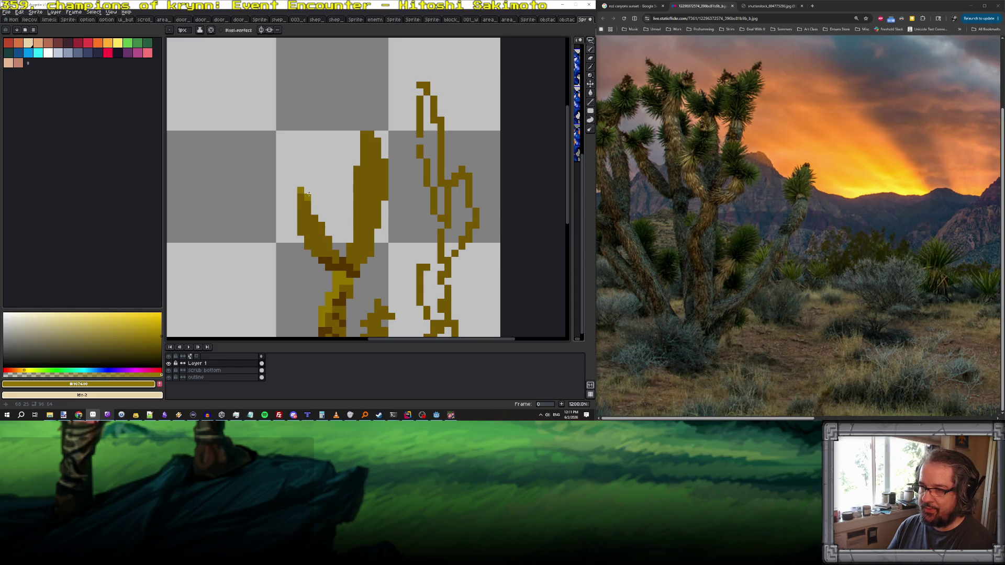
{"action": "left_click_drag", "start_coordinate": [357, 202], "coordinate": [363, 140]}
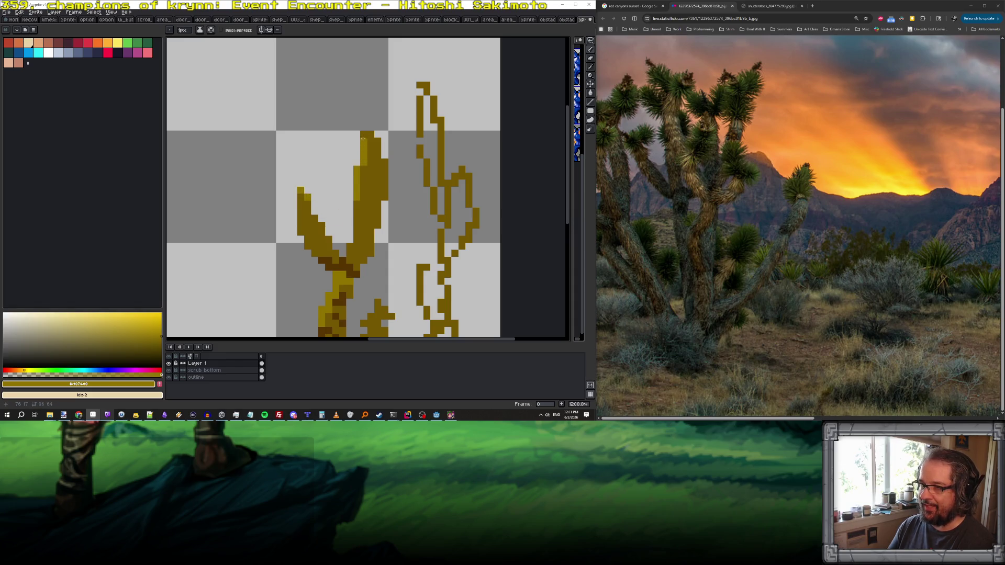
{"action": "left_click", "coordinate": [370, 134]}
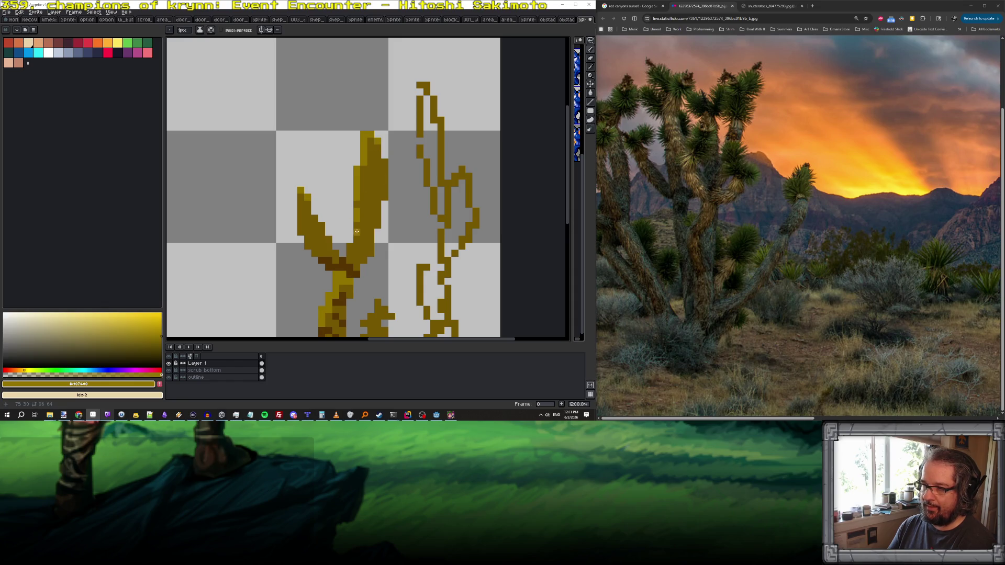
{"action": "left_click_drag", "start_coordinate": [377, 176], "coordinate": [364, 255]}
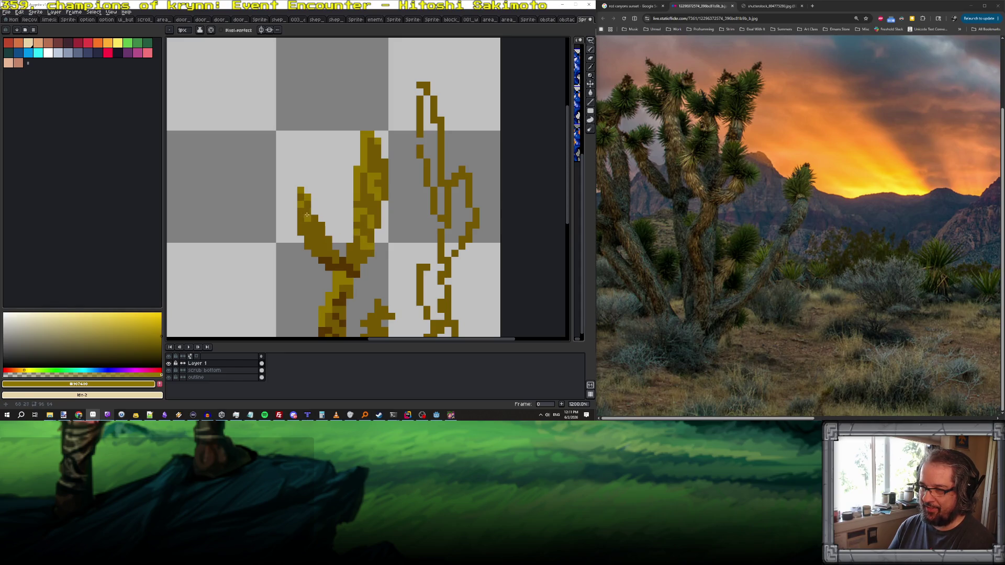
{"action": "left_click_drag", "start_coordinate": [301, 224], "coordinate": [322, 246]}
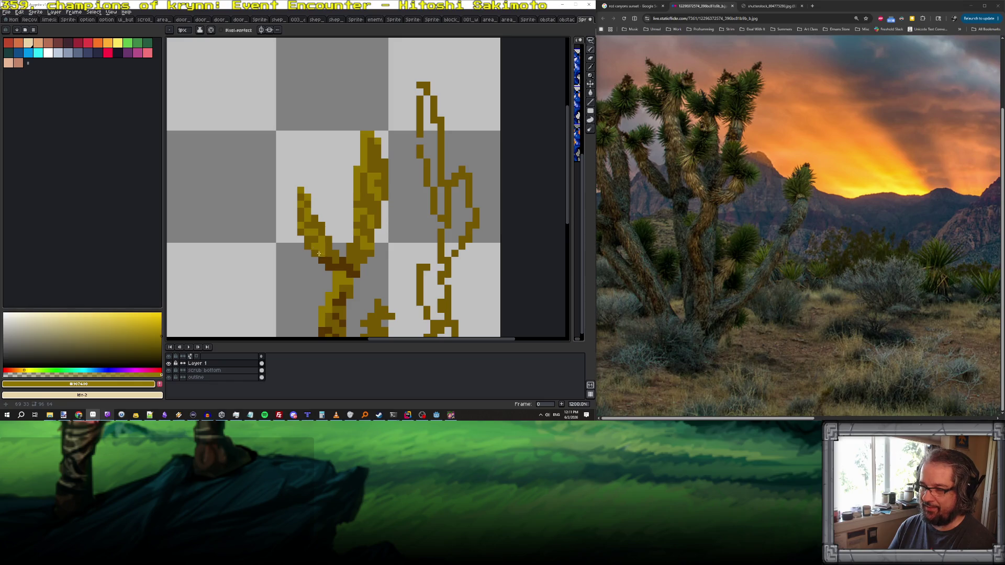
- Sample the trunk's mid brown, then a darker brown as the drawing colour
{"action": "scroll", "coordinate": [317, 252], "scroll_direction": "down", "scroll_amount": 8}
{"action": "scroll", "coordinate": [350, 267], "scroll_direction": "up", "scroll_amount": 6}
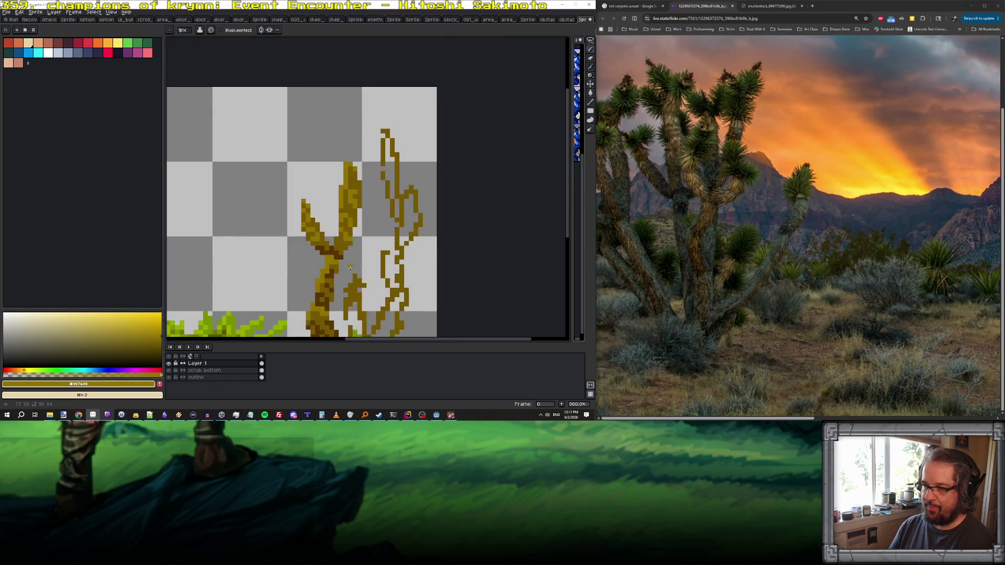
{"action": "scroll", "coordinate": [350, 268], "scroll_direction": "up", "scroll_amount": 3}
{"action": "left_click", "coordinate": [313, 270], "text": "alt"}
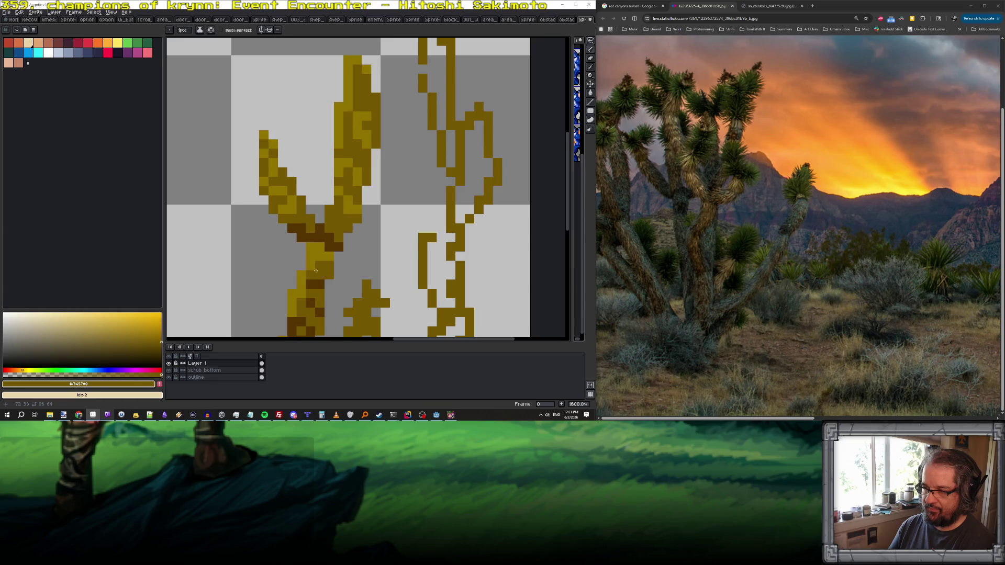
{"action": "scroll", "coordinate": [301, 293], "scroll_direction": "down", "scroll_amount": 7}
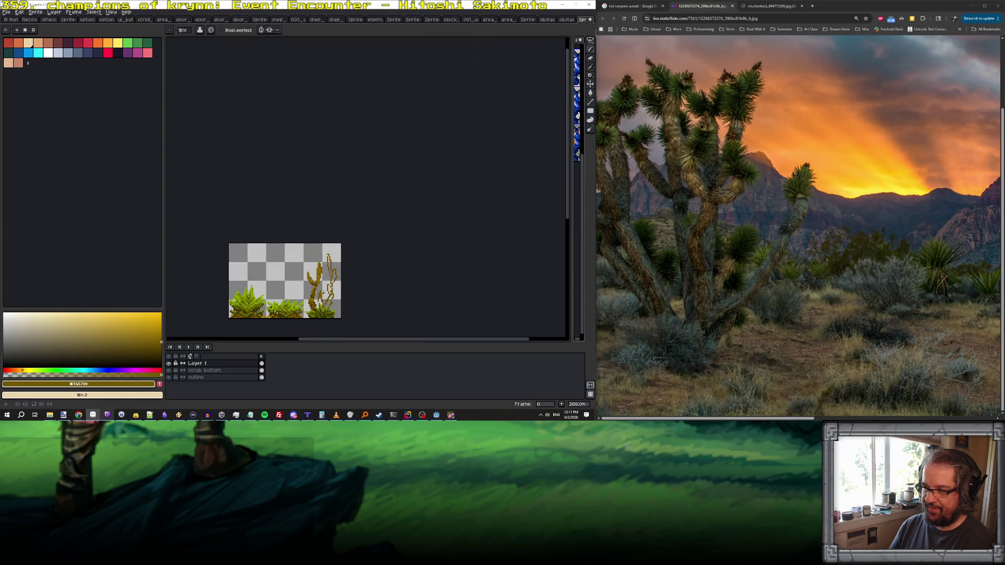
{"action": "scroll", "coordinate": [314, 253], "scroll_direction": "up", "scroll_amount": 5}
{"action": "left_click", "coordinate": [314, 253], "text": "alt"}
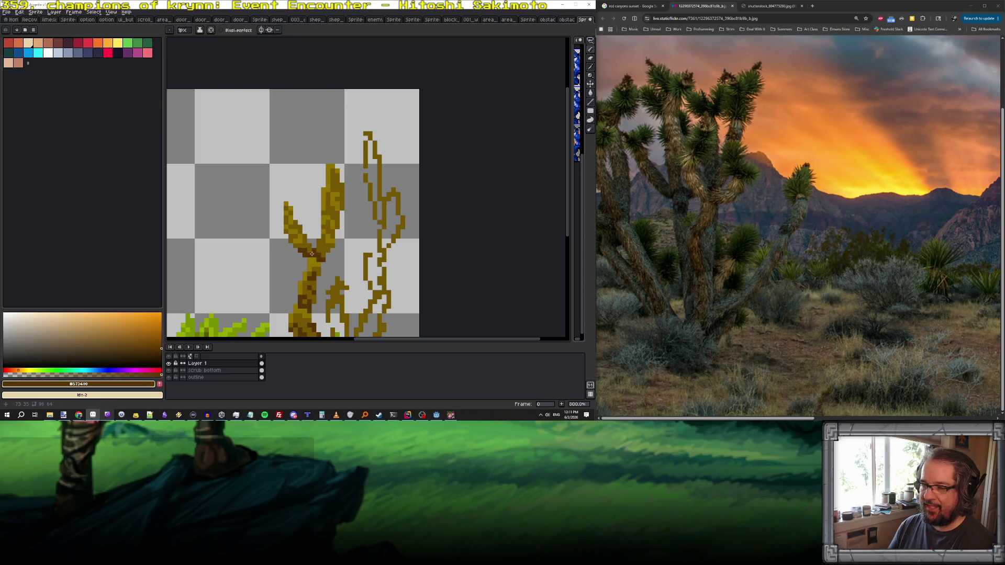
- Load the gen512_eotc palette preset and zoom back into the tree
{"action": "left_click", "coordinate": [25, 30]}
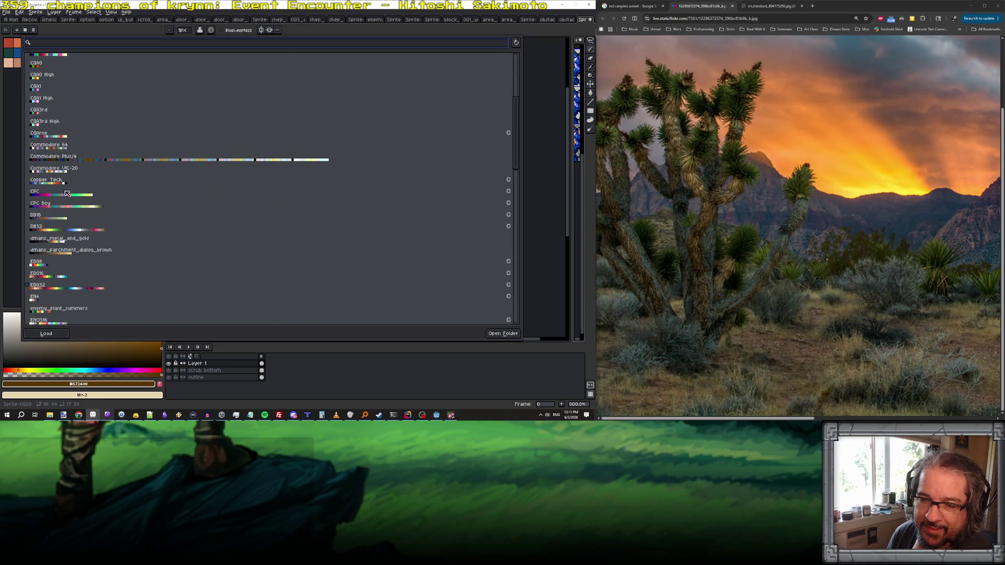
{"action": "scroll", "coordinate": [68, 214], "scroll_direction": "down", "scroll_amount": 3}
{"action": "left_click", "coordinate": [81, 244]}
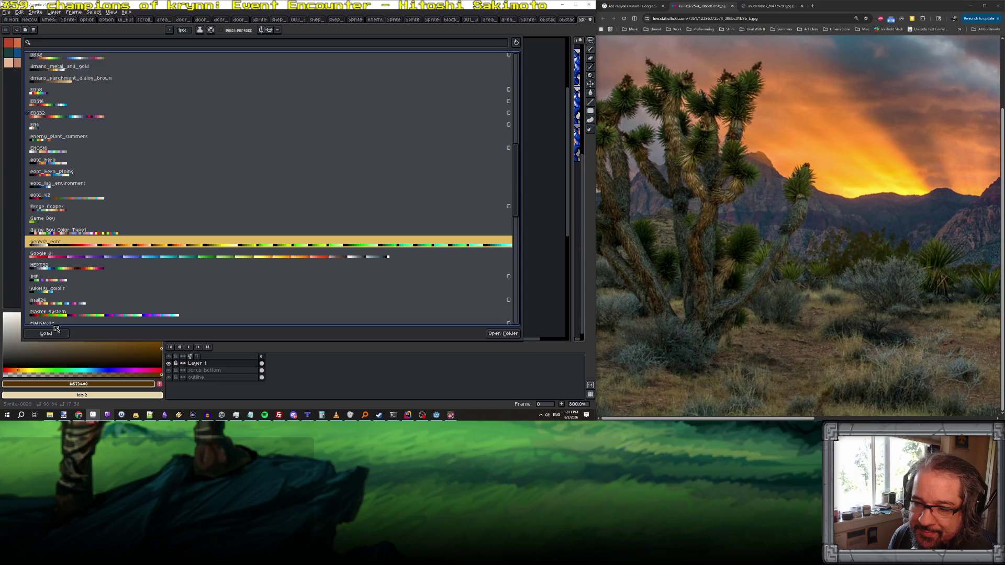
{"action": "key", "text": "Escape"}
{"action": "scroll", "coordinate": [316, 255], "scroll_direction": "up", "scroll_amount": 5}
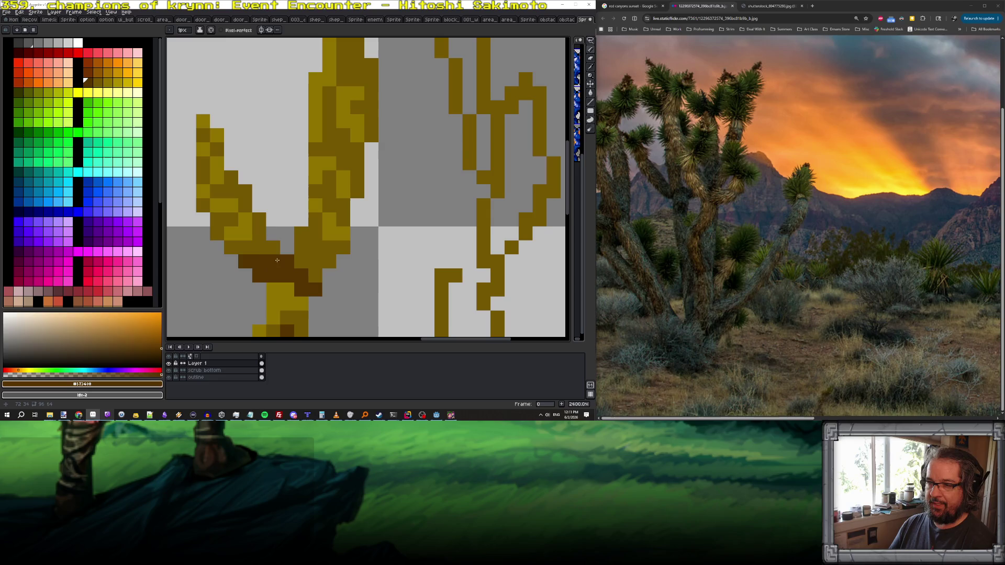
- Try several brown swatches from the new palette, settling on the mid gold
{"action": "left_click", "coordinate": [272, 257], "text": "alt"}
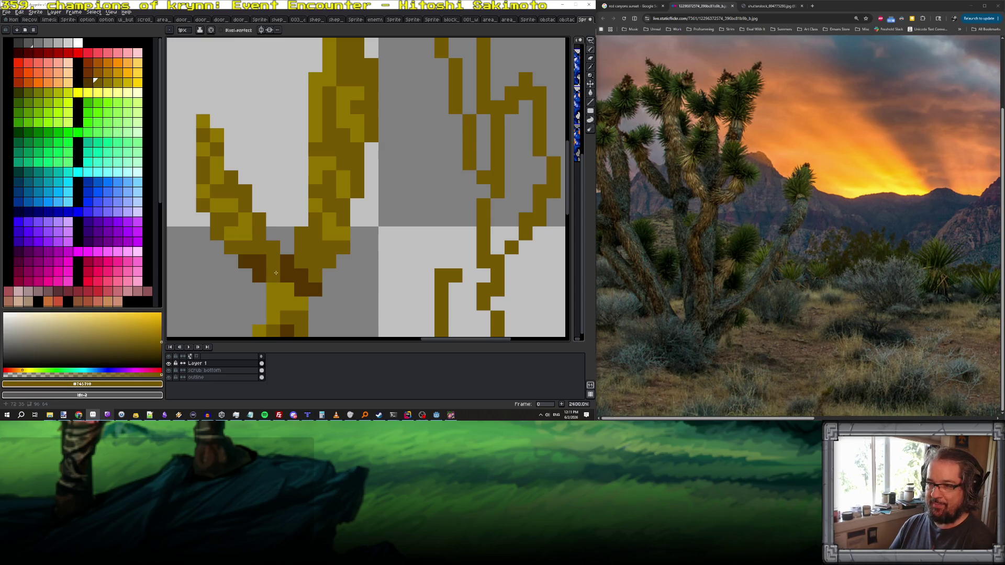
{"action": "left_click", "coordinate": [90, 84]}
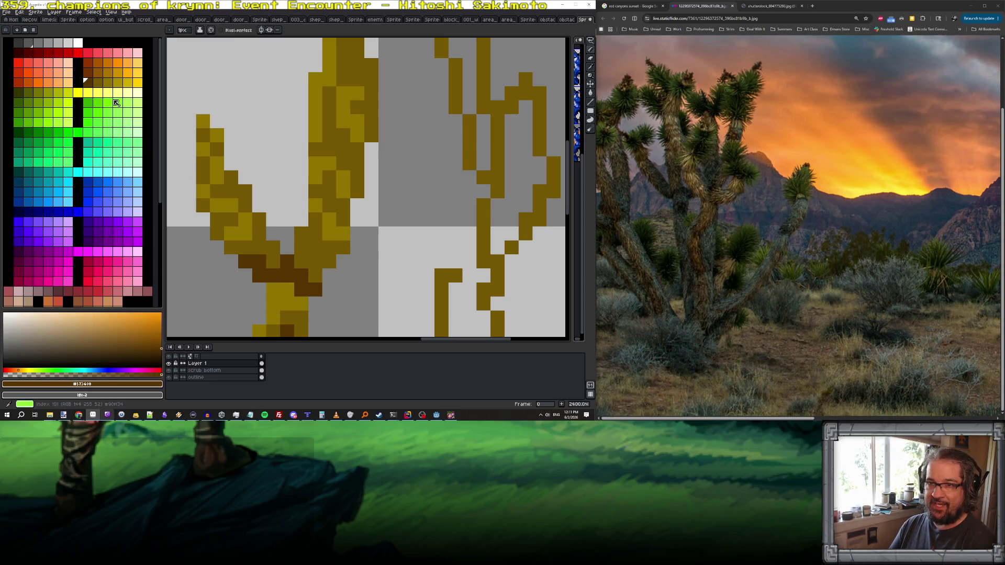
{"action": "left_click", "coordinate": [88, 73]}
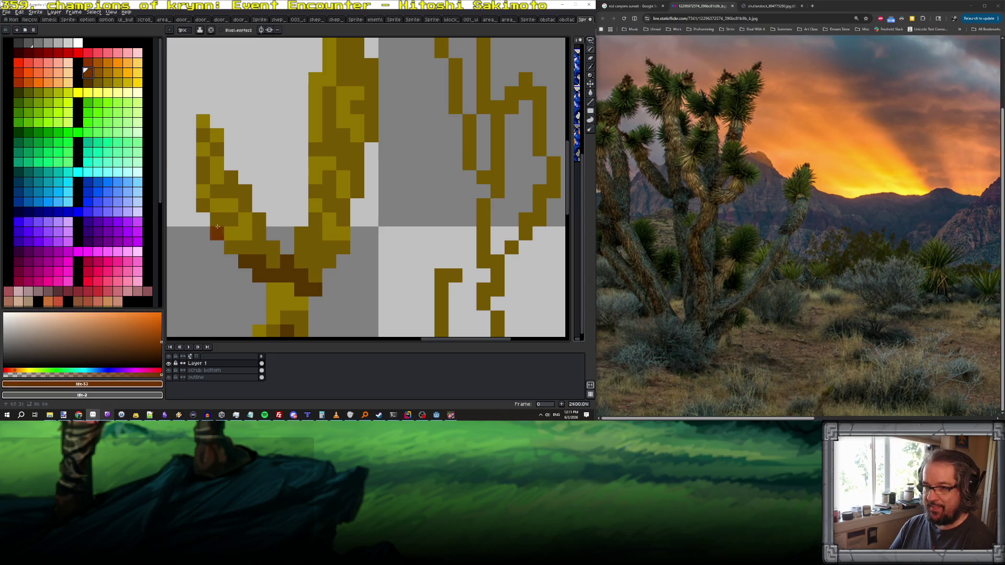
{"action": "left_click", "coordinate": [97, 73]}
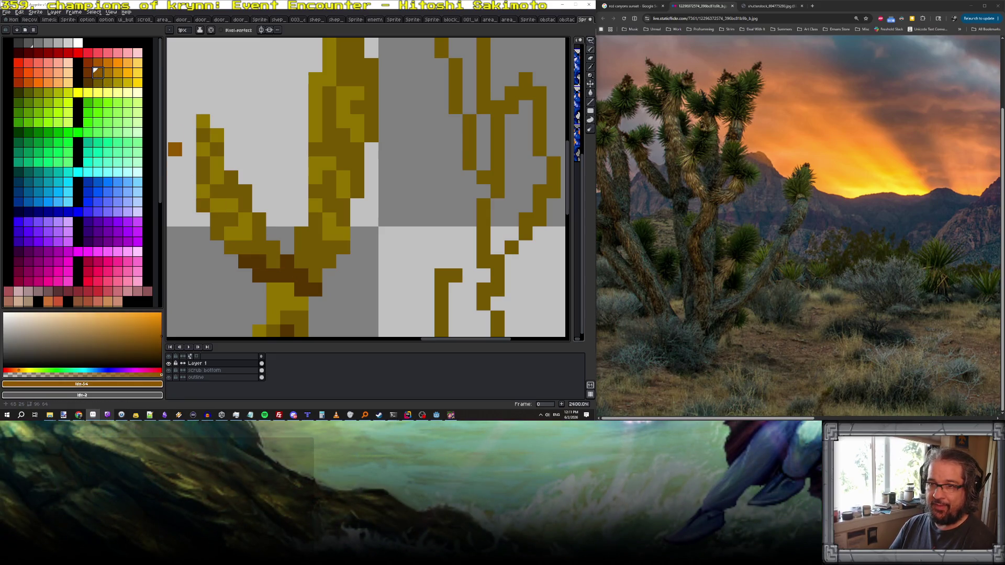
{"action": "left_click", "coordinate": [96, 83]}
{"action": "scroll", "coordinate": [284, 287], "scroll_direction": "down", "scroll_amount": 7}
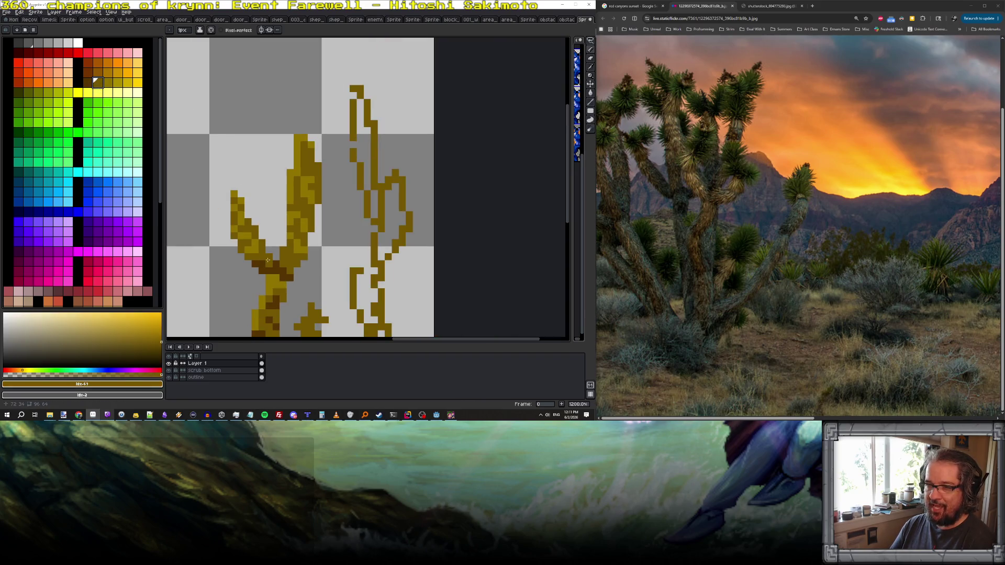
{"action": "scroll", "coordinate": [284, 287], "scroll_direction": "down", "scroll_amount": 3}
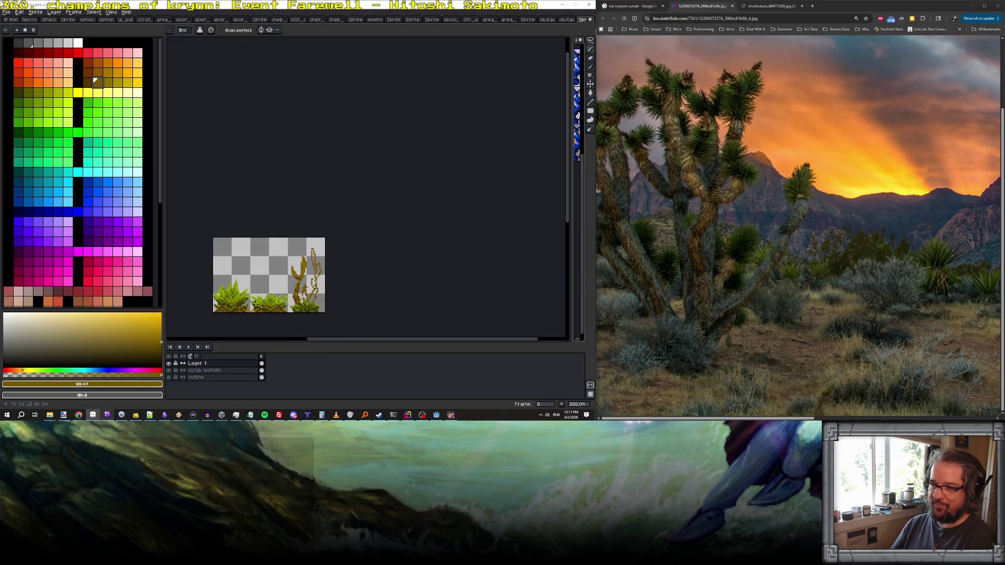
{"action": "scroll", "coordinate": [325, 266], "scroll_direction": "up", "scroll_amount": 9}
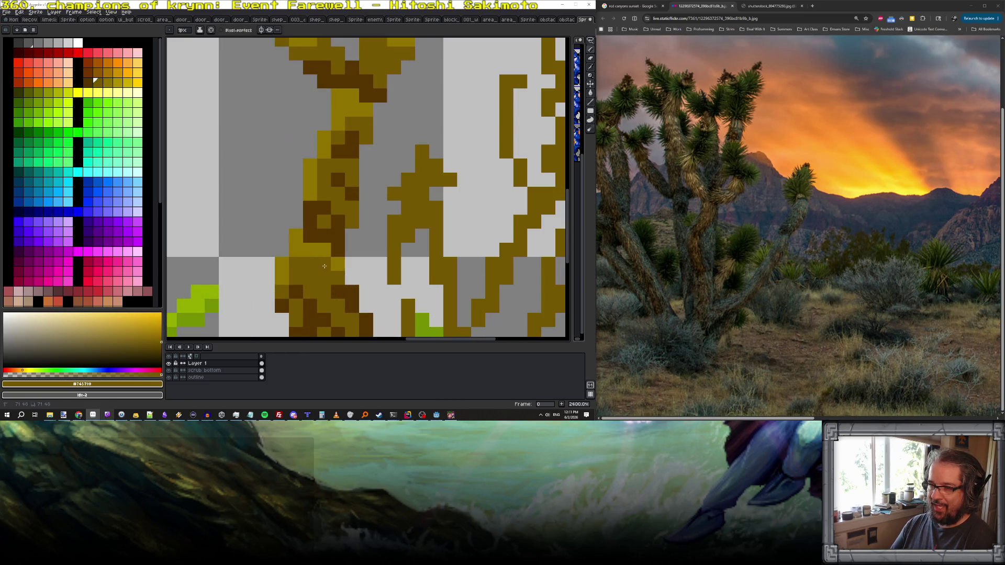
{"action": "scroll", "coordinate": [325, 266], "scroll_direction": "down", "scroll_amount": 10}
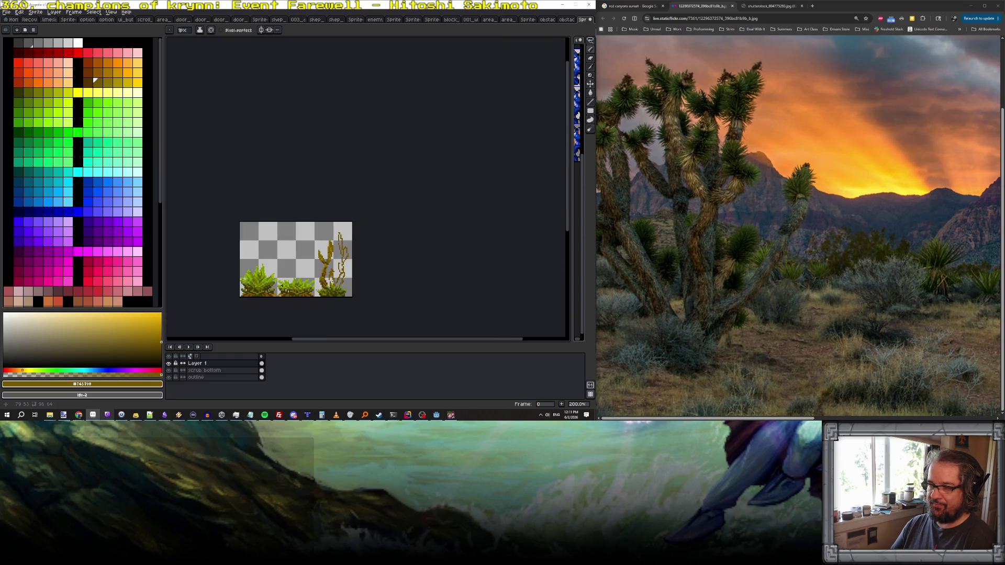
{"action": "scroll", "coordinate": [334, 255], "scroll_direction": "down", "scroll_amount": 1}
{"action": "scroll", "coordinate": [340, 269], "scroll_direction": "up", "scroll_amount": 3}
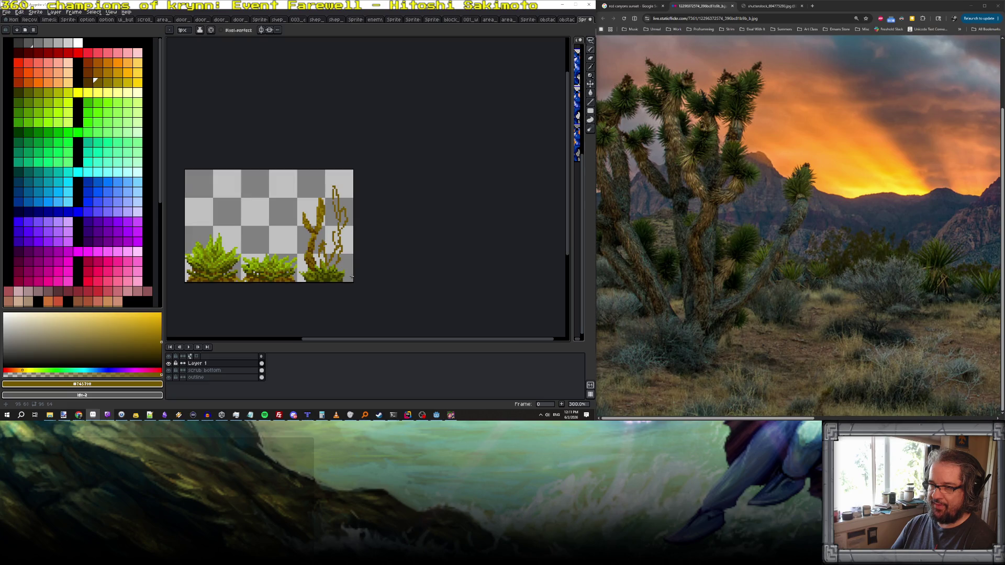
- Fill the gap inside the branch with gold-brown
{"action": "key", "text": "i"}
{"action": "scroll", "coordinate": [355, 273], "scroll_direction": "up", "scroll_amount": 6}
{"action": "key", "text": "b"}
{"action": "mouse_move", "coordinate": [337, 219]}
{"action": "left_mouse_down"}
{"action": "mouse_move", "coordinate": [346, 246]}
{"action": "mouse_move", "coordinate": [354, 227]}
{"action": "mouse_move", "coordinate": [338, 282]}
{"action": "left_mouse_up"}
- Paint a dark shadow down the trunk and highlight the stem in lighter gold
{"action": "left_click", "coordinate": [310, 225], "text": "alt"}
{"action": "left_click_drag", "start_coordinate": [360, 248], "coordinate": [353, 256]}
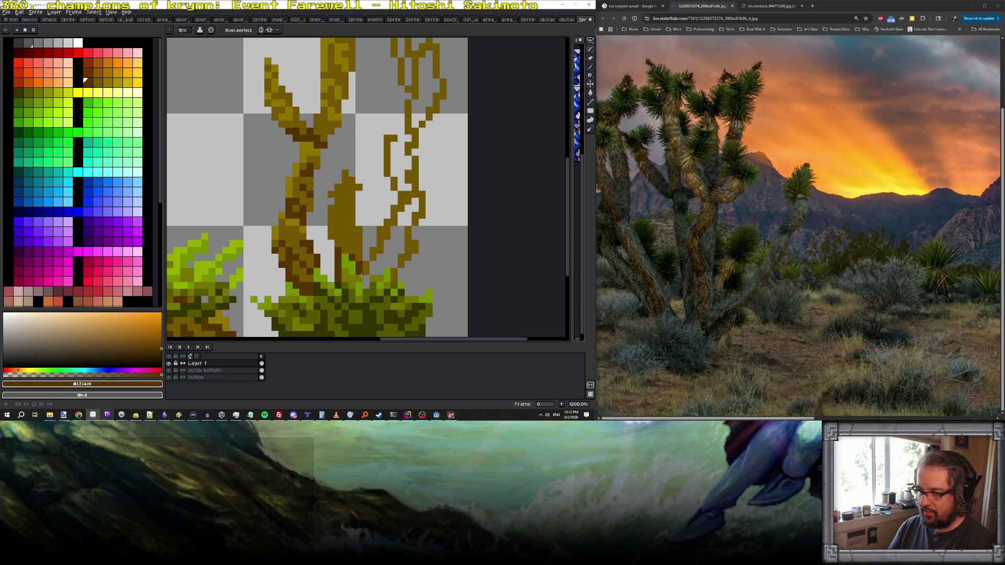
{"action": "left_click", "coordinate": [296, 228], "text": "alt"}
{"action": "left_click", "coordinate": [289, 219], "text": "alt"}
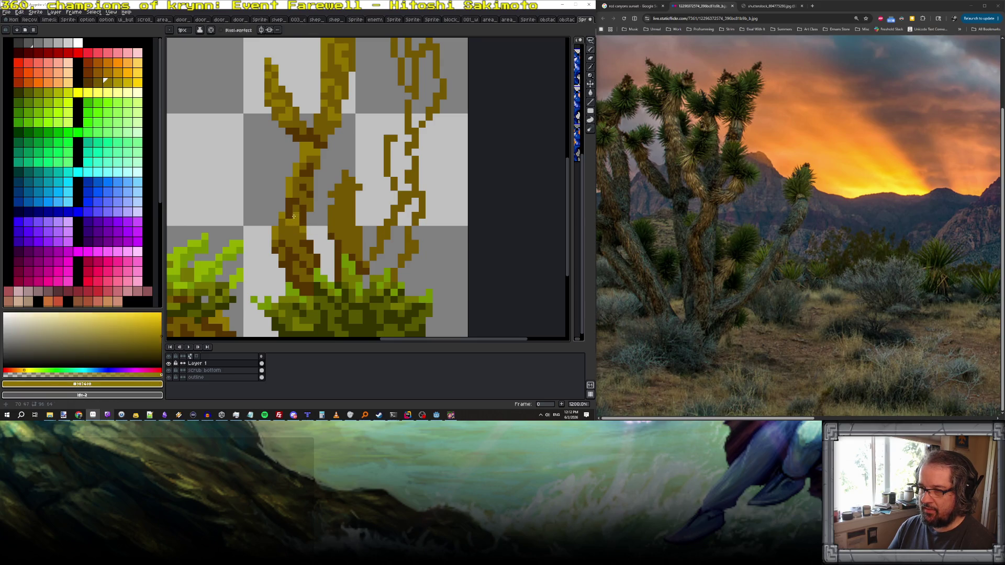
{"action": "left_click_drag", "start_coordinate": [330, 203], "coordinate": [340, 180]}
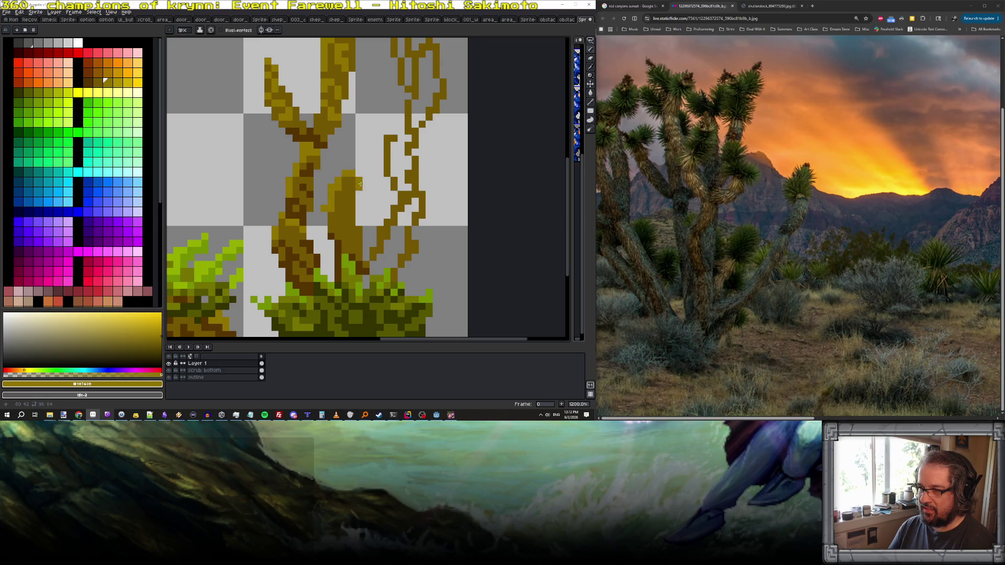
{"action": "left_click", "coordinate": [360, 184]}
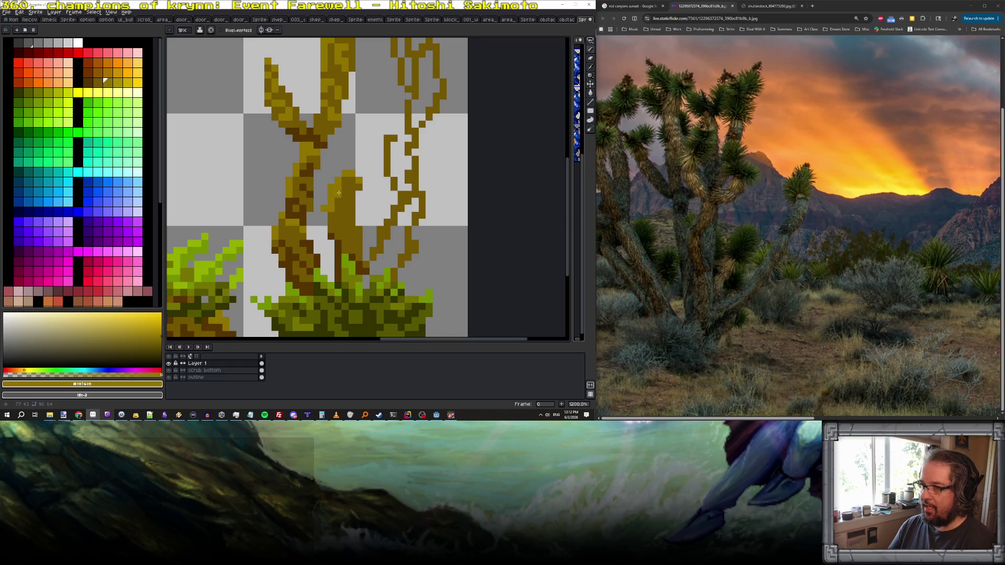
{"action": "left_click", "coordinate": [335, 211]}
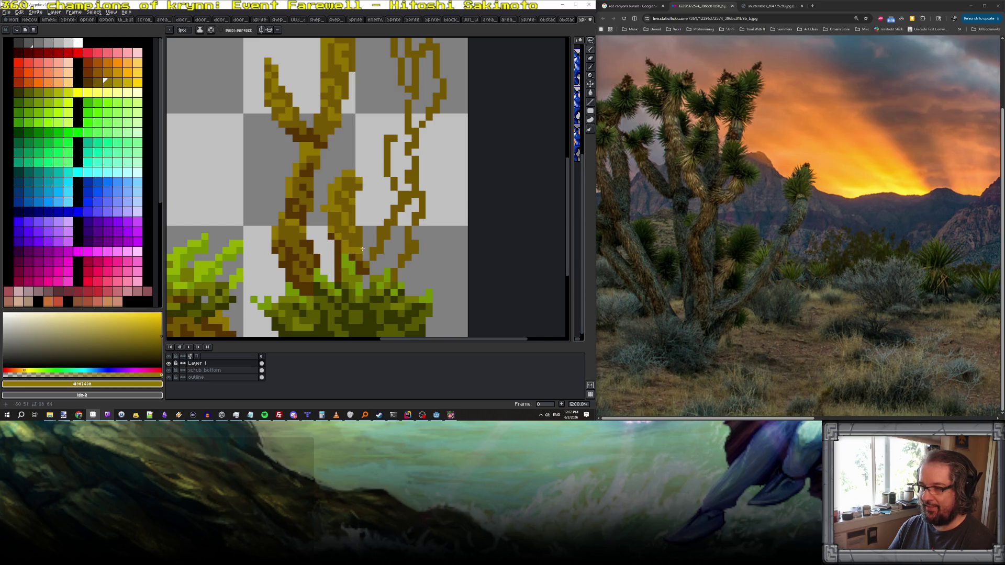
- Sample the mid gold, dark brown and lighter gold tones from the tree
{"action": "scroll", "coordinate": [361, 248], "scroll_direction": "down", "scroll_amount": 6}
{"action": "scroll", "coordinate": [379, 245], "scroll_direction": "up", "scroll_amount": 6}
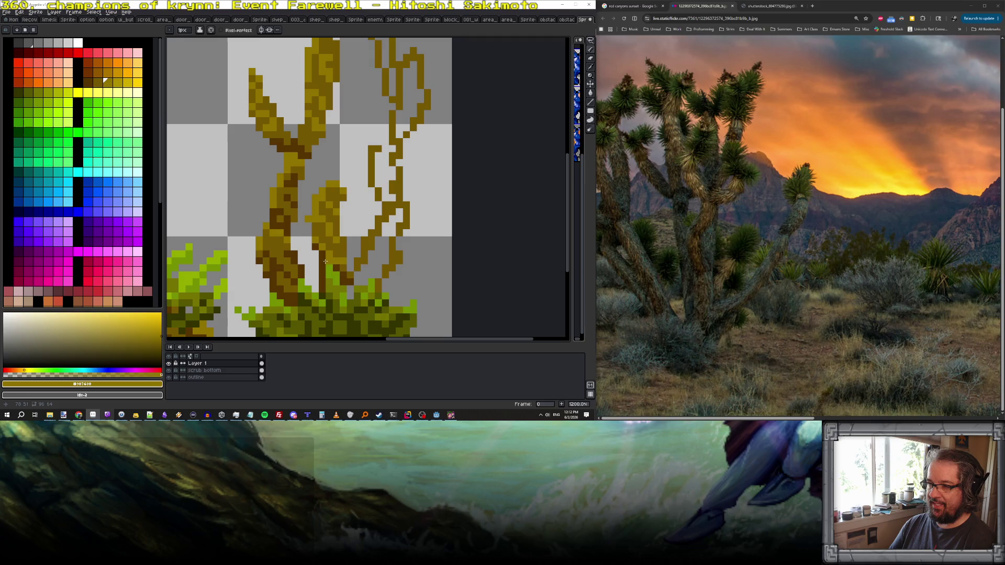
{"action": "left_click", "coordinate": [336, 253], "text": "alt"}
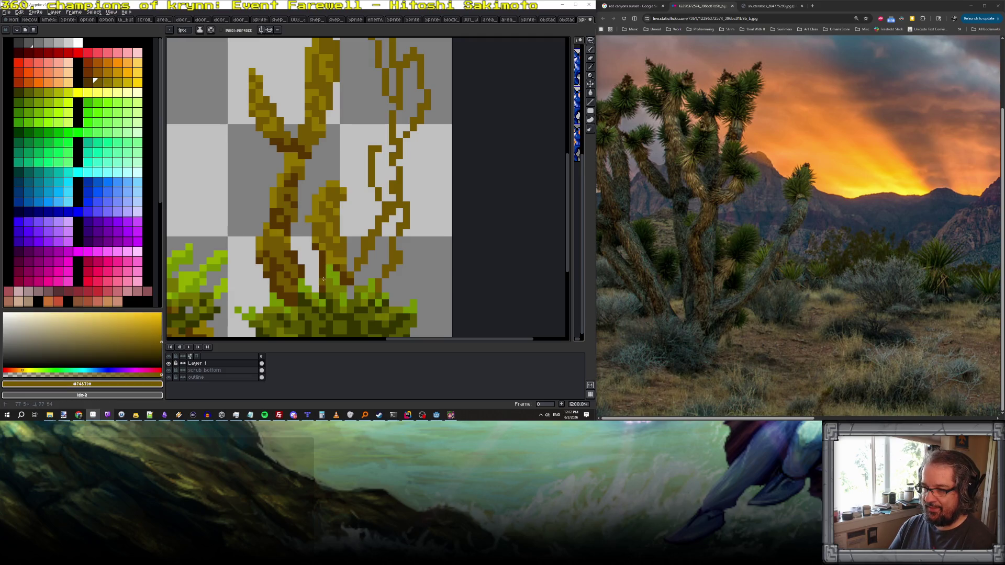
{"action": "left_click", "coordinate": [322, 288], "text": "alt"}
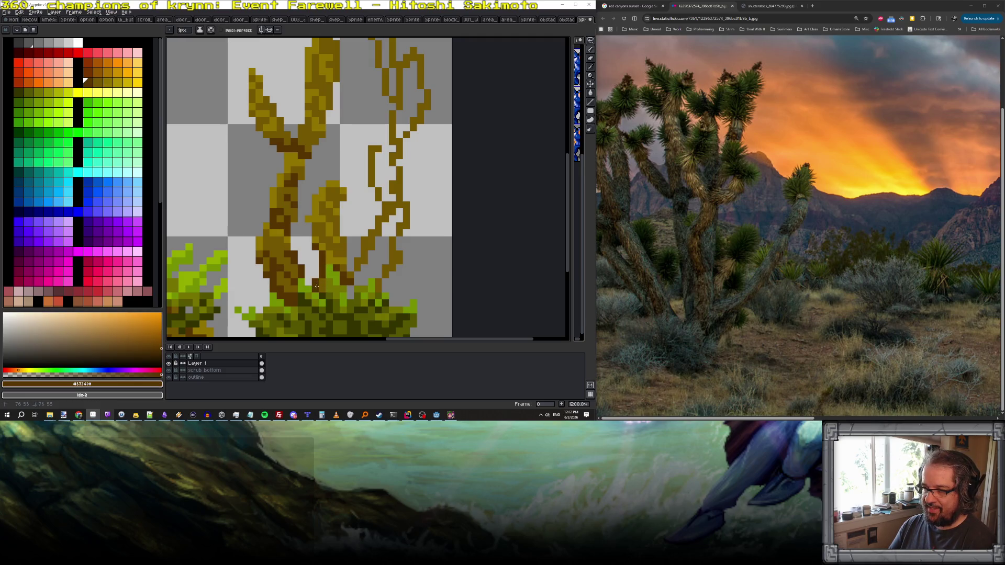
{"action": "scroll", "coordinate": [339, 287], "scroll_direction": "down", "scroll_amount": 5}
{"action": "scroll", "coordinate": [339, 286], "scroll_direction": "down", "scroll_amount": 1}
{"action": "scroll", "coordinate": [339, 286], "scroll_direction": "up", "scroll_amount": 6}
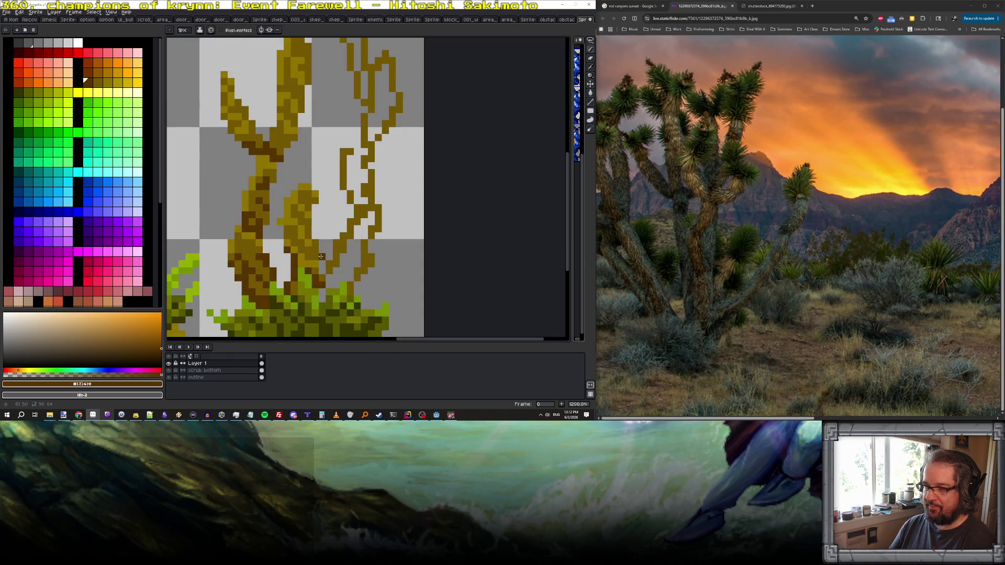
{"action": "left_click", "coordinate": [297, 214], "text": "alt"}
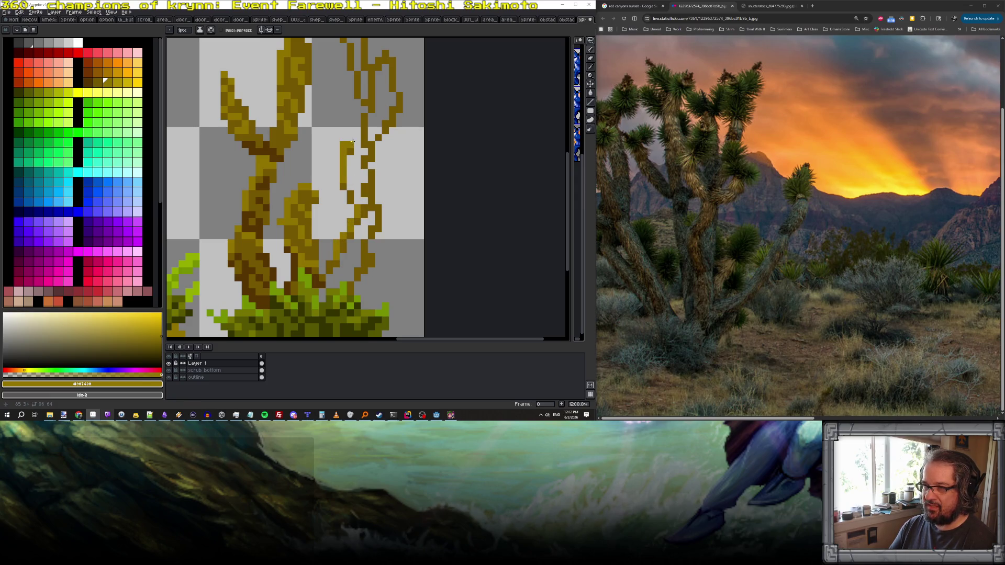
- Shade near the branch base and fill two gaps in the right branch
{"action": "scroll", "coordinate": [357, 182], "scroll_direction": "down", "scroll_amount": 1}
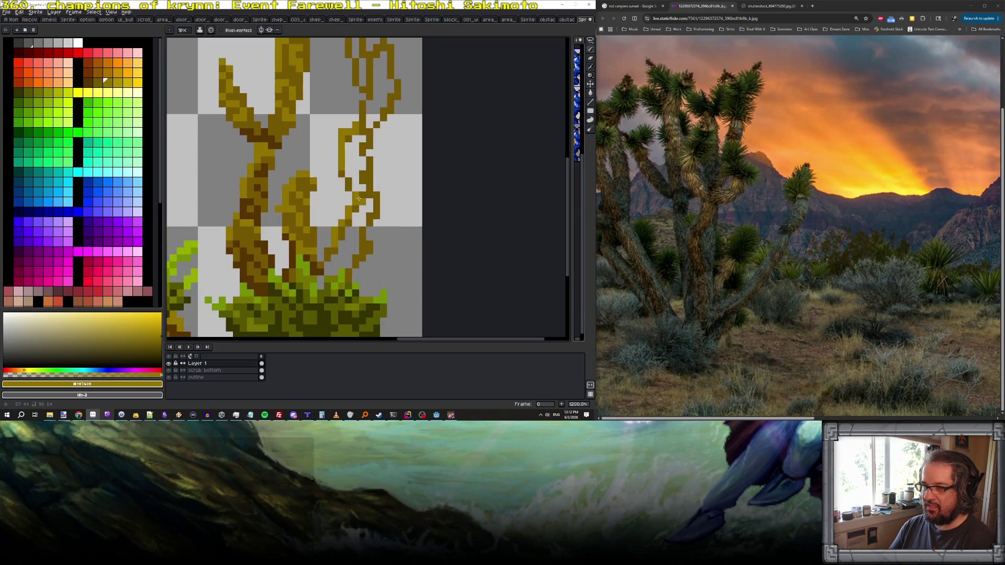
{"action": "left_click", "coordinate": [324, 263], "text": "alt"}
{"action": "mouse_move", "coordinate": [337, 258]}
{"action": "left_mouse_down"}
{"action": "mouse_move", "coordinate": [343, 264]}
{"action": "mouse_move", "coordinate": [355, 250]}
{"action": "mouse_move", "coordinate": [369, 211]}
{"action": "mouse_move", "coordinate": [353, 220]}
{"action": "left_mouse_up"}
{"action": "left_click", "coordinate": [368, 202], "text": "alt"}
{"action": "left_click", "coordinate": [371, 195]}
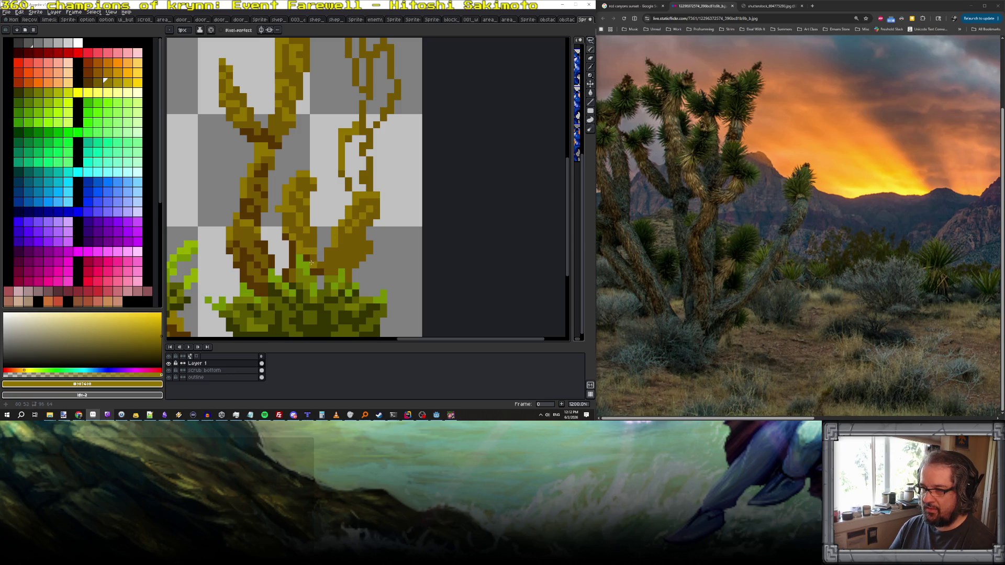
- Darken the base of the right branch in dark brown
{"action": "left_click", "coordinate": [313, 261], "text": "alt"}
{"action": "left_click_drag", "start_coordinate": [341, 271], "coordinate": [362, 260]}
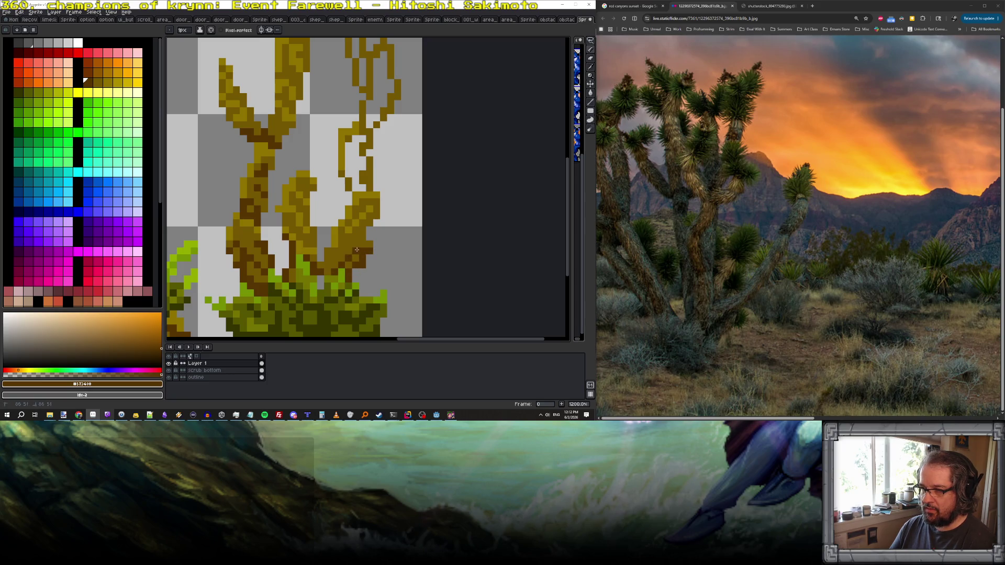
{"action": "left_click_drag", "start_coordinate": [328, 259], "coordinate": [341, 252]}
{"action": "scroll", "coordinate": [358, 238], "scroll_direction": "down", "scroll_amount": 4}
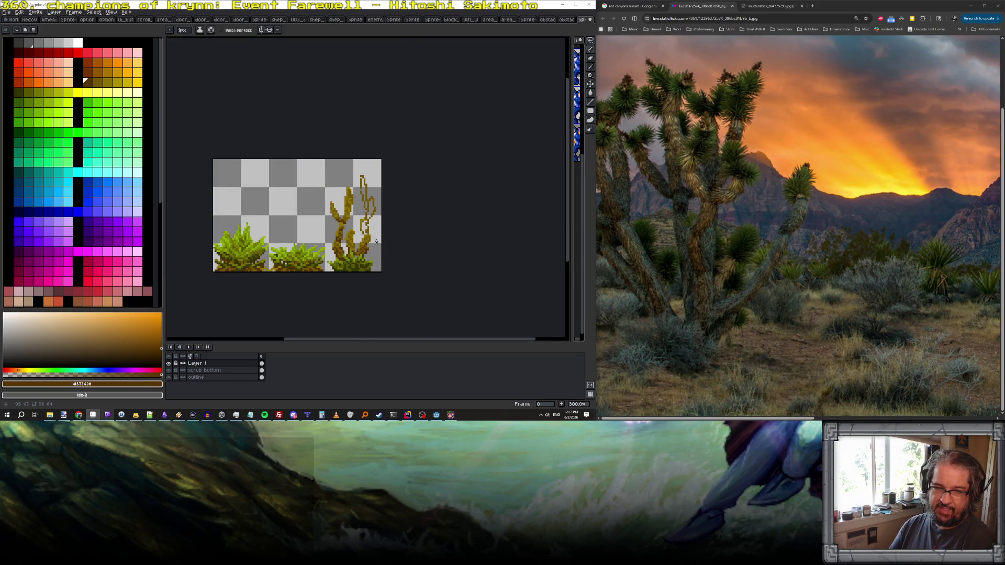
{"action": "scroll", "coordinate": [377, 243], "scroll_direction": "up", "scroll_amount": 9}
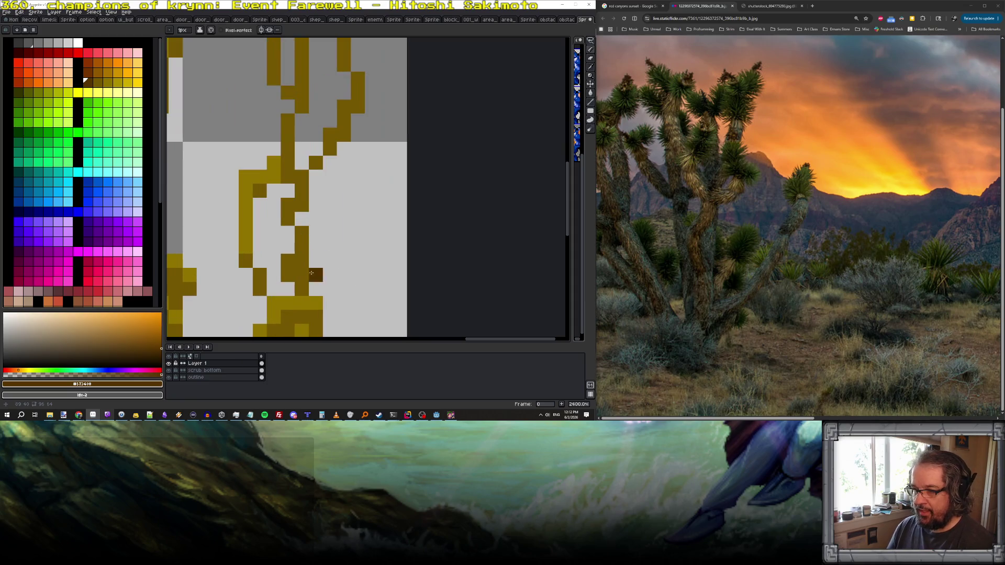
{"action": "left_click", "coordinate": [294, 272], "text": "alt"}
{"action": "mouse_move", "coordinate": [273, 289]}
{"action": "left_mouse_down"}
{"action": "mouse_move", "coordinate": [273, 241]}
{"action": "mouse_move", "coordinate": [260, 262]}
{"action": "mouse_move", "coordinate": [269, 198]}
{"action": "mouse_move", "coordinate": [289, 191]}
{"action": "left_mouse_up"}
{"action": "key", "text": "bracketright"}
{"action": "left_click_drag", "start_coordinate": [260, 215], "coordinate": [261, 245]}
{"action": "left_click", "coordinate": [273, 233]}
{"action": "left_click", "coordinate": [288, 218]}
{"action": "left_click", "coordinate": [301, 190]}
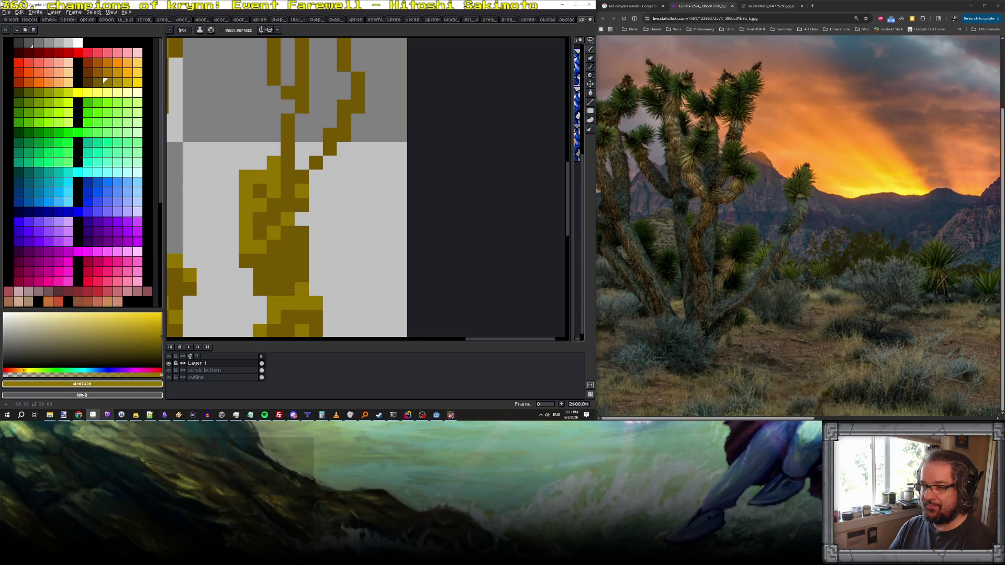
{"action": "scroll", "coordinate": [357, 324], "scroll_direction": "down", "scroll_amount": 3}
{"action": "left_click", "coordinate": [357, 325], "text": "alt"}
{"action": "left_click_drag", "start_coordinate": [349, 261], "coordinate": [368, 258]}
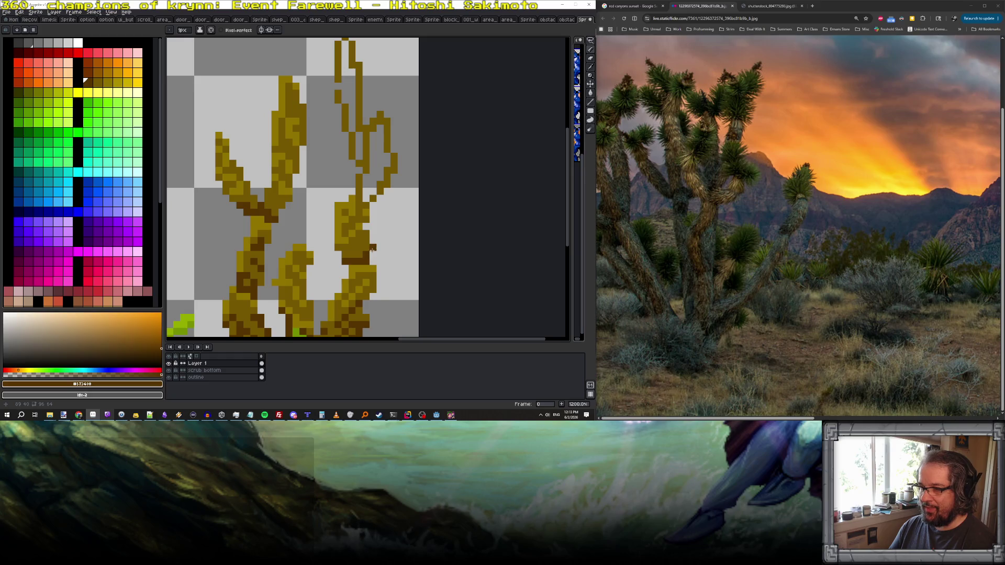
{"action": "left_click", "coordinate": [370, 249], "text": "alt"}
{"action": "left_click", "coordinate": [369, 268], "text": "alt"}
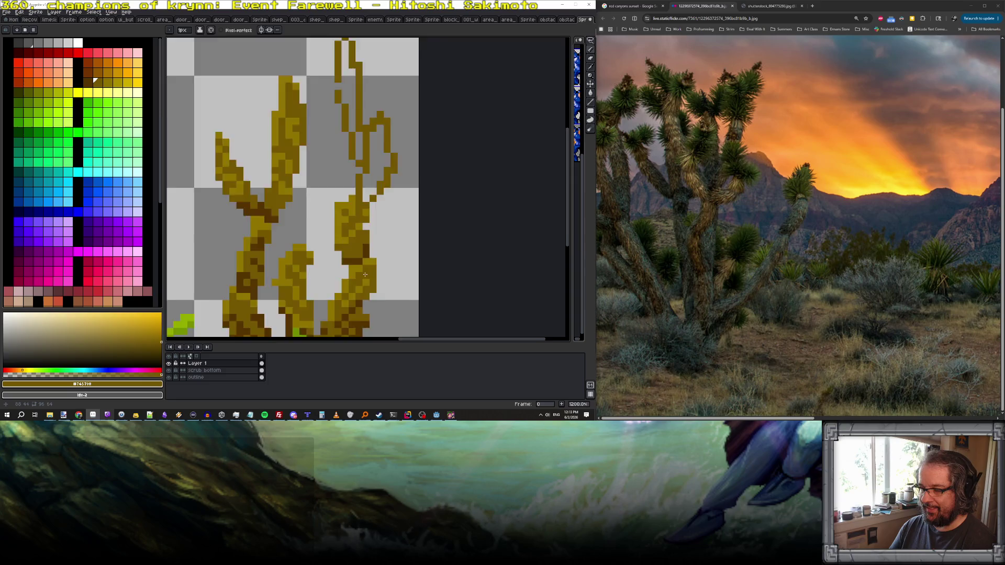
{"action": "scroll", "coordinate": [362, 271], "scroll_direction": "down", "scroll_amount": 2}
{"action": "scroll", "coordinate": [346, 257], "scroll_direction": "up", "scroll_amount": 4}
{"action": "left_click", "coordinate": [342, 255], "text": "alt"}
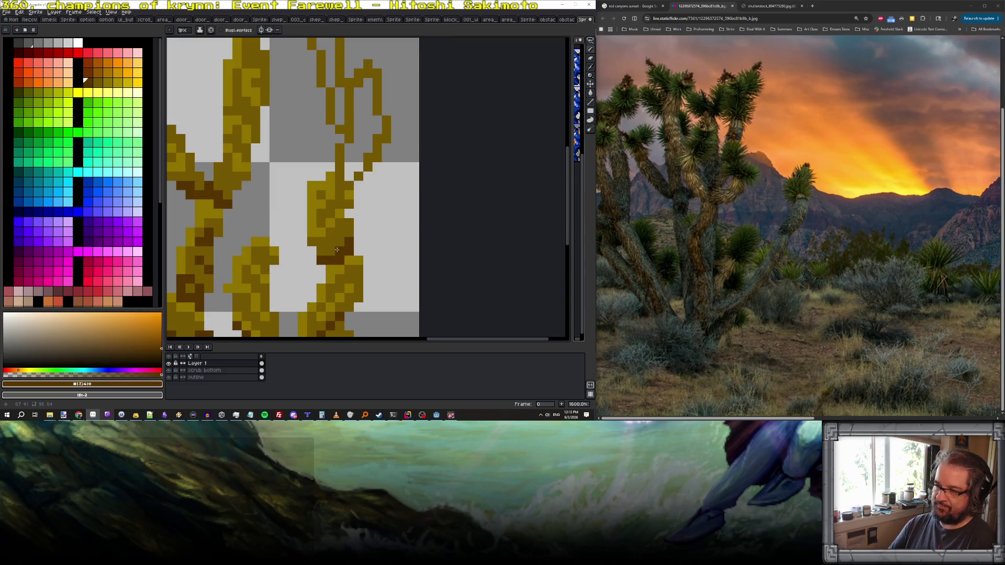
{"action": "scroll", "coordinate": [340, 243], "scroll_direction": "down", "scroll_amount": 4}
{"action": "scroll", "coordinate": [333, 230], "scroll_direction": "up", "scroll_amount": 3}
{"action": "scroll", "coordinate": [333, 231], "scroll_direction": "up", "scroll_amount": 1}
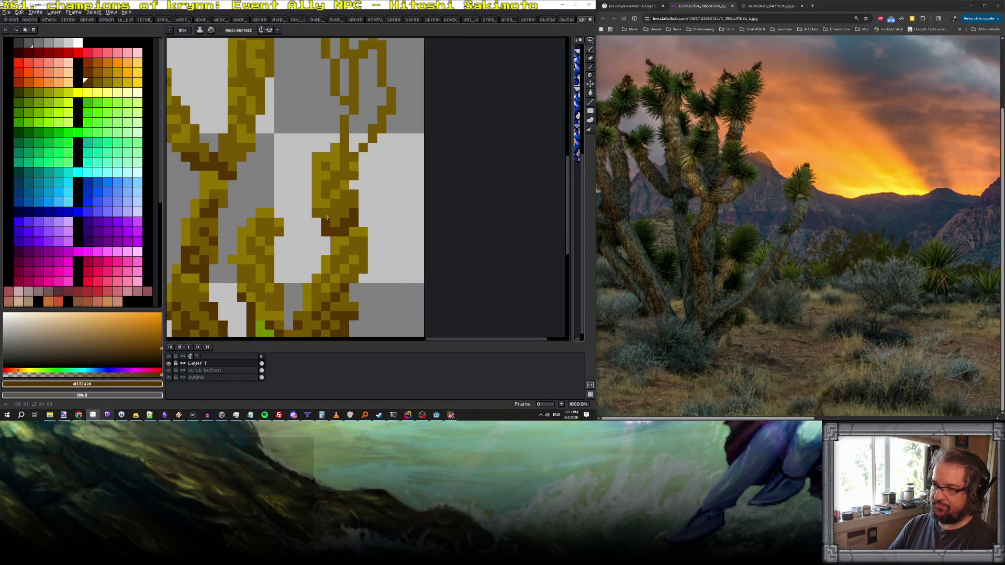
{"action": "left_click", "coordinate": [326, 186], "text": "alt"}
{"action": "left_click", "coordinate": [311, 204], "text": "alt"}
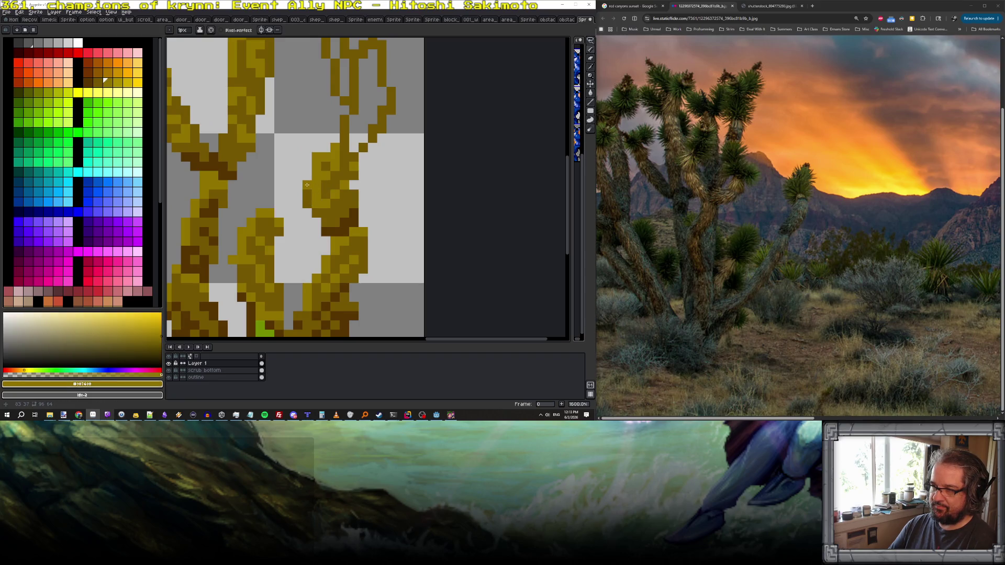
{"action": "scroll", "coordinate": [335, 223], "scroll_direction": "down", "scroll_amount": 4}
{"action": "scroll", "coordinate": [335, 224], "scroll_direction": "down", "scroll_amount": 2}
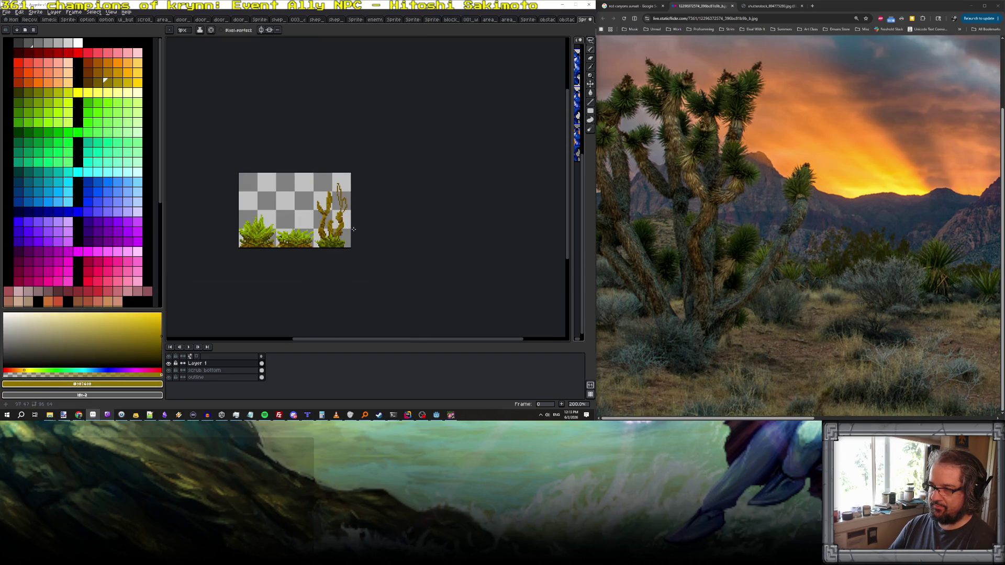
- Paint #573400 dark brown shadow pixels on the right stem
{"action": "scroll", "coordinate": [340, 236], "scroll_direction": "up", "scroll_amount": 6}
{"action": "left_click", "coordinate": [343, 238], "text": "alt"}
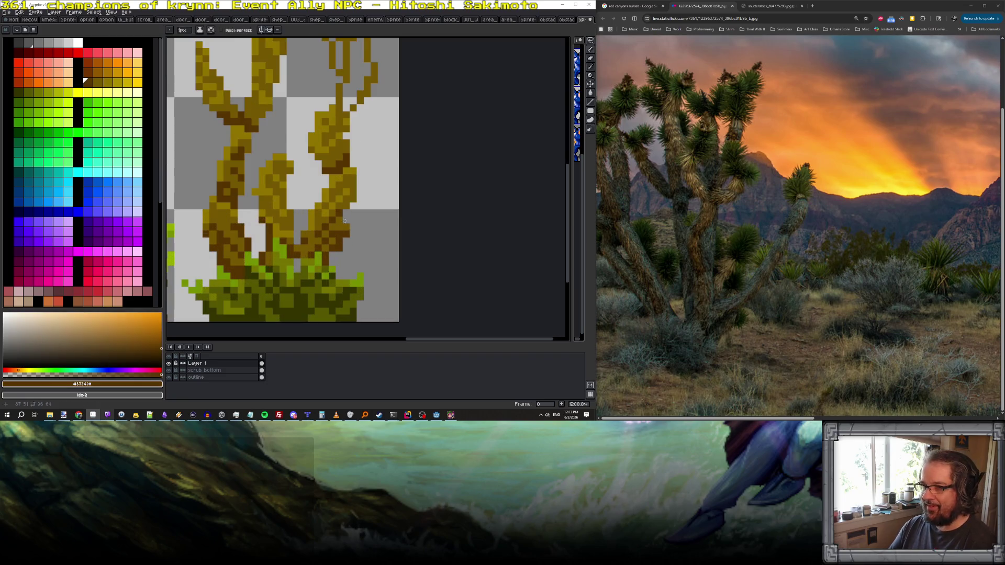
{"action": "scroll", "coordinate": [335, 230], "scroll_direction": "up", "scroll_amount": 3}
{"action": "mouse_move", "coordinate": [298, 192]}
{"action": "left_mouse_down"}
{"action": "mouse_move", "coordinate": [309, 217]}
{"action": "mouse_move", "coordinate": [322, 217]}
{"action": "left_mouse_up"}
{"action": "left_click", "coordinate": [294, 174]}
{"action": "left_click", "coordinate": [320, 208]}
{"action": "scroll", "coordinate": [321, 207], "scroll_direction": "down", "scroll_amount": 3}
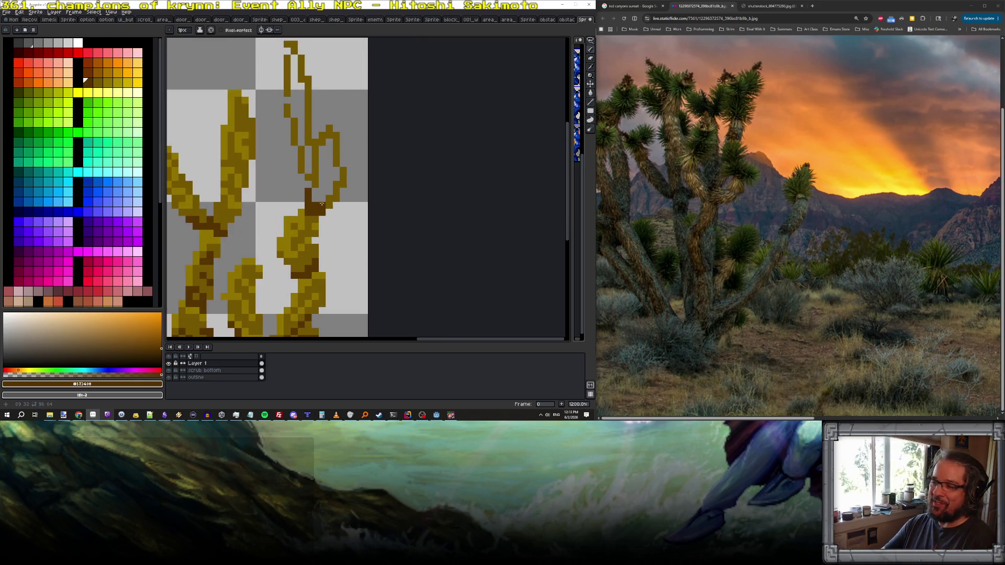
- Fill the right stem and branch with #745700 olive, patching the grey holes
{"action": "left_click", "coordinate": [322, 215], "text": "alt"}
{"action": "scroll", "coordinate": [329, 207], "scroll_direction": "up", "scroll_amount": 3}
{"action": "left_click", "coordinate": [340, 174]}
{"action": "mouse_move", "coordinate": [326, 173]}
{"action": "left_mouse_down"}
{"action": "mouse_move", "coordinate": [327, 189]}
{"action": "mouse_move", "coordinate": [340, 159]}
{"action": "mouse_move", "coordinate": [340, 106]}
{"action": "mouse_move", "coordinate": [354, 178]}
{"action": "mouse_move", "coordinate": [367, 136]}
{"action": "left_mouse_up"}
{"action": "left_click", "coordinate": [354, 90]}
{"action": "left_click", "coordinate": [354, 77]}
{"action": "left_click", "coordinate": [340, 90]}
{"action": "left_click", "coordinate": [368, 146]}
{"action": "left_click", "coordinate": [312, 189], "text": "alt"}
{"action": "left_click", "coordinate": [326, 203]}
{"action": "left_click", "coordinate": [307, 215], "text": "alt"}
- Highlight the upper right stem and branch with brighter #907600 gold pixels
{"action": "left_click", "coordinate": [303, 216], "text": "alt"}
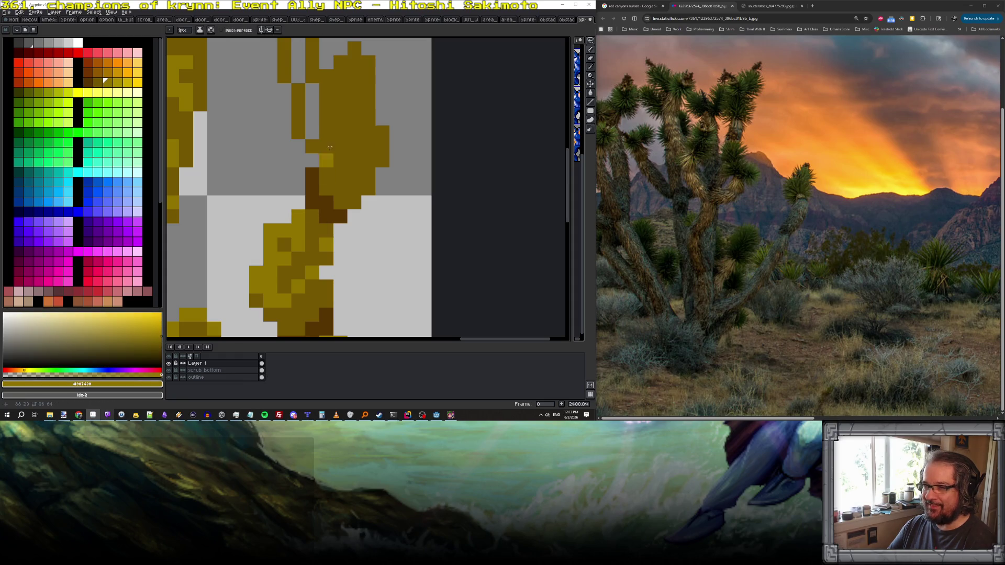
{"action": "left_click_drag", "start_coordinate": [326, 76], "coordinate": [326, 105]}
{"action": "left_click", "coordinate": [340, 61]}
{"action": "left_click", "coordinate": [354, 76]}
{"action": "left_click", "coordinate": [368, 90]}
{"action": "left_click", "coordinate": [340, 119]}
{"action": "left_click", "coordinate": [340, 105]}
{"action": "left_click", "coordinate": [354, 119]}
{"action": "left_click", "coordinate": [368, 132]}
- Add brighter gold highlights midway down the right branch
{"action": "left_click", "coordinate": [368, 146]}
{"action": "left_click", "coordinate": [382, 147]}
{"action": "left_click", "coordinate": [368, 174]}
{"action": "left_click", "coordinate": [354, 174]}
{"action": "left_click", "coordinate": [367, 188]}
{"action": "scroll", "coordinate": [369, 189], "scroll_direction": "down", "scroll_amount": 8}
{"action": "scroll", "coordinate": [369, 190], "scroll_direction": "up", "scroll_amount": 5}
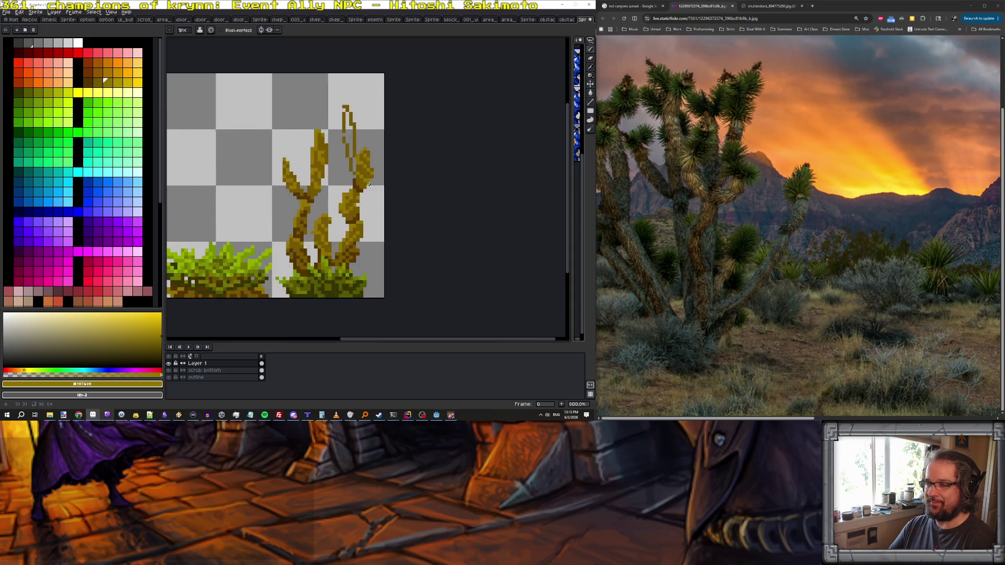
- Draw a dark brown shadow line on the right branch and fill its inner gap gold
{"action": "left_click", "coordinate": [344, 152], "text": "alt"}
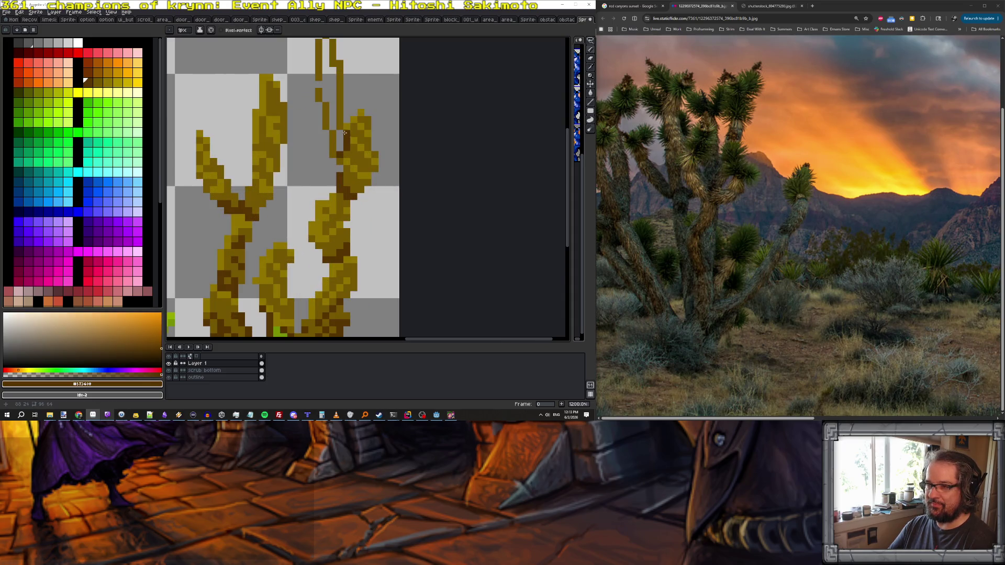
{"action": "mouse_move", "coordinate": [343, 156]}
{"action": "left_mouse_down"}
{"action": "mouse_move", "coordinate": [342, 130]}
{"action": "mouse_move", "coordinate": [340, 157]}
{"action": "left_mouse_up"}
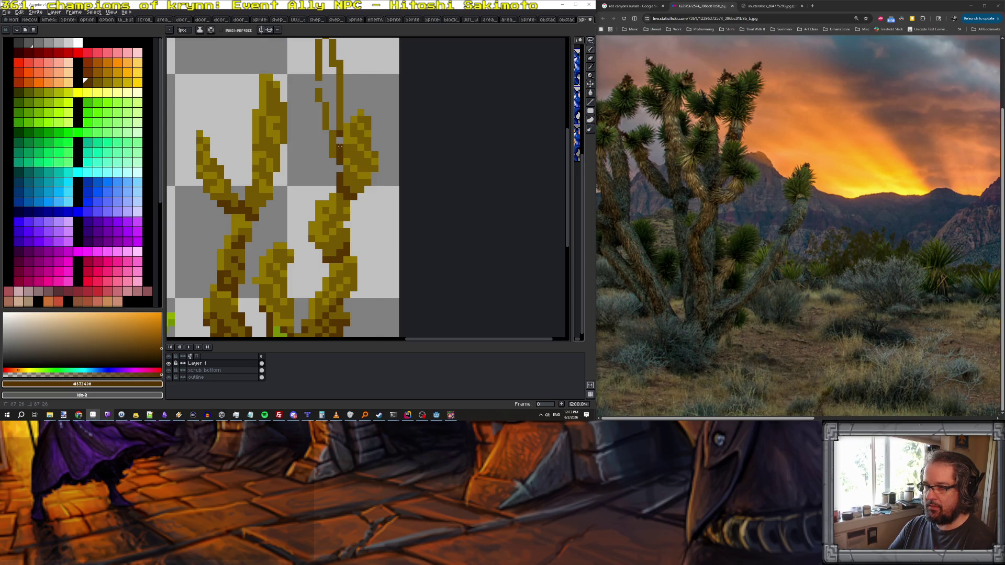
{"action": "left_click", "coordinate": [353, 133], "text": "alt"}
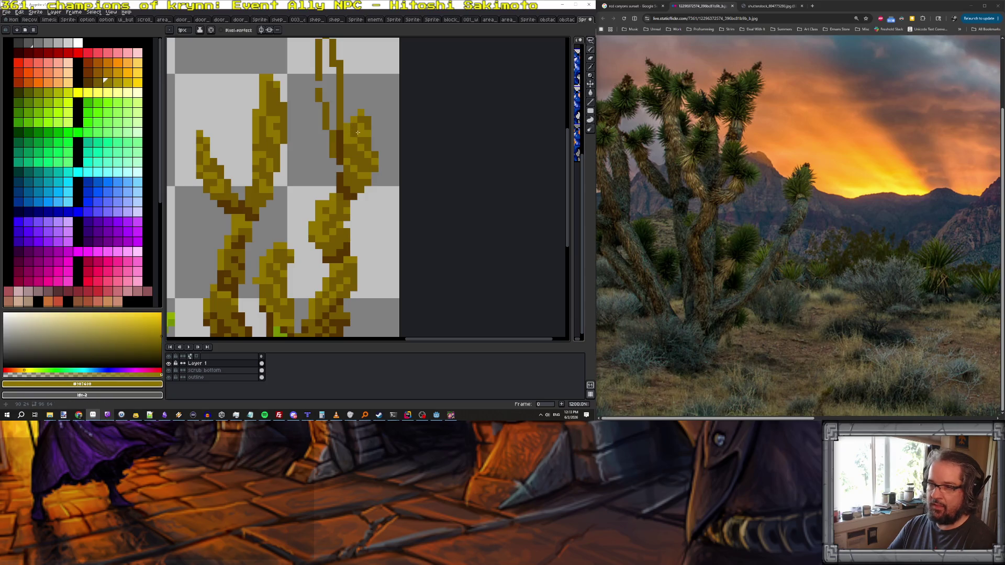
{"action": "scroll", "coordinate": [357, 132], "scroll_direction": "up", "scroll_amount": 5}
{"action": "left_click_drag", "start_coordinate": [339, 170], "coordinate": [348, 268]}
{"action": "left_click", "coordinate": [360, 276]}
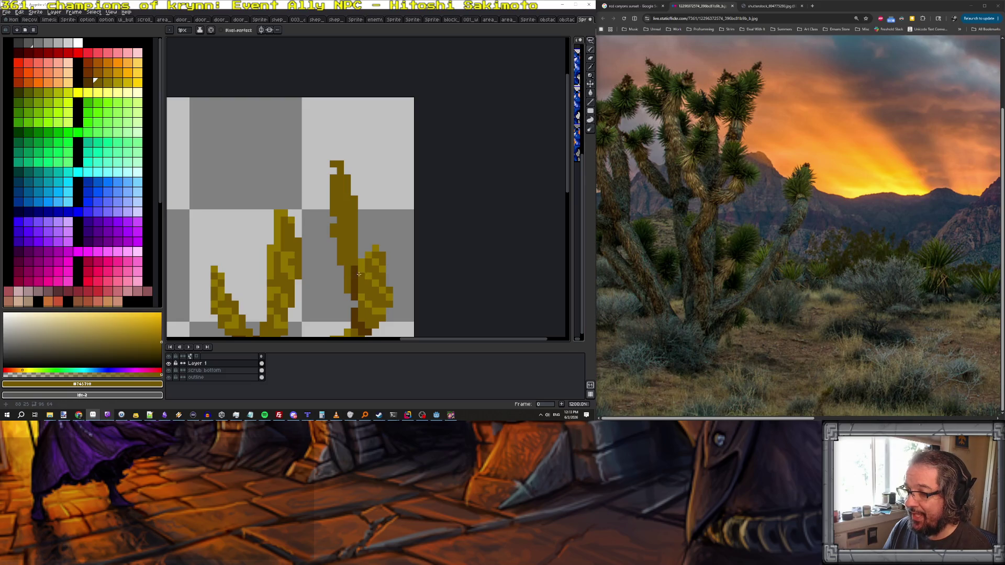
- Paint lighter gold #907400 highlights along the upper and lower right branch
{"action": "key", "text": "]"}
{"action": "mouse_move", "coordinate": [340, 206]}
{"action": "left_mouse_down"}
{"action": "mouse_move", "coordinate": [333, 214]}
{"action": "mouse_move", "coordinate": [335, 163]}
{"action": "left_mouse_up"}
{"action": "left_click_drag", "start_coordinate": [339, 264], "coordinate": [350, 243]}
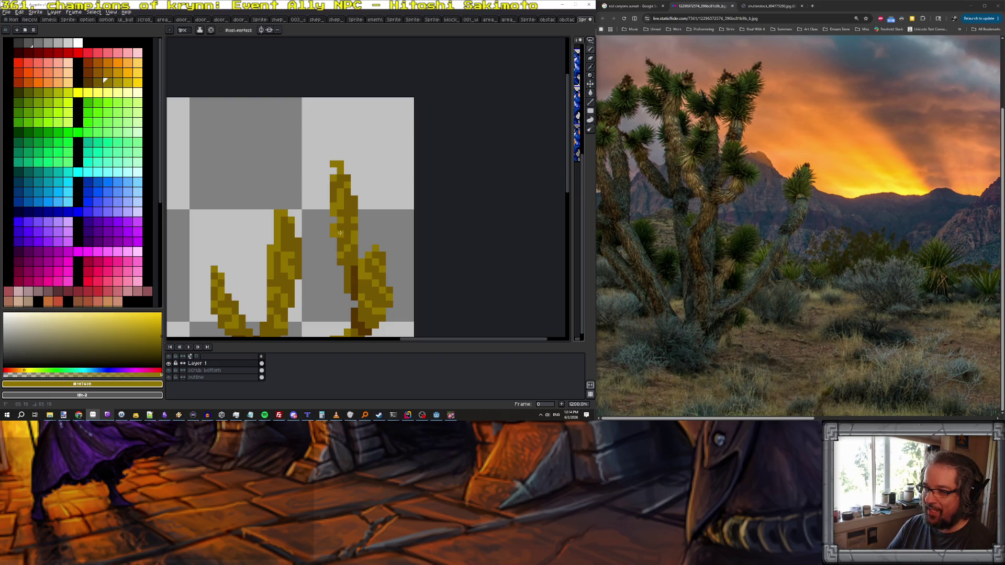
{"action": "left_click", "coordinate": [353, 270], "text": "alt"}
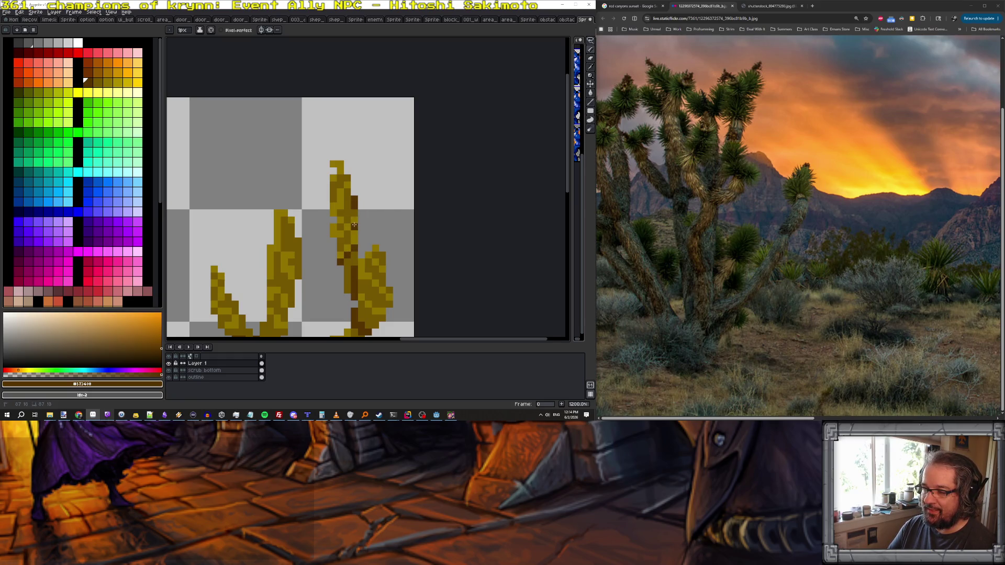
{"action": "scroll", "coordinate": [368, 238], "scroll_direction": "down", "scroll_amount": 5}
{"action": "scroll", "coordinate": [370, 253], "scroll_direction": "down", "scroll_amount": 1}
{"action": "scroll", "coordinate": [332, 224], "scroll_direction": "up", "scroll_amount": 4}
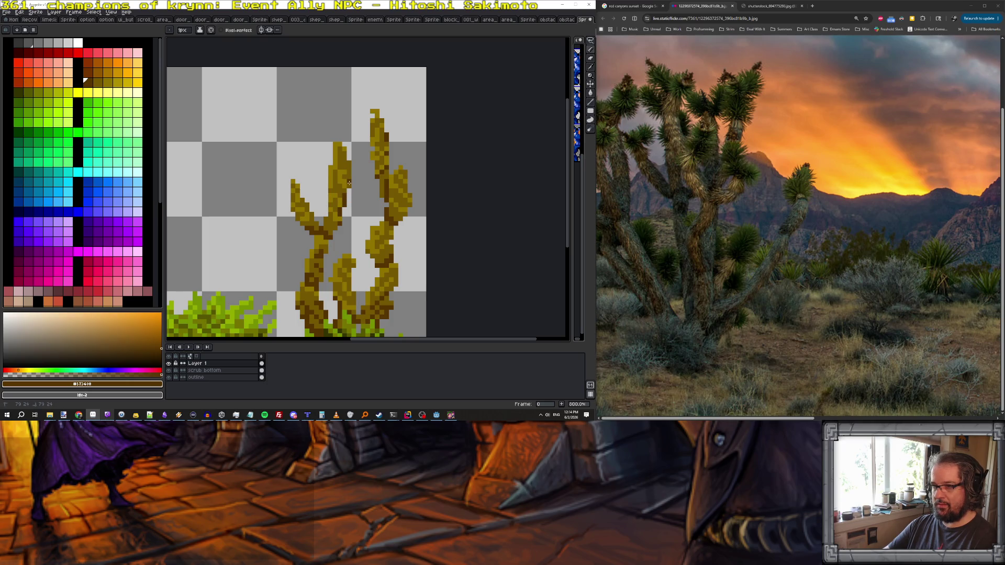
{"action": "scroll", "coordinate": [349, 184], "scroll_direction": "down", "scroll_amount": 4}
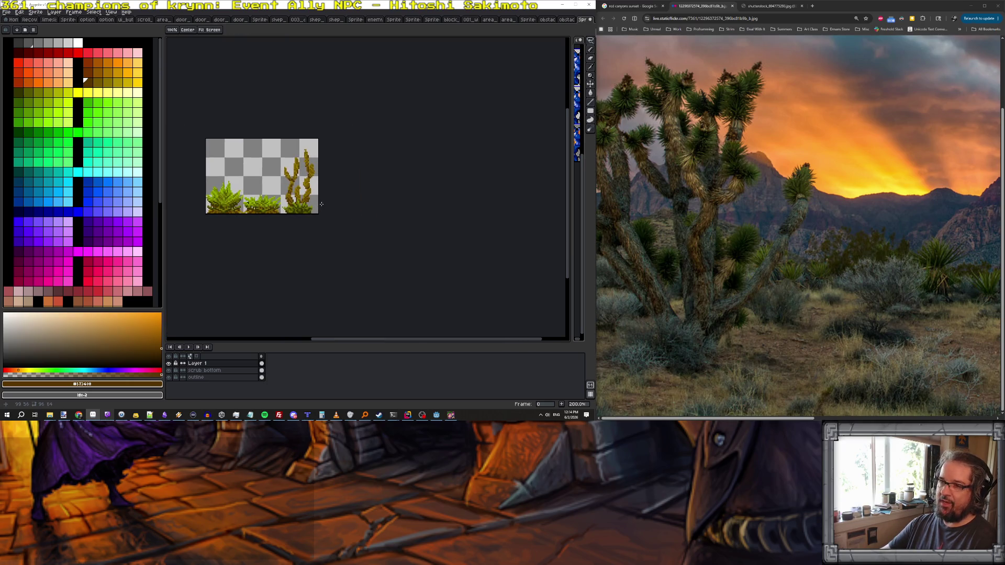
{"action": "scroll", "coordinate": [327, 208], "scroll_direction": "up", "scroll_amount": 2}
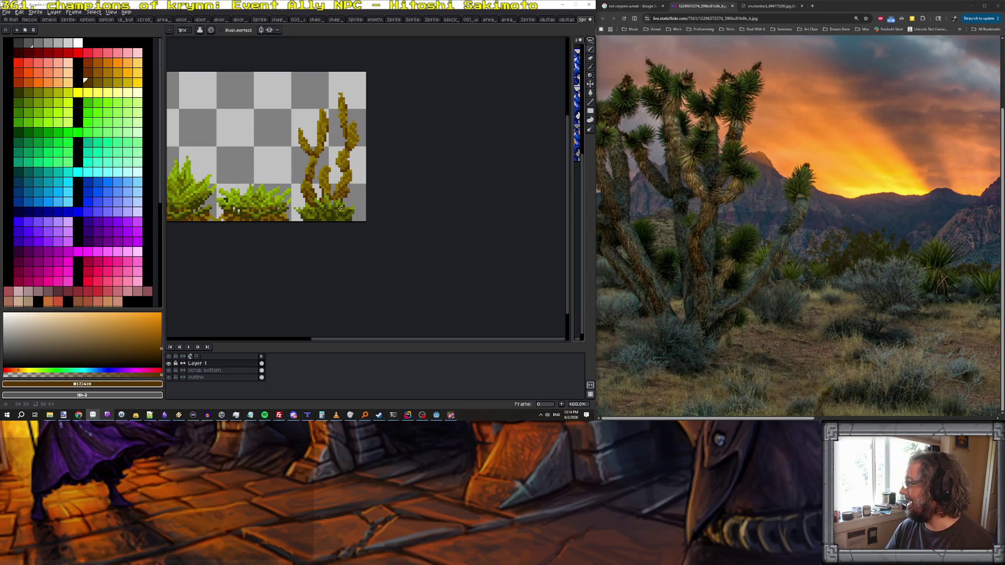
{"action": "scroll", "coordinate": [410, 160], "scroll_direction": "up", "scroll_amount": 1}
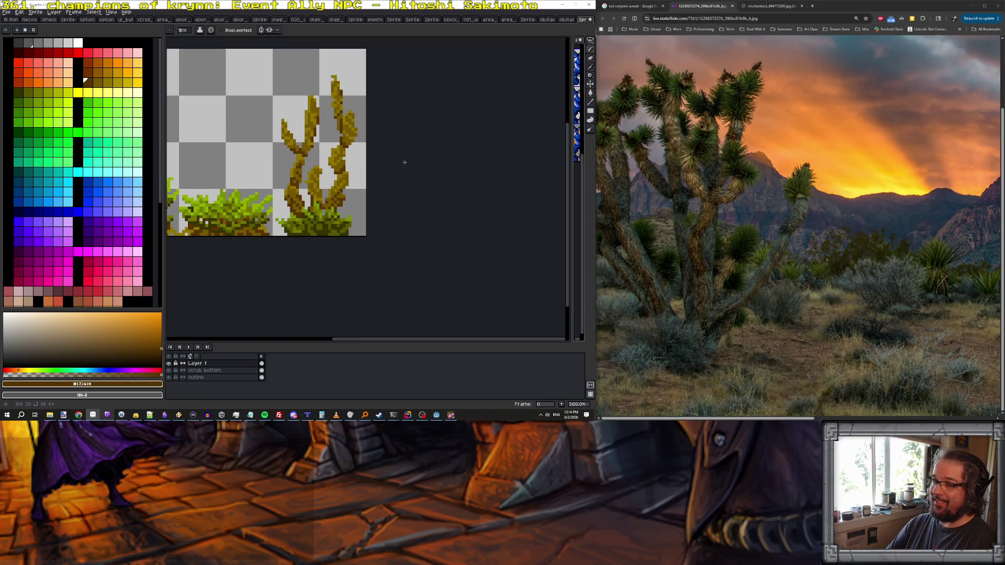
{"action": "scroll", "coordinate": [400, 174], "scroll_direction": "up", "scroll_amount": 2}
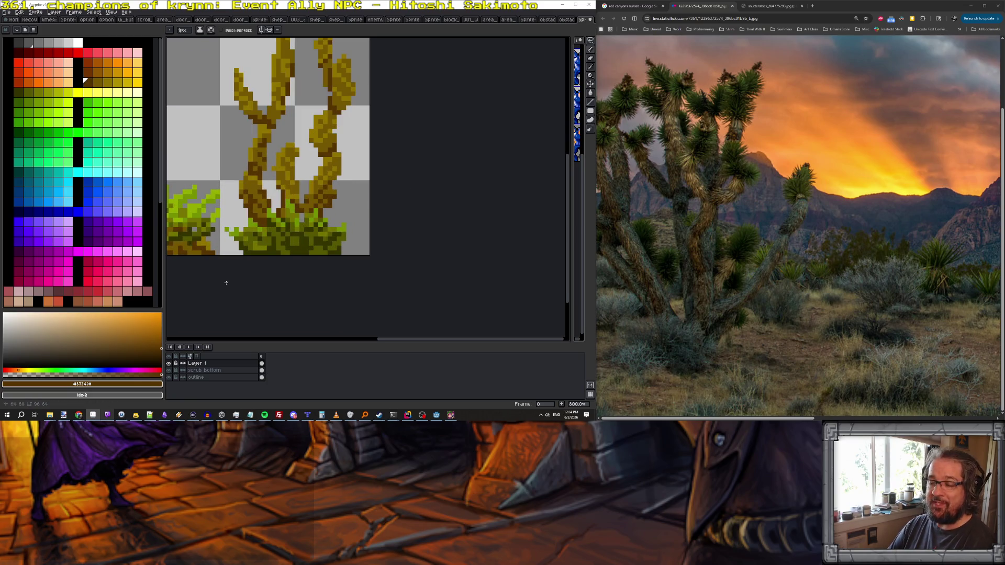
{"action": "double_click", "coordinate": [212, 365]}
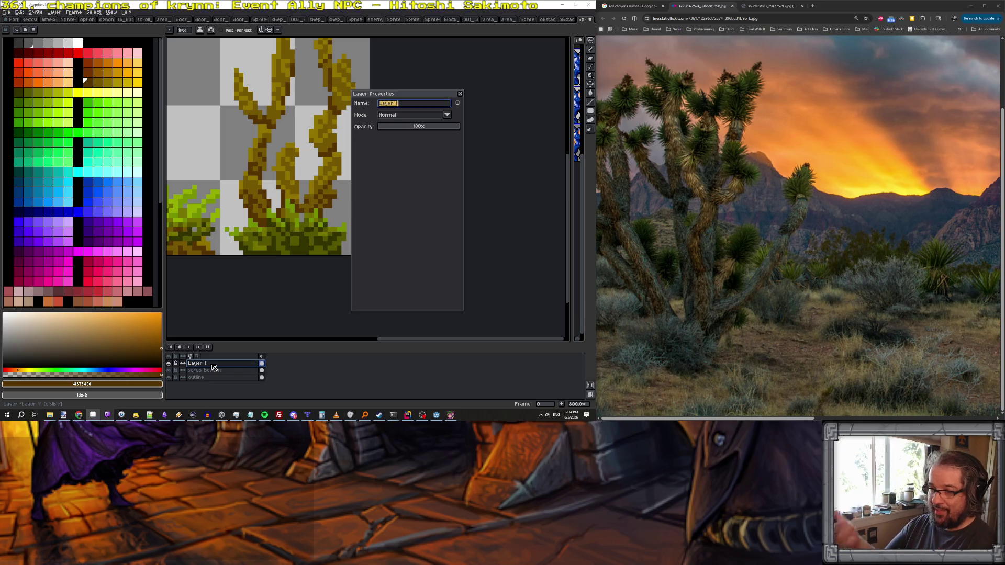
- Rename the layer 'tree bark', add a new empty layer above it, and choose olive green
{"action": "type", "text": "tree bark"}
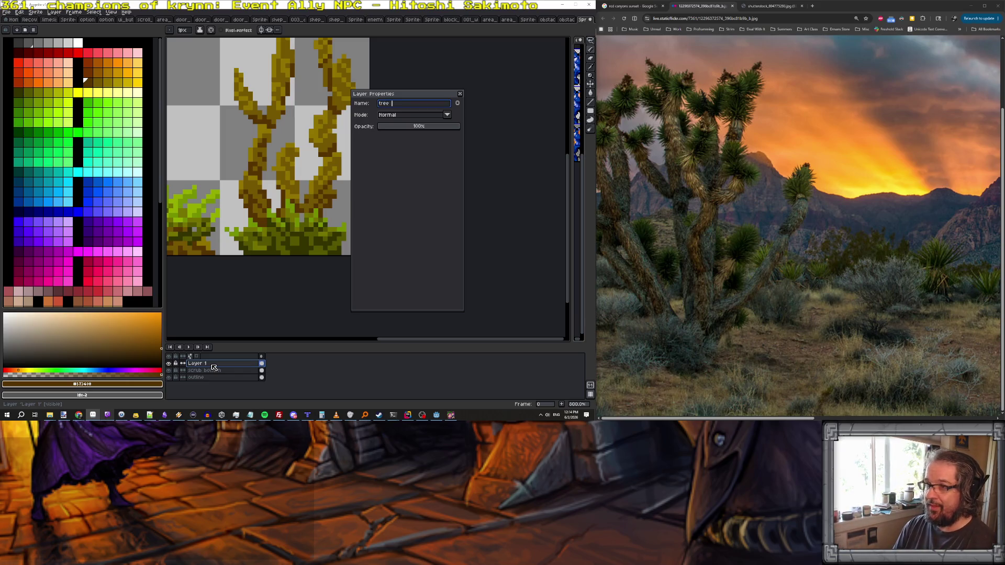
{"action": "key", "text": "Return"}
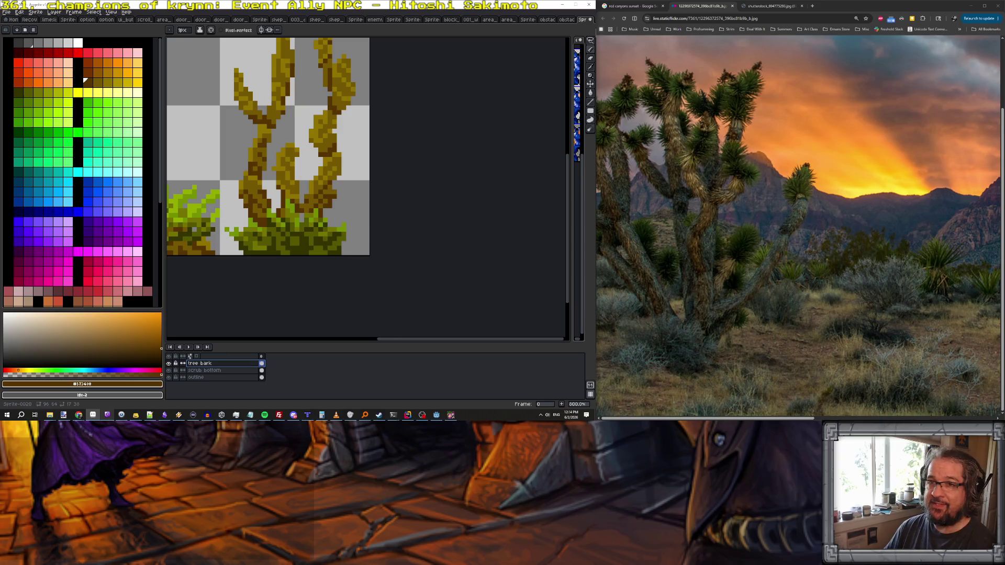
{"action": "left_click", "coordinate": [54, 12]}
{"action": "mouse_move", "coordinate": [78, 48]}
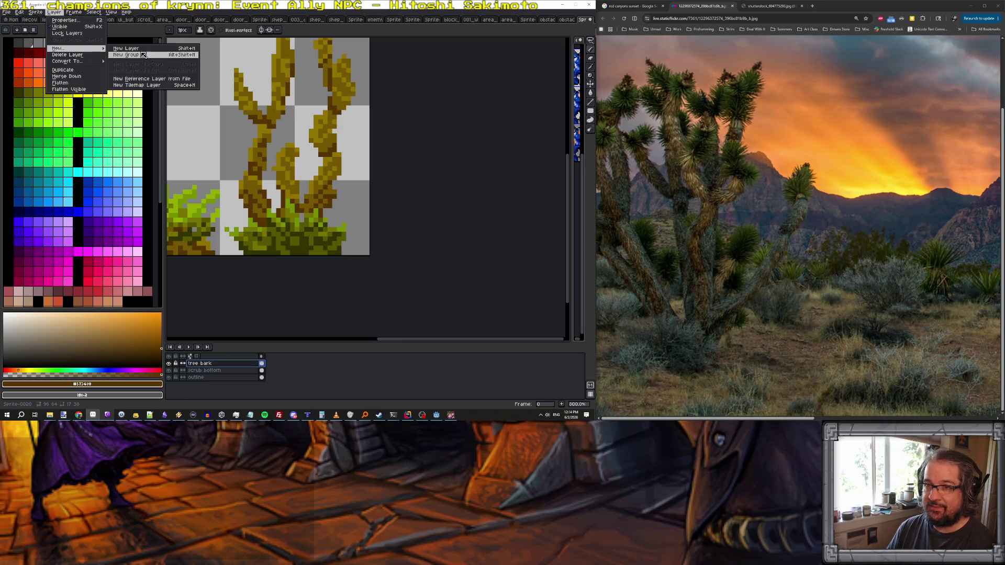
{"action": "left_click", "coordinate": [126, 48]}
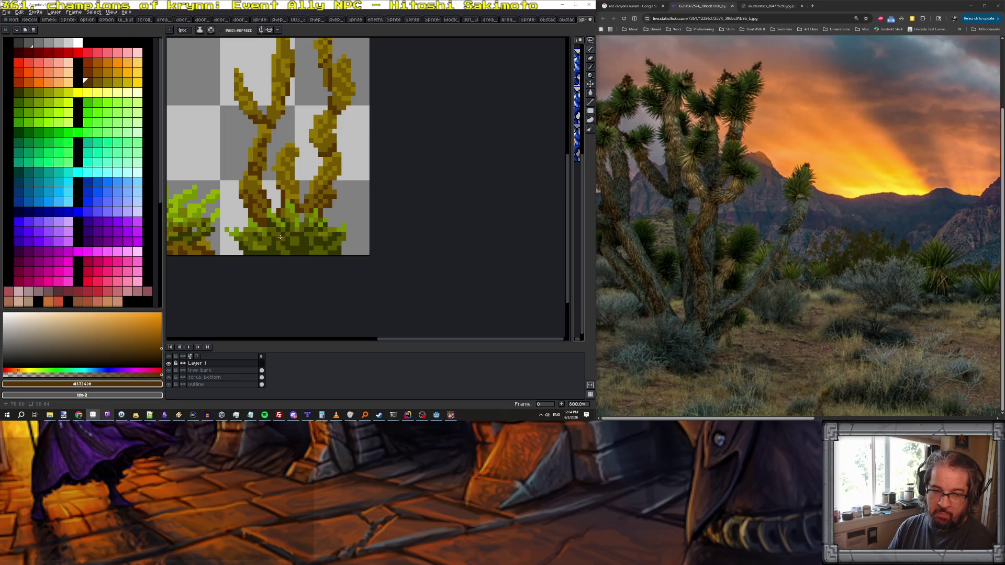
{"action": "left_click", "coordinate": [280, 237], "text": "alt"}
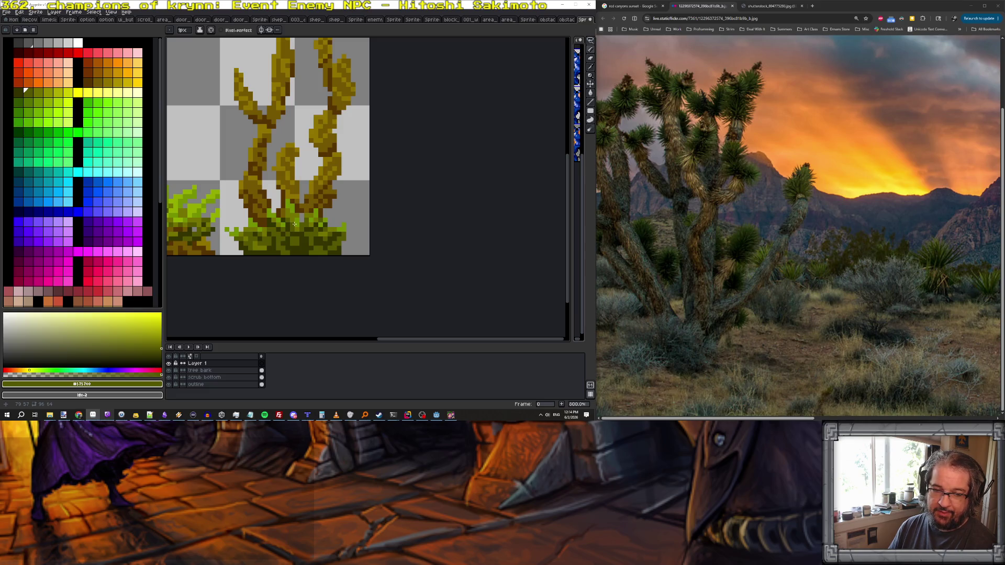
{"action": "key", "text": "alt+Tab"}
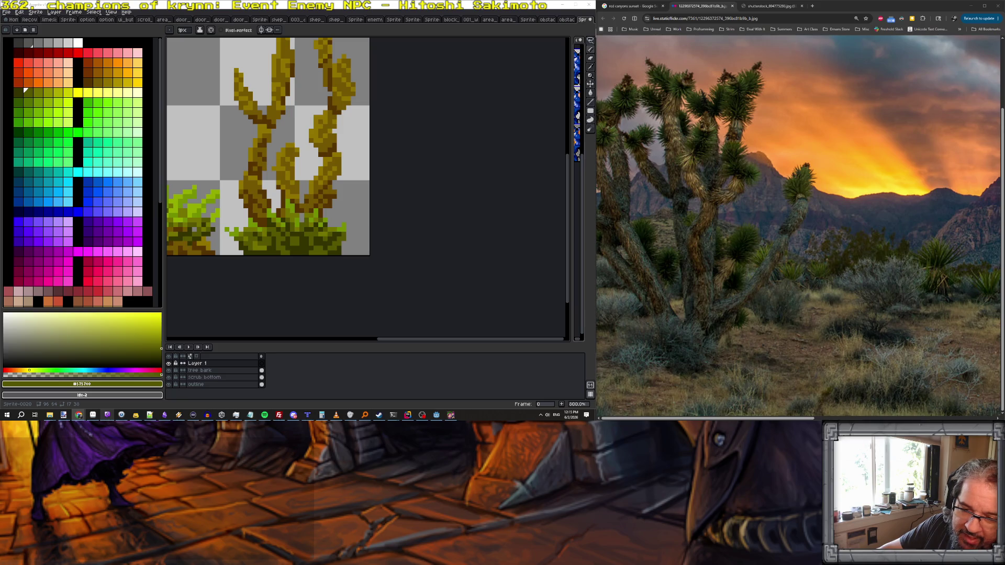
- Switch to a darker green and draw spiky leaf strokes at the right branch tip
{"action": "scroll", "coordinate": [320, 158], "scroll_direction": "down", "scroll_amount": 2}
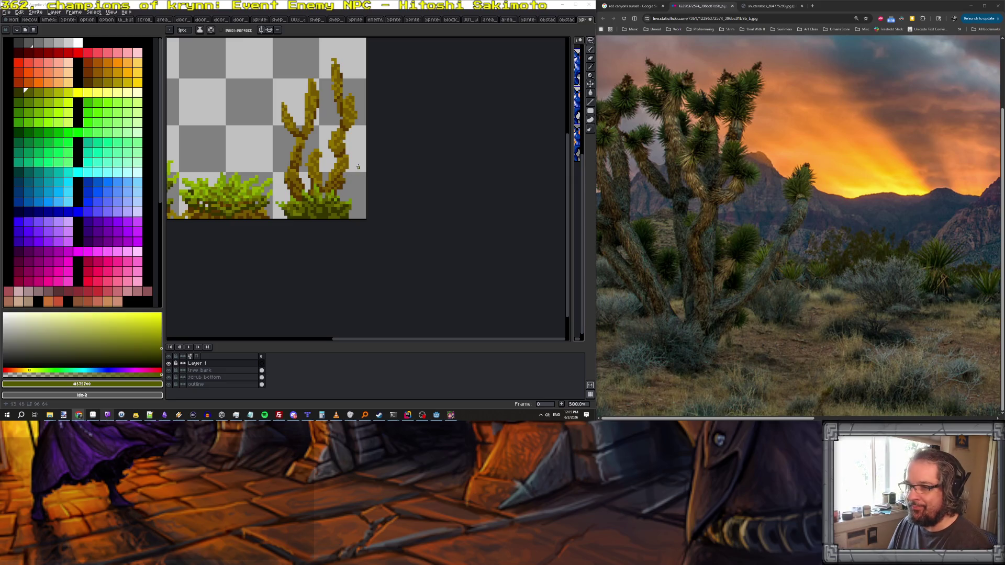
{"action": "scroll", "coordinate": [356, 188], "scroll_direction": "up", "scroll_amount": 2}
{"action": "key", "text": "bracketleft"}
{"action": "scroll", "coordinate": [347, 115], "scroll_direction": "up", "scroll_amount": 4}
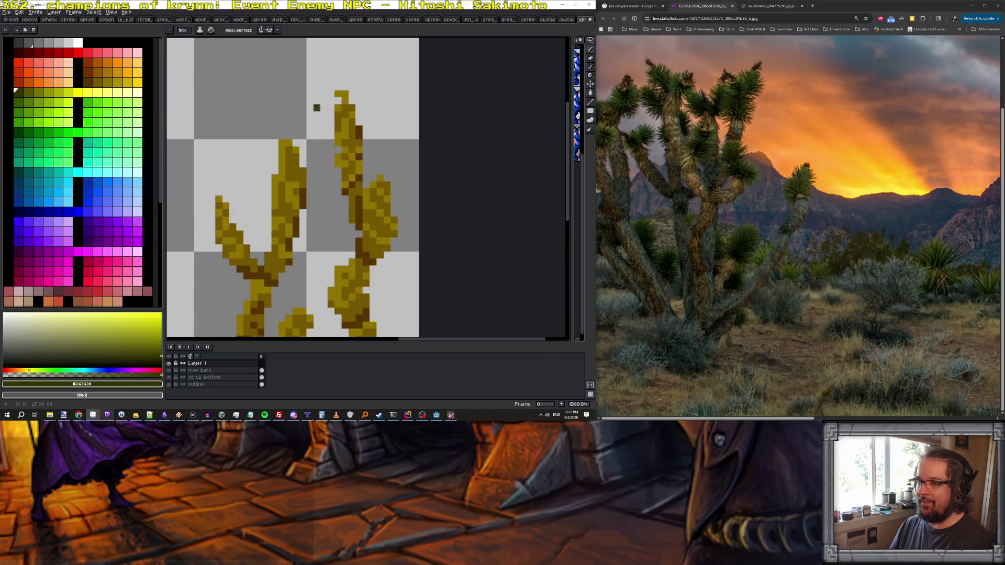
{"action": "left_click_drag", "start_coordinate": [316, 90], "coordinate": [337, 107]}
{"action": "mouse_move", "coordinate": [352, 73]}
{"action": "left_mouse_down"}
{"action": "mouse_move", "coordinate": [346, 107]}
{"action": "mouse_move", "coordinate": [366, 78]}
{"action": "mouse_move", "coordinate": [364, 168]}
{"action": "mouse_move", "coordinate": [321, 157]}
{"action": "mouse_move", "coordinate": [341, 181]}
{"action": "mouse_move", "coordinate": [364, 143]}
{"action": "mouse_move", "coordinate": [343, 171]}
{"action": "left_mouse_up"}
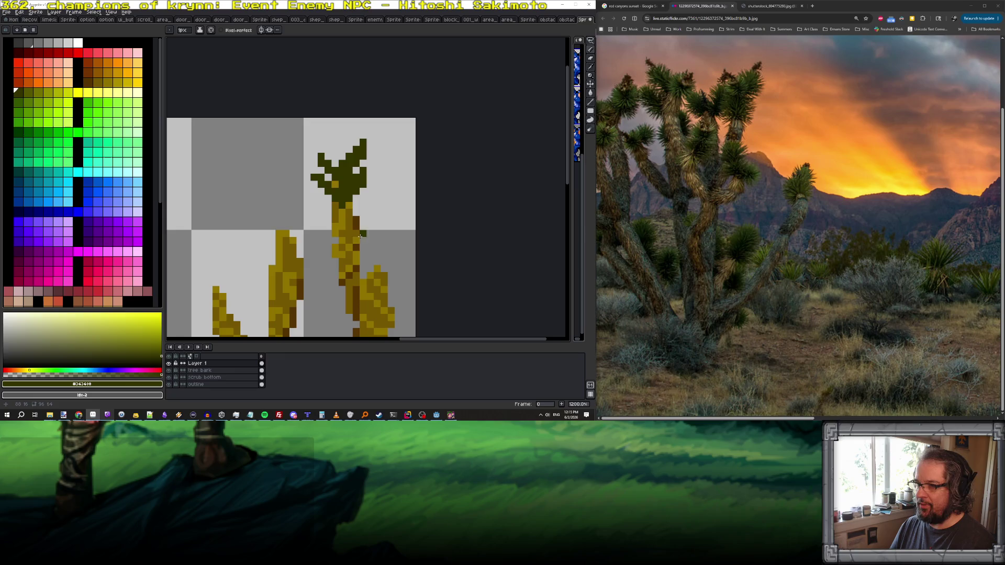
- Paint dark-green leaf clusters over the left trunk top and the left branch tip
{"action": "mouse_move", "coordinate": [371, 226]}
{"action": "left_mouse_down"}
{"action": "mouse_move", "coordinate": [326, 233]}
{"action": "mouse_move", "coordinate": [349, 240]}
{"action": "mouse_move", "coordinate": [323, 225]}
{"action": "mouse_move", "coordinate": [380, 272]}
{"action": "mouse_move", "coordinate": [400, 254]}
{"action": "mouse_move", "coordinate": [384, 283]}
{"action": "mouse_move", "coordinate": [355, 259]}
{"action": "mouse_move", "coordinate": [374, 282]}
{"action": "left_mouse_up"}
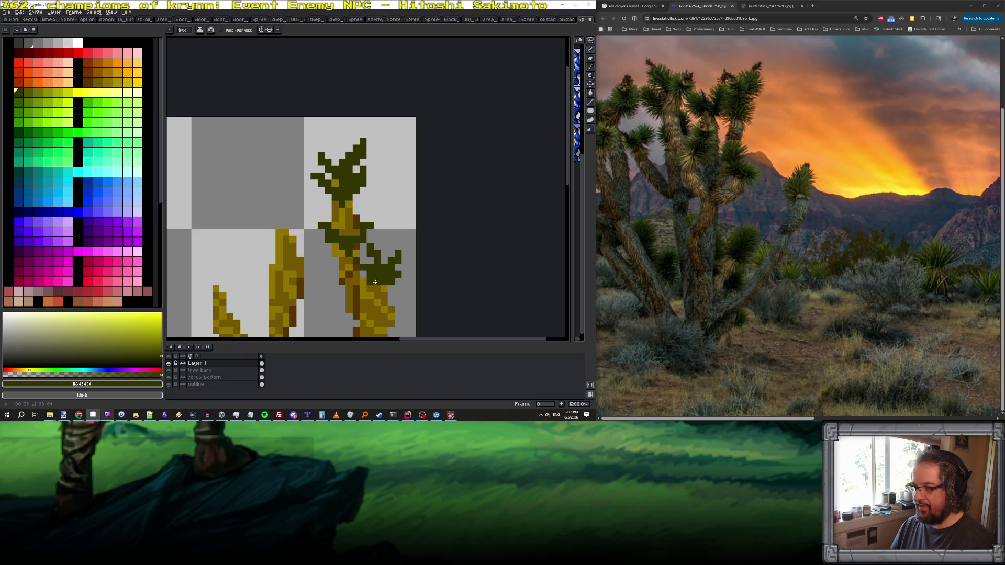
{"action": "mouse_move", "coordinate": [272, 251]}
{"action": "left_mouse_down"}
{"action": "mouse_move", "coordinate": [250, 218]}
{"action": "mouse_move", "coordinate": [261, 228]}
{"action": "mouse_move", "coordinate": [266, 198]}
{"action": "mouse_move", "coordinate": [286, 219]}
{"action": "mouse_move", "coordinate": [305, 197]}
{"action": "mouse_move", "coordinate": [303, 225]}
{"action": "left_mouse_up"}
{"action": "mouse_move", "coordinate": [295, 260]}
{"action": "left_mouse_down"}
{"action": "mouse_move", "coordinate": [313, 240]}
{"action": "mouse_move", "coordinate": [284, 259]}
{"action": "mouse_move", "coordinate": [255, 237]}
{"action": "left_mouse_up"}
{"action": "key", "text": "space"}
{"action": "mouse_move", "coordinate": [290, 304]}
{"action": "left_mouse_down"}
{"action": "mouse_move", "coordinate": [297, 214]}
{"action": "mouse_move", "coordinate": [356, 173]}
{"action": "left_mouse_up"}
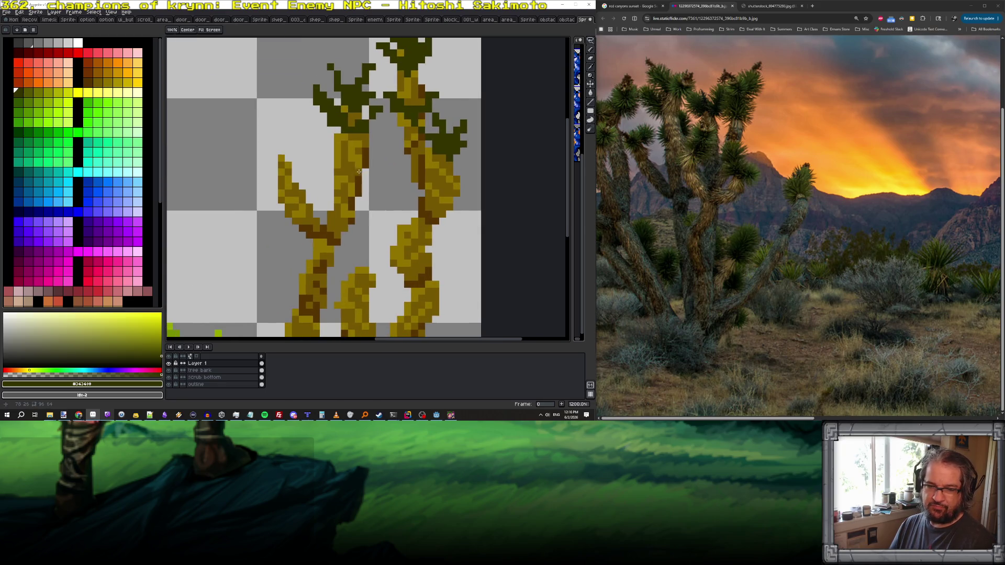
{"action": "mouse_move", "coordinate": [286, 164]}
{"action": "left_mouse_down"}
{"action": "mouse_move", "coordinate": [277, 149]}
{"action": "mouse_move", "coordinate": [316, 143]}
{"action": "mouse_move", "coordinate": [289, 157]}
{"action": "mouse_move", "coordinate": [317, 158]}
{"action": "mouse_move", "coordinate": [306, 175]}
{"action": "mouse_move", "coordinate": [323, 159]}
{"action": "mouse_move", "coordinate": [304, 184]}
{"action": "left_mouse_up"}
{"action": "scroll", "coordinate": [293, 162], "scroll_direction": "down", "scroll_amount": 4}
{"action": "scroll", "coordinate": [295, 161], "scroll_direction": "up", "scroll_amount": 2}
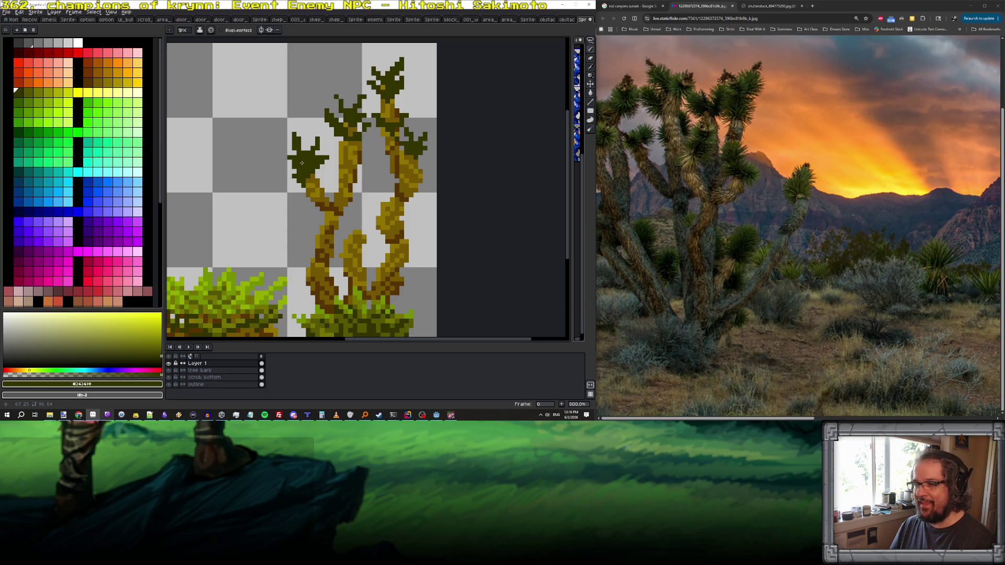
{"action": "scroll", "coordinate": [301, 163], "scroll_direction": "down", "scroll_amount": 4}
{"action": "scroll", "coordinate": [317, 207], "scroll_direction": "up", "scroll_amount": 6}
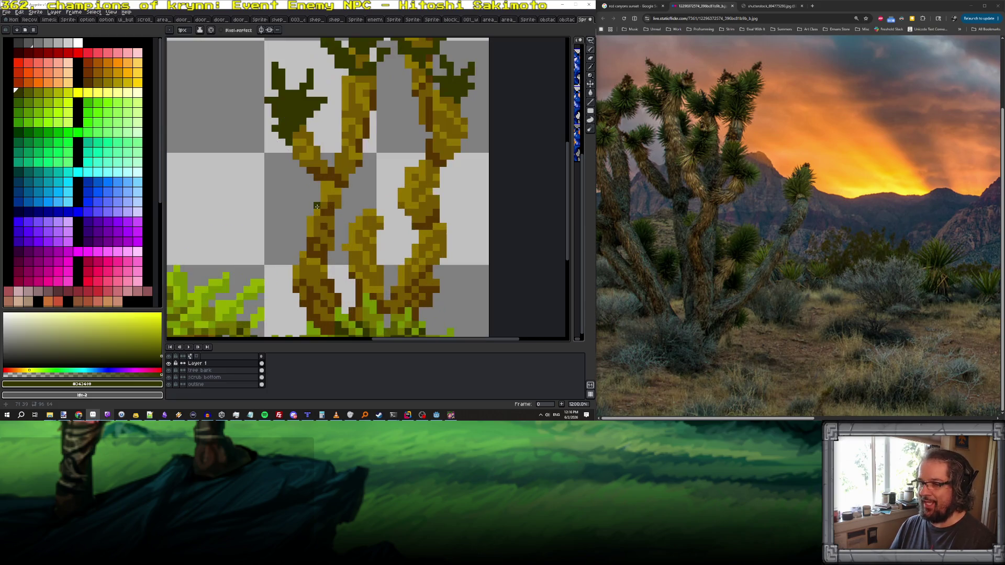
{"action": "left_click_drag", "start_coordinate": [320, 191], "coordinate": [317, 190]}
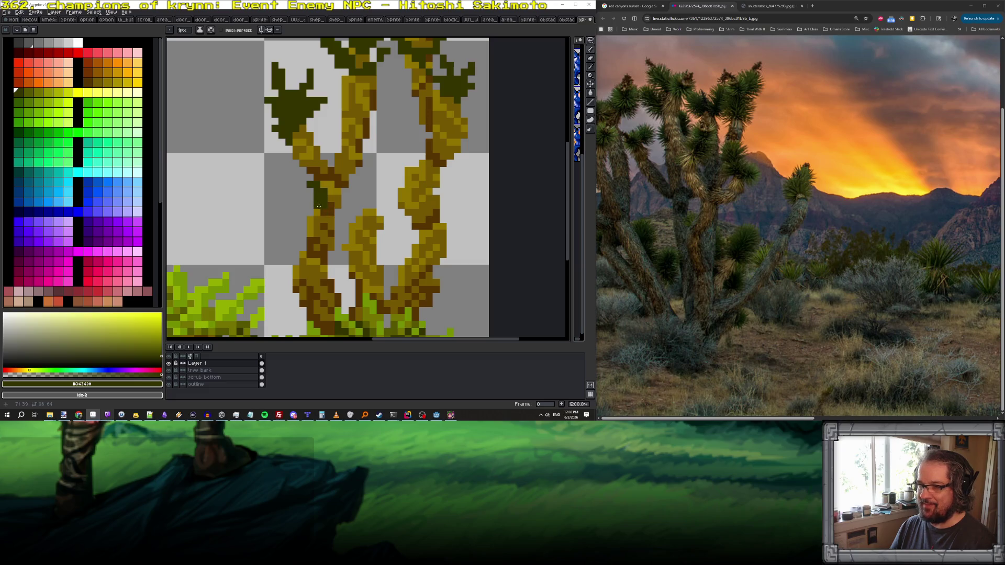
- Draw a V-shaped dark-green leaf cluster between the two trunks
{"action": "left_click_drag", "start_coordinate": [343, 204], "coordinate": [360, 191]}
{"action": "mouse_move", "coordinate": [346, 227]}
{"action": "left_mouse_down"}
{"action": "mouse_move", "coordinate": [368, 241]}
{"action": "mouse_move", "coordinate": [390, 218]}
{"action": "mouse_move", "coordinate": [373, 219]}
{"action": "mouse_move", "coordinate": [386, 179]}
{"action": "left_mouse_up"}
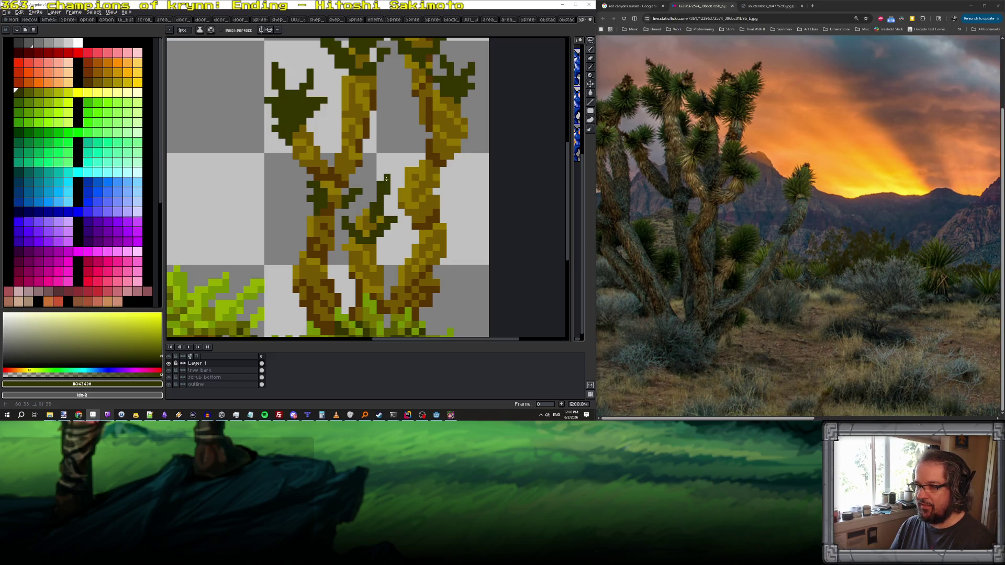
{"action": "scroll", "coordinate": [366, 222], "scroll_direction": "down", "scroll_amount": 8}
{"action": "scroll", "coordinate": [381, 229], "scroll_direction": "up", "scroll_amount": 2}
{"action": "scroll", "coordinate": [384, 209], "scroll_direction": "up", "scroll_amount": 3}
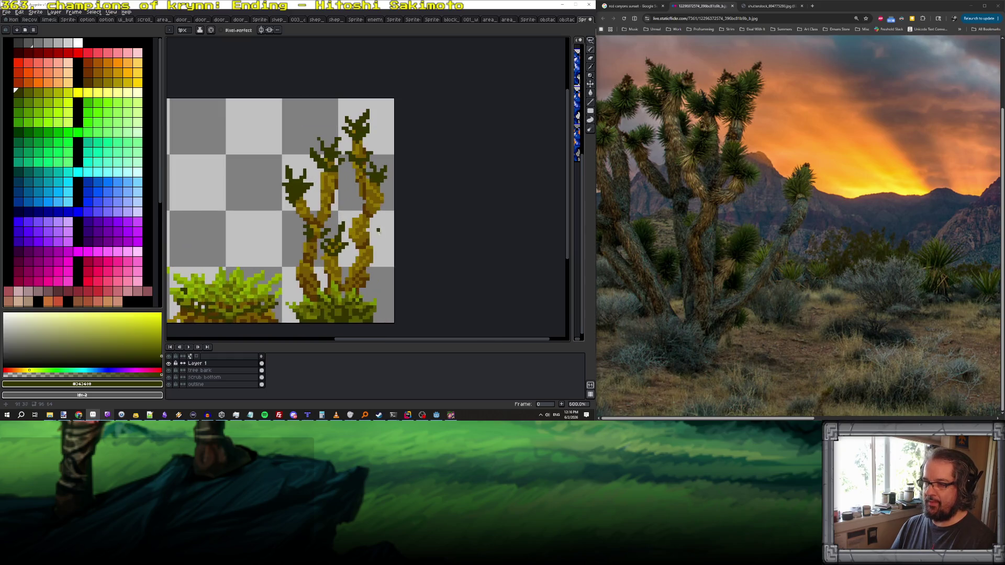
{"action": "scroll", "coordinate": [371, 173], "scroll_direction": "up", "scroll_amount": 3}
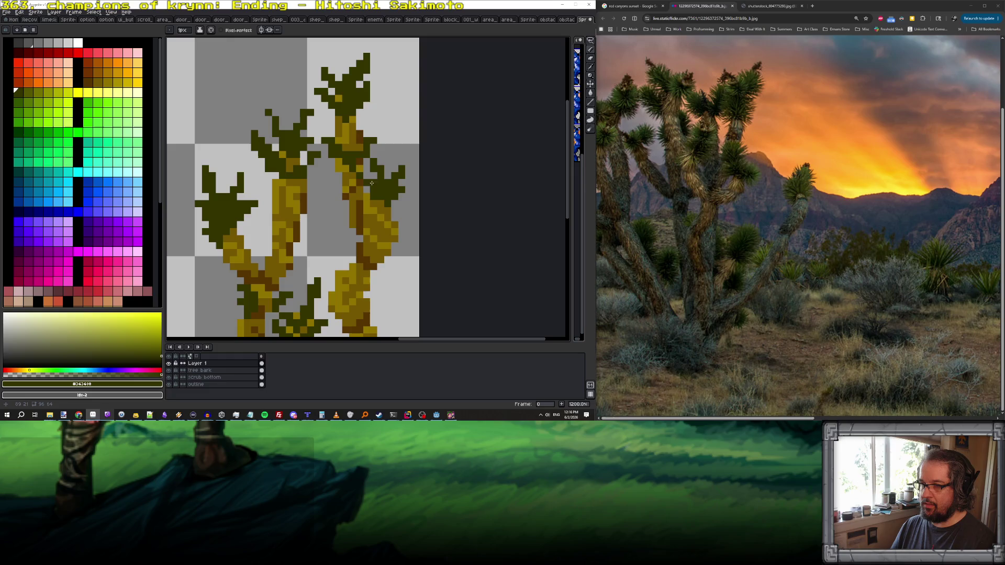
{"action": "scroll", "coordinate": [378, 192], "scroll_direction": "down", "scroll_amount": 3}
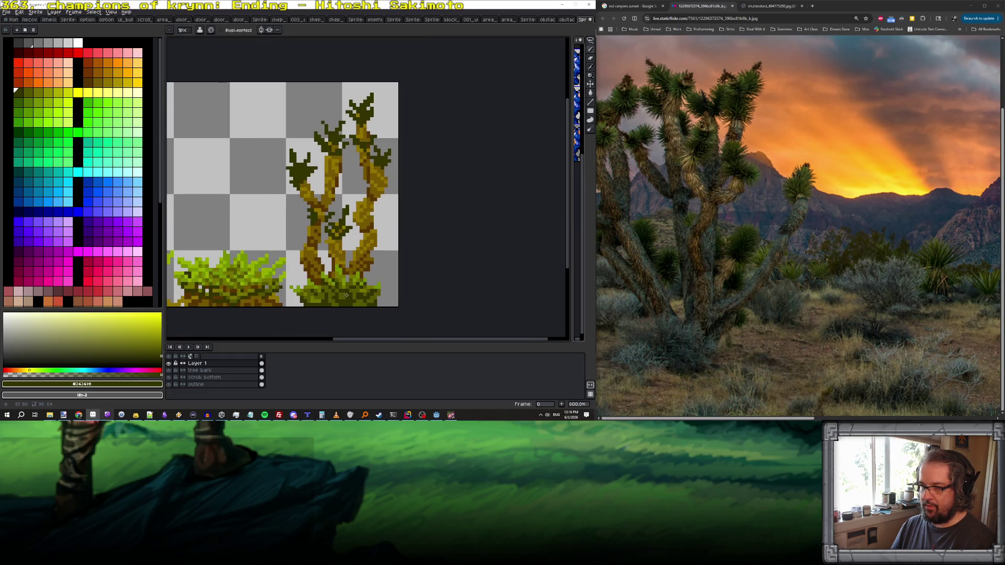
{"action": "key", "text": "space"}
{"action": "scroll", "coordinate": [348, 293], "scroll_direction": "up", "scroll_amount": 2}
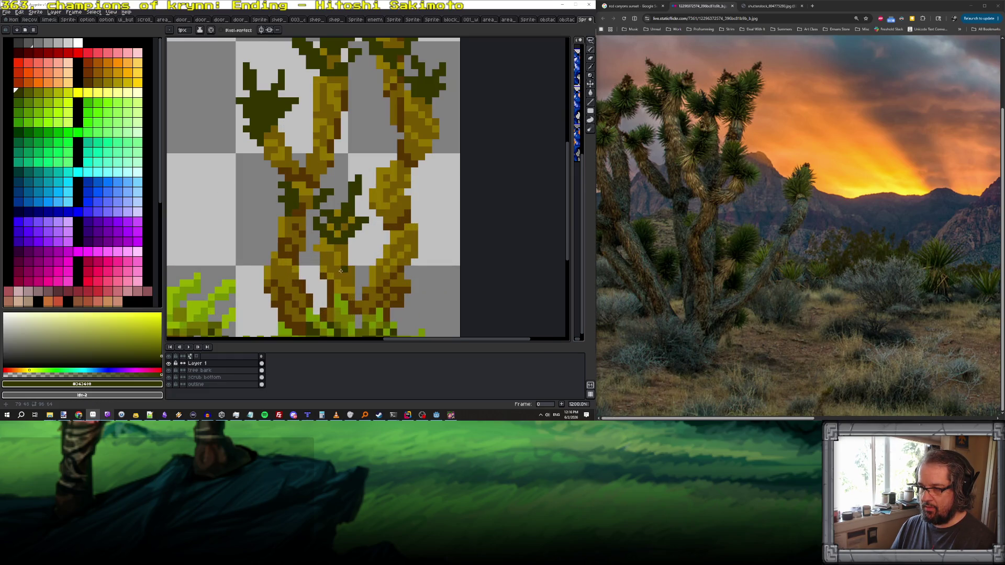
- Pick lighter olive #575700 and highlight the upper-left leaf tuft
{"action": "left_click", "coordinate": [314, 270]}
{"action": "key", "text": "space"}
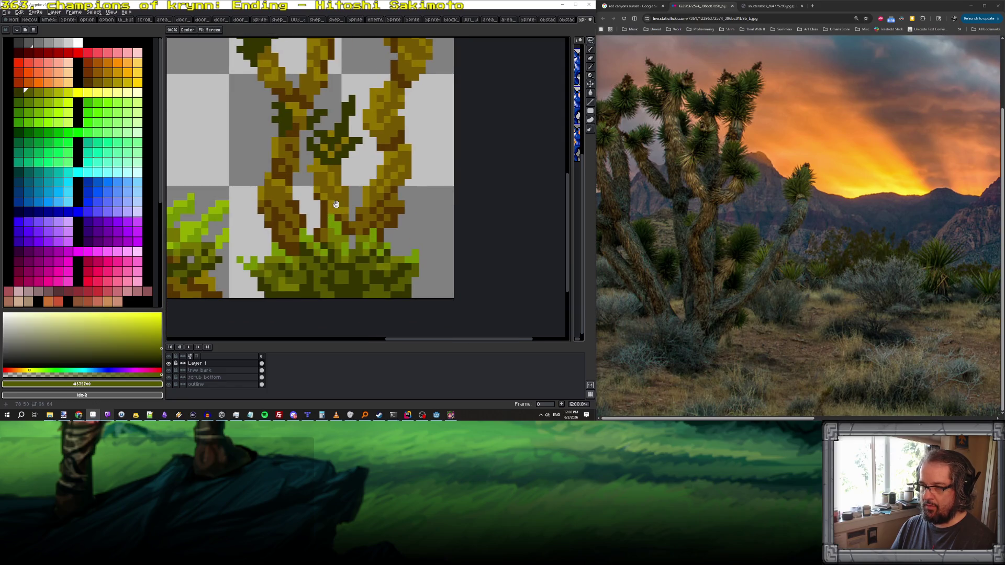
{"action": "left_click_drag", "start_coordinate": [288, 116], "coordinate": [305, 213]}
{"action": "left_click_drag", "start_coordinate": [267, 159], "coordinate": [297, 134]}
{"action": "left_click_drag", "start_coordinate": [264, 102], "coordinate": [273, 126]}
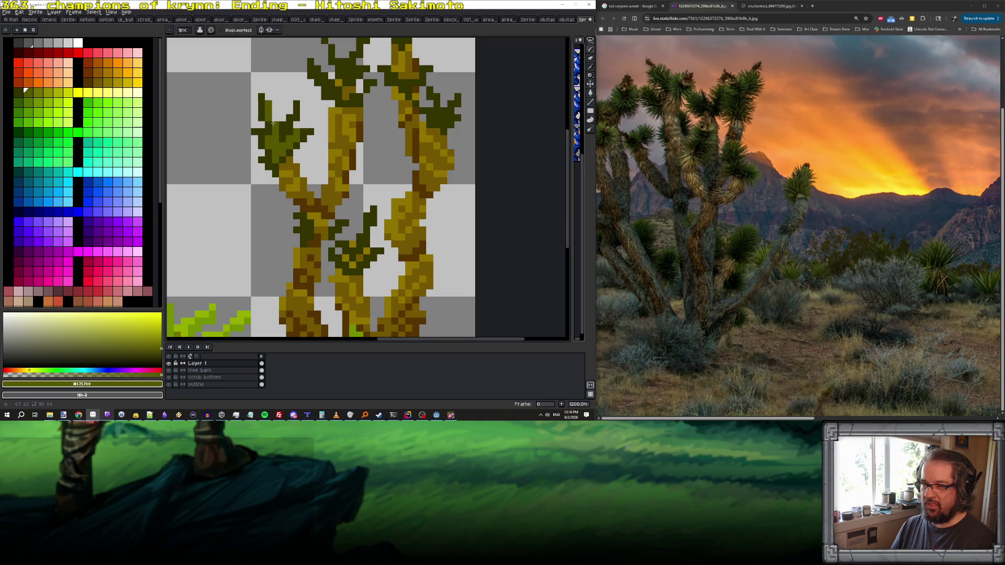
{"action": "left_click", "coordinate": [255, 131]}
{"action": "left_click", "coordinate": [261, 90]}
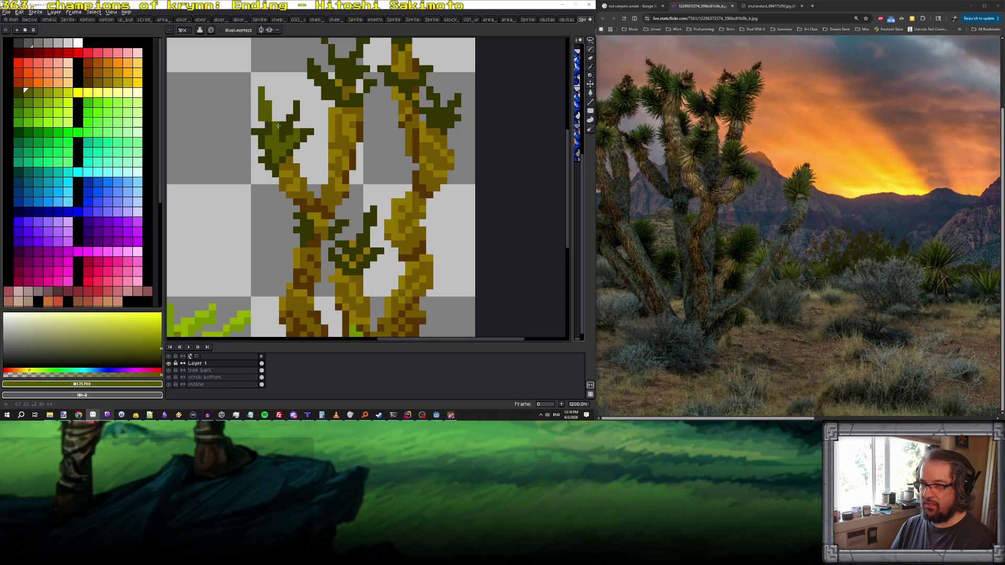
{"action": "mouse_move", "coordinate": [296, 113]}
{"action": "left_mouse_down"}
{"action": "mouse_move", "coordinate": [296, 102]}
{"action": "mouse_move", "coordinate": [287, 127]}
{"action": "left_mouse_up"}
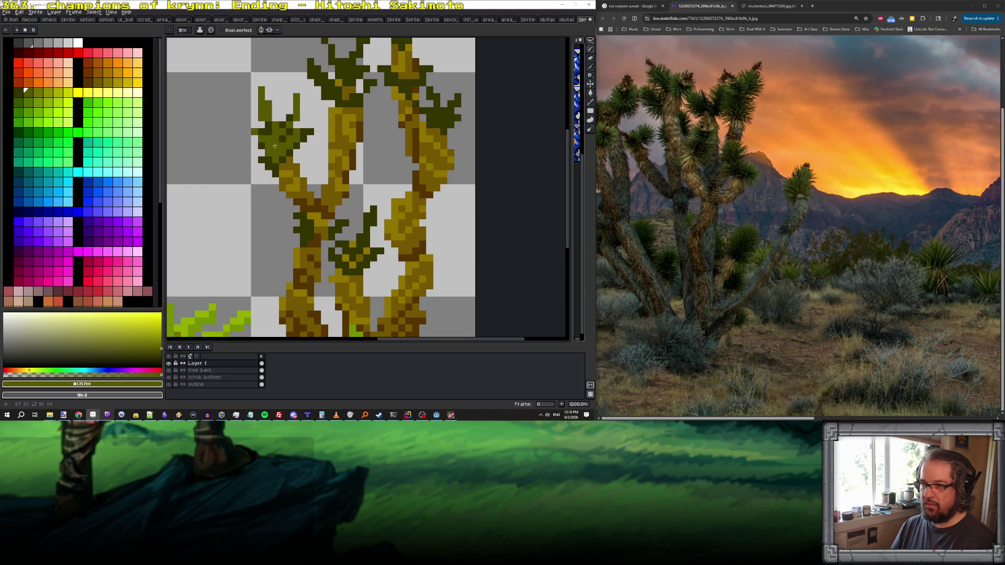
- Add #575700 highlights to the upper leaves of the middle and right branches
{"action": "left_click_drag", "start_coordinate": [272, 149], "coordinate": [295, 241]}
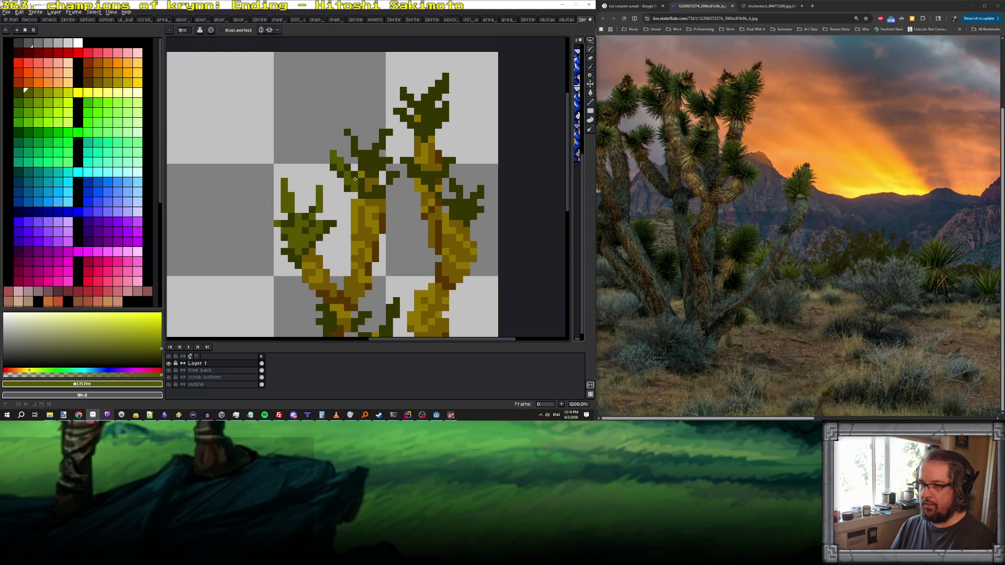
{"action": "mouse_move", "coordinate": [348, 137]}
{"action": "left_mouse_down"}
{"action": "mouse_move", "coordinate": [369, 157]}
{"action": "mouse_move", "coordinate": [378, 145]}
{"action": "mouse_move", "coordinate": [368, 155]}
{"action": "left_mouse_up"}
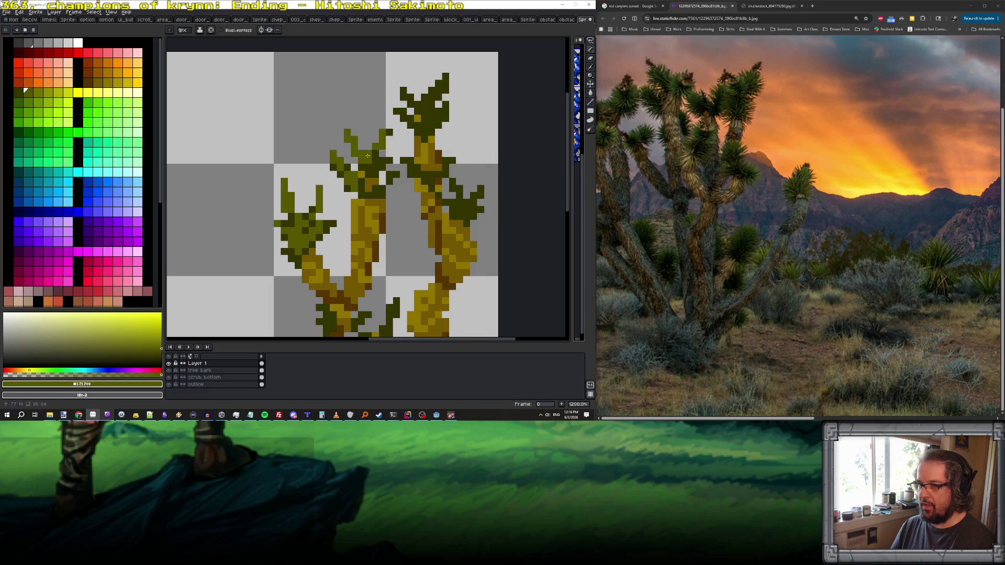
{"action": "mouse_move", "coordinate": [407, 98]}
{"action": "left_mouse_down"}
{"action": "mouse_move", "coordinate": [424, 106]}
{"action": "mouse_move", "coordinate": [442, 78]}
{"action": "left_mouse_up"}
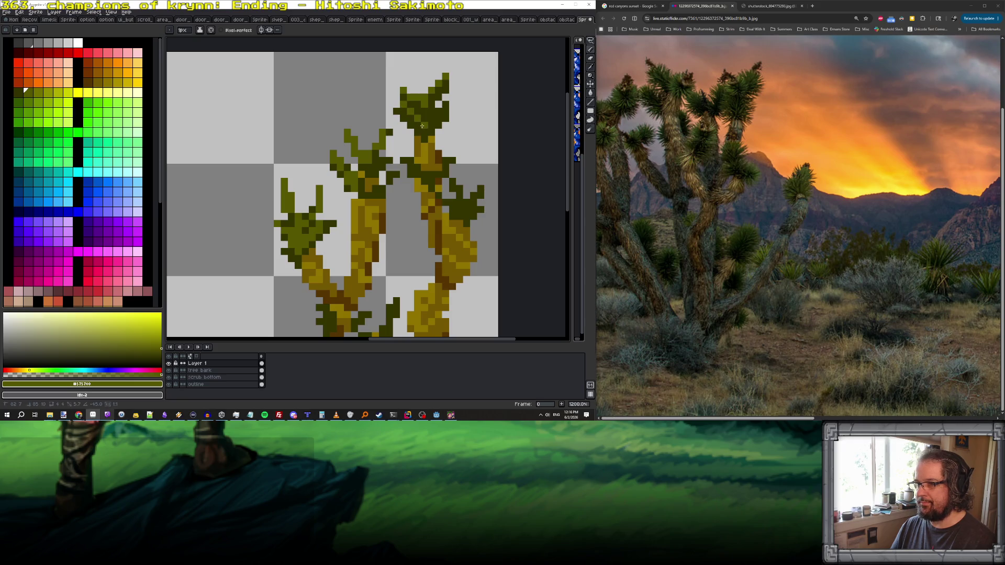
{"action": "key", "text": "ctrl"}
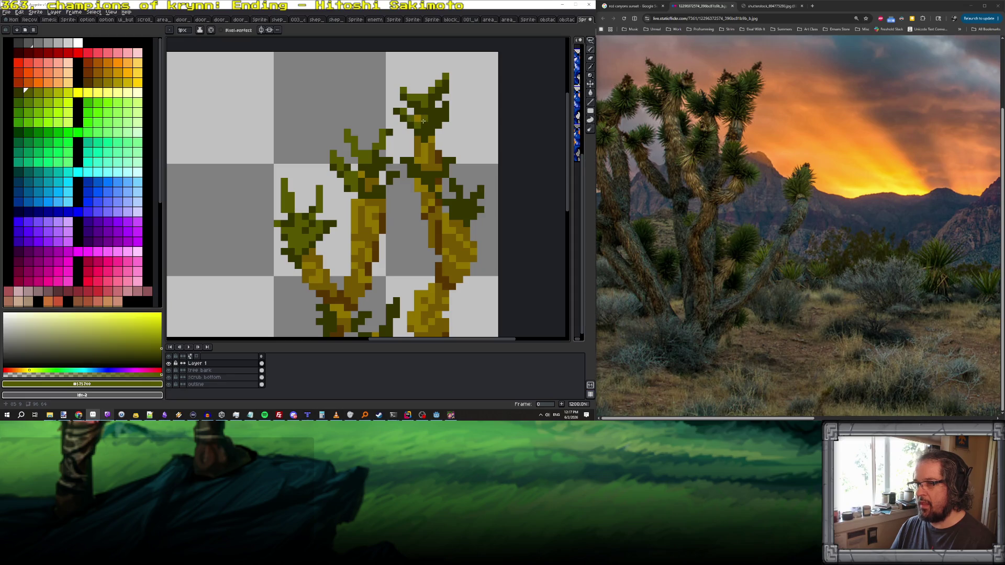
{"action": "scroll", "coordinate": [434, 111], "scroll_direction": "down", "scroll_amount": 6}
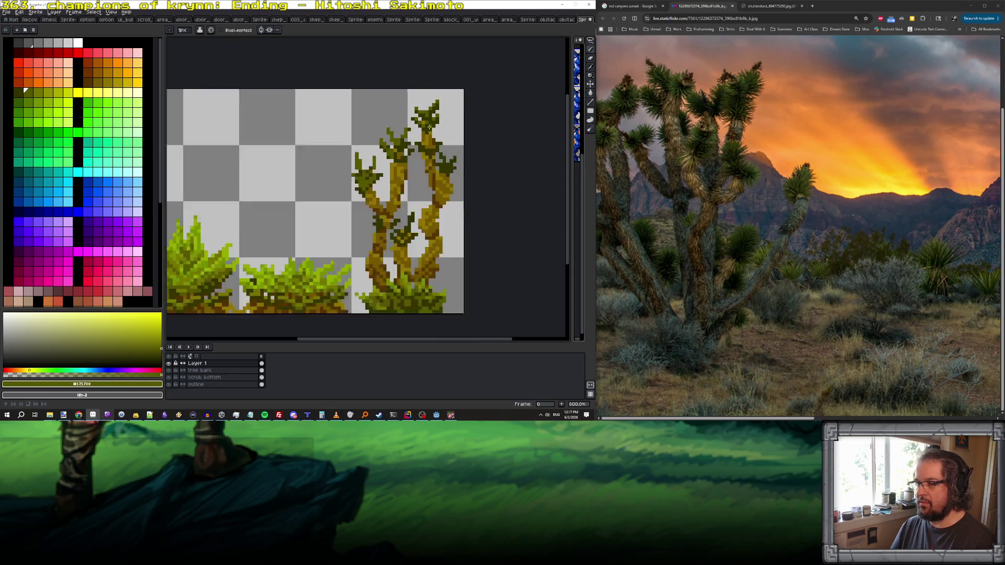
{"action": "scroll", "coordinate": [440, 166], "scroll_direction": "up", "scroll_amount": 6}
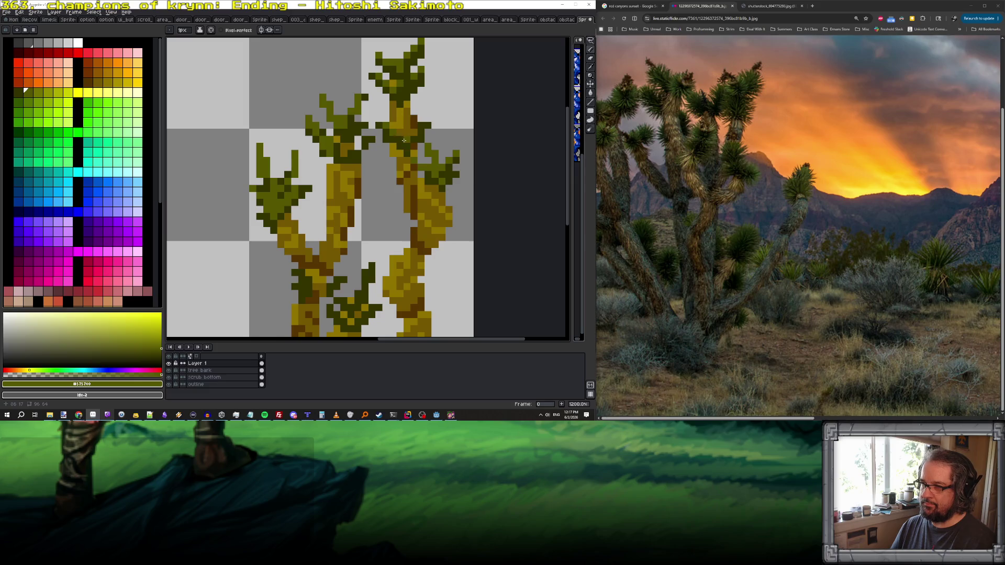
{"action": "scroll", "coordinate": [423, 131], "scroll_direction": "down", "scroll_amount": 5}
{"action": "scroll", "coordinate": [414, 142], "scroll_direction": "up", "scroll_amount": 8}
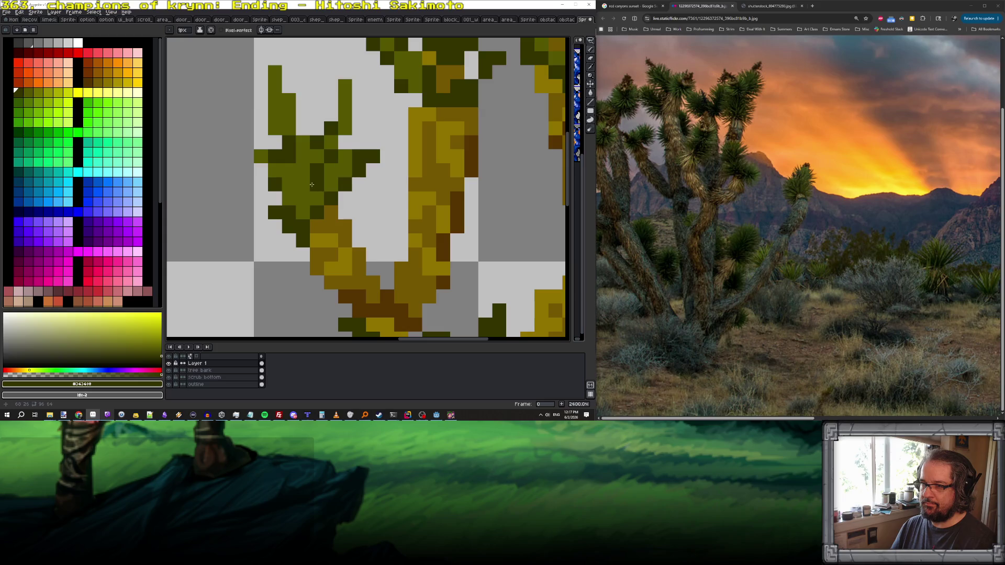
{"action": "scroll", "coordinate": [294, 141], "scroll_direction": "down", "scroll_amount": 1}
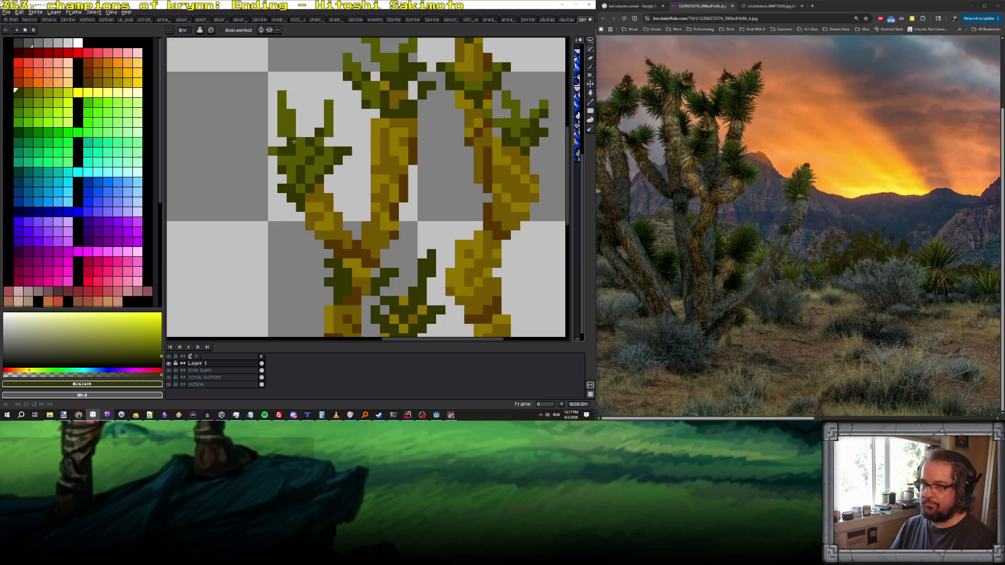
{"action": "scroll", "coordinate": [325, 170], "scroll_direction": "down", "scroll_amount": 6}
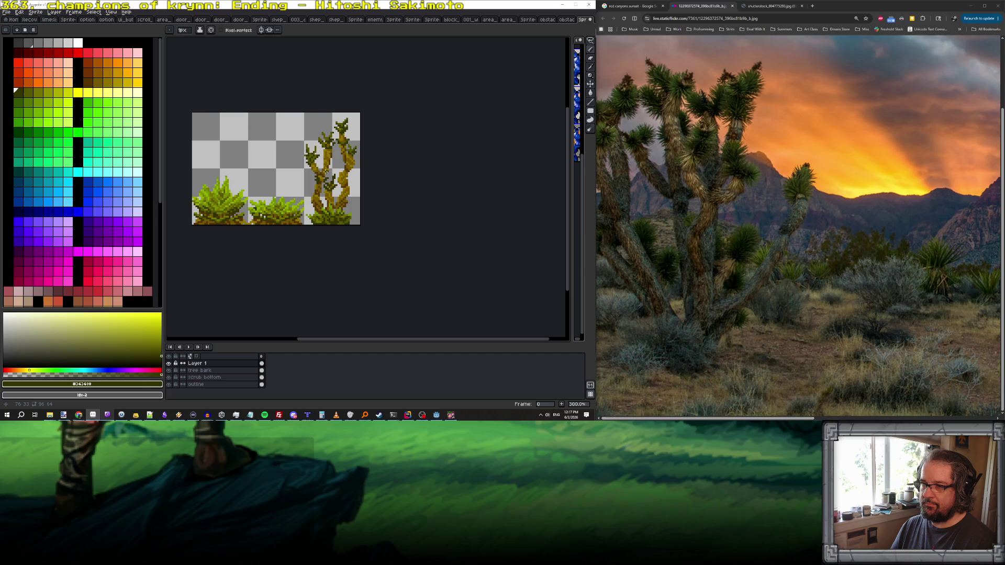
{"action": "scroll", "coordinate": [325, 171], "scroll_direction": "down", "scroll_amount": 1}
{"action": "scroll", "coordinate": [325, 171], "scroll_direction": "up", "scroll_amount": 7}
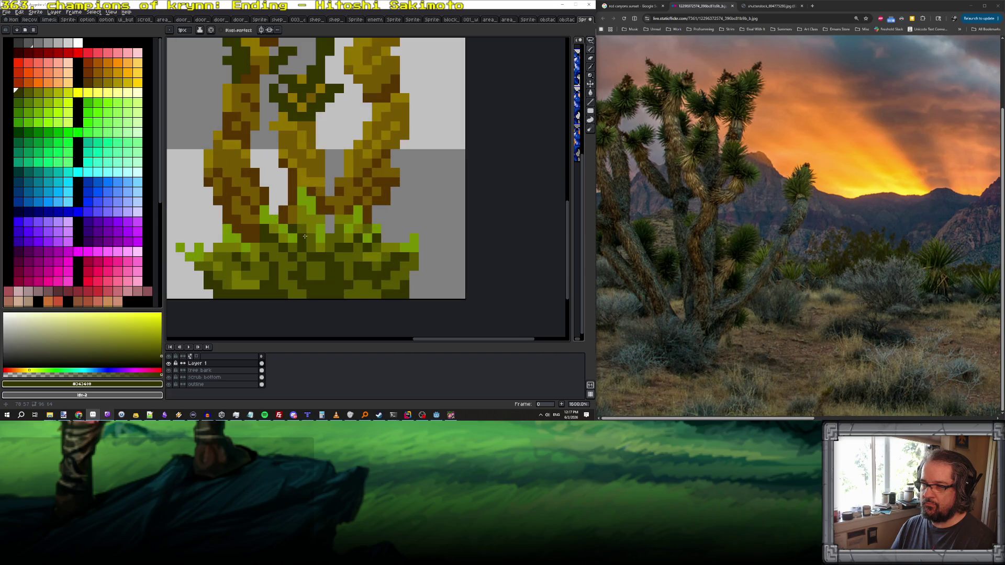
{"action": "left_click", "coordinate": [310, 230], "text": "alt"}
{"action": "scroll", "coordinate": [312, 165], "scroll_direction": "down", "scroll_amount": 2}
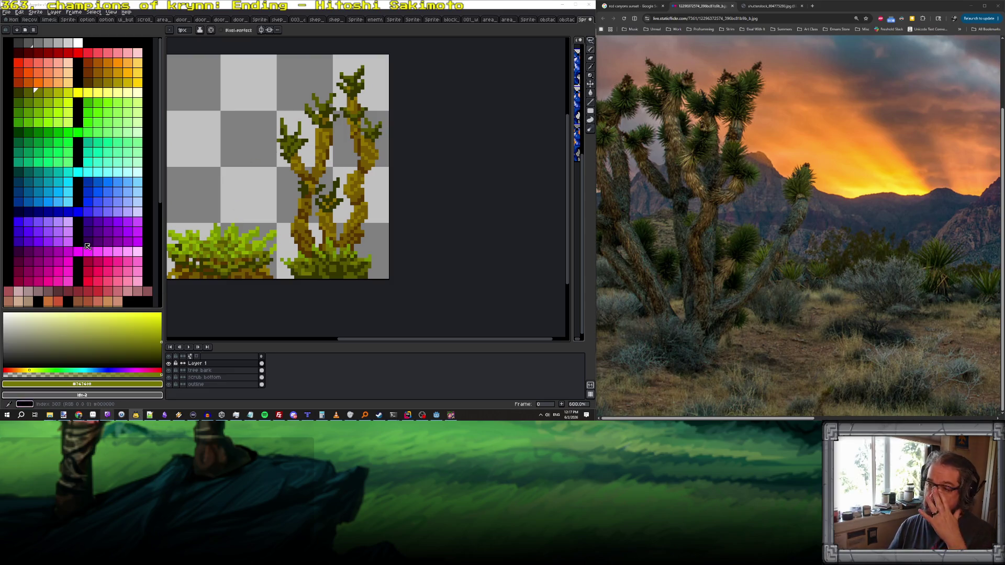
{"action": "scroll", "coordinate": [279, 164], "scroll_direction": "up", "scroll_amount": 3}
{"action": "left_click", "coordinate": [284, 69]}
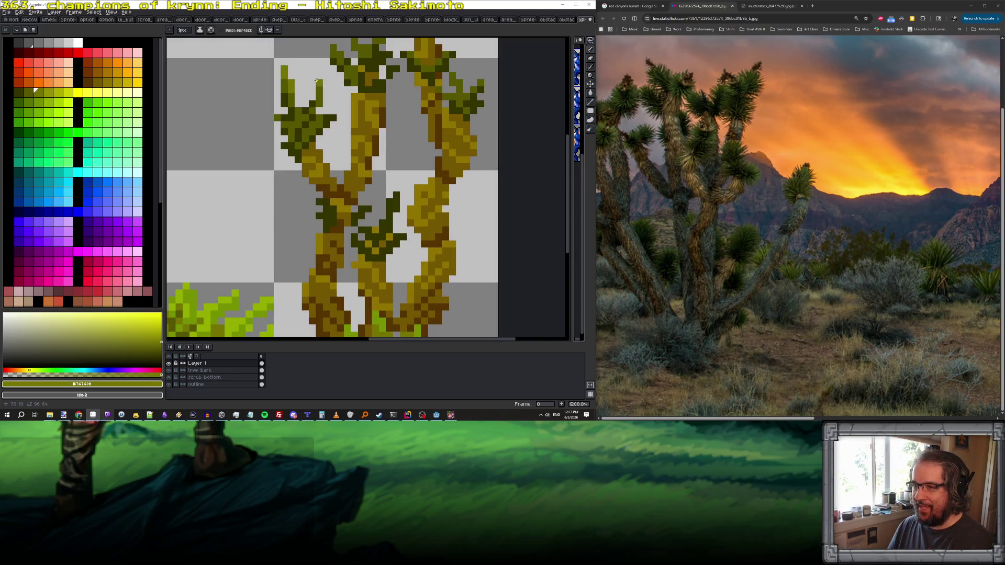
{"action": "left_click_drag", "start_coordinate": [318, 84], "coordinate": [311, 101]}
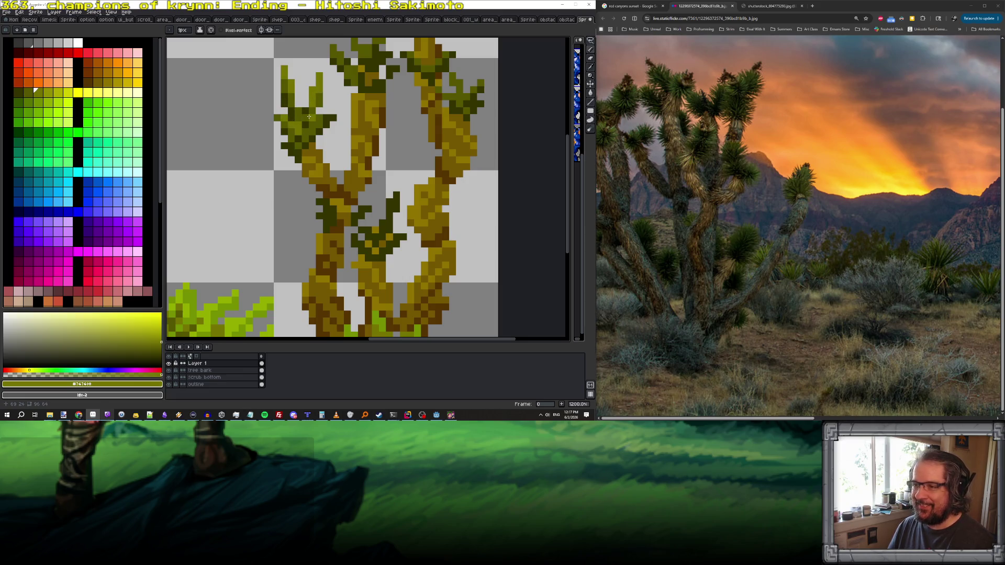
{"action": "scroll", "coordinate": [305, 121], "scroll_direction": "up", "scroll_amount": 5}
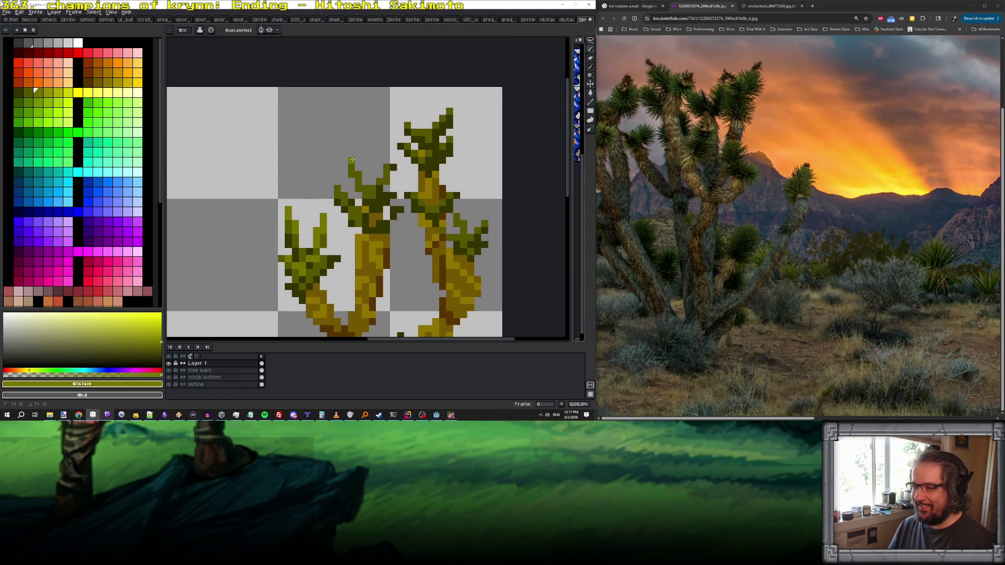
{"action": "left_click_drag", "start_coordinate": [334, 181], "coordinate": [348, 197]}
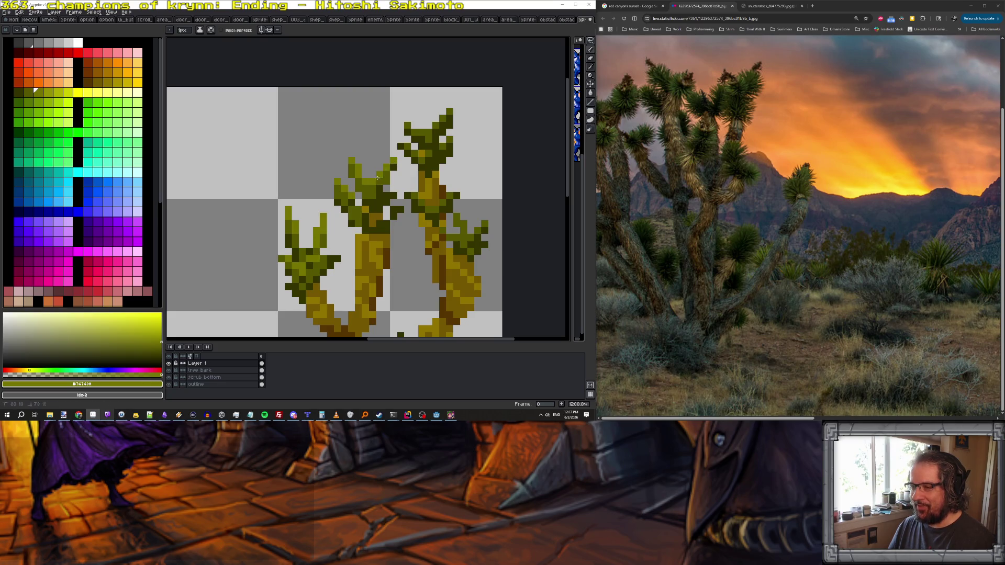
{"action": "left_click_drag", "start_coordinate": [407, 111], "coordinate": [414, 123]}
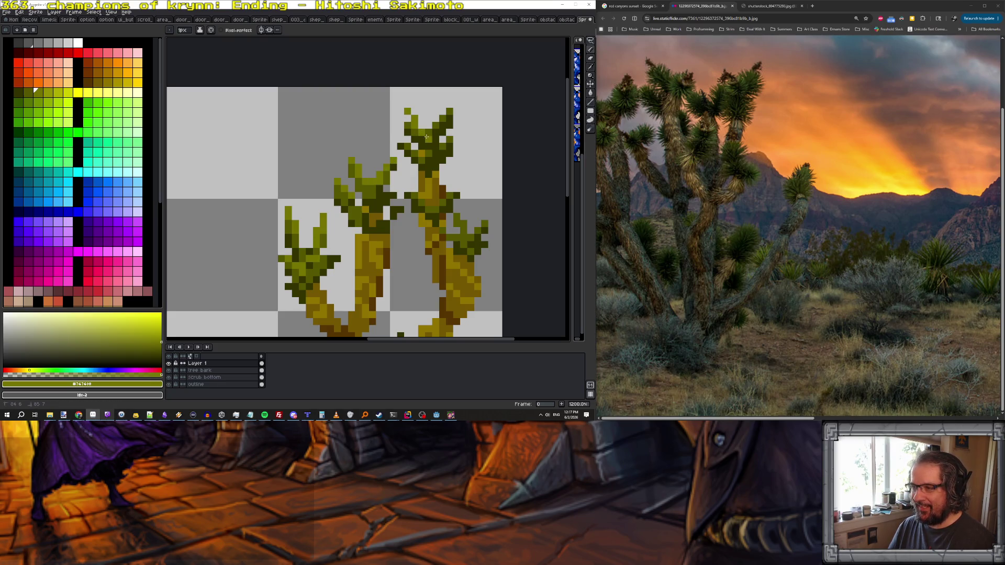
{"action": "left_click", "coordinate": [453, 102]}
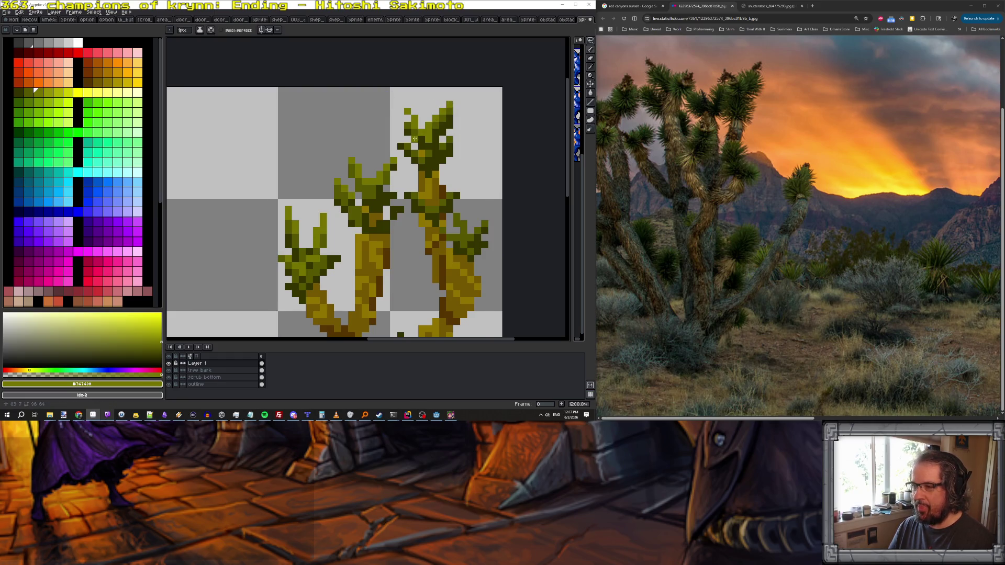
{"action": "scroll", "coordinate": [439, 171], "scroll_direction": "down", "scroll_amount": 3}
{"action": "scroll", "coordinate": [440, 171], "scroll_direction": "down", "scroll_amount": 3}
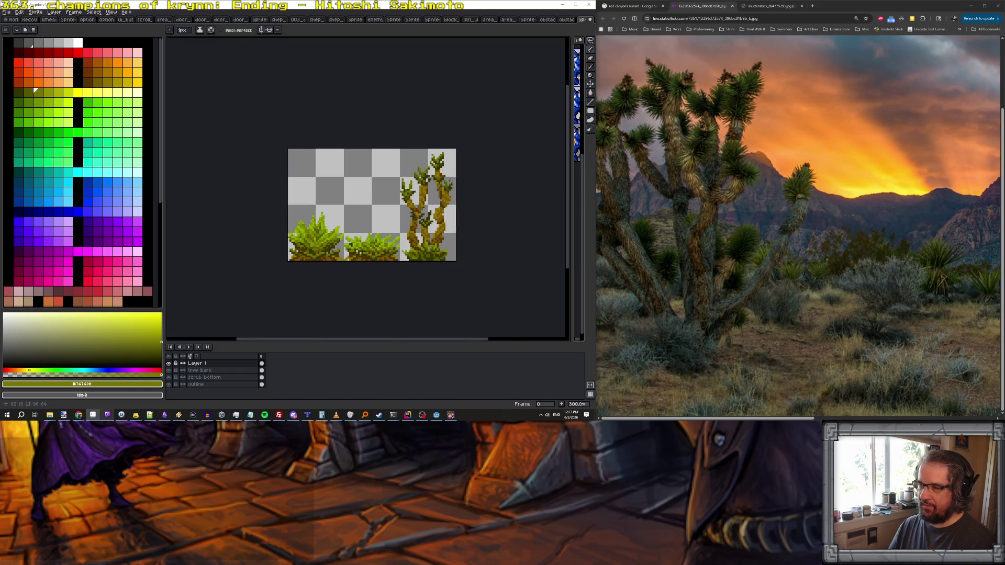
{"action": "scroll", "coordinate": [451, 191], "scroll_direction": "up", "scroll_amount": 4}
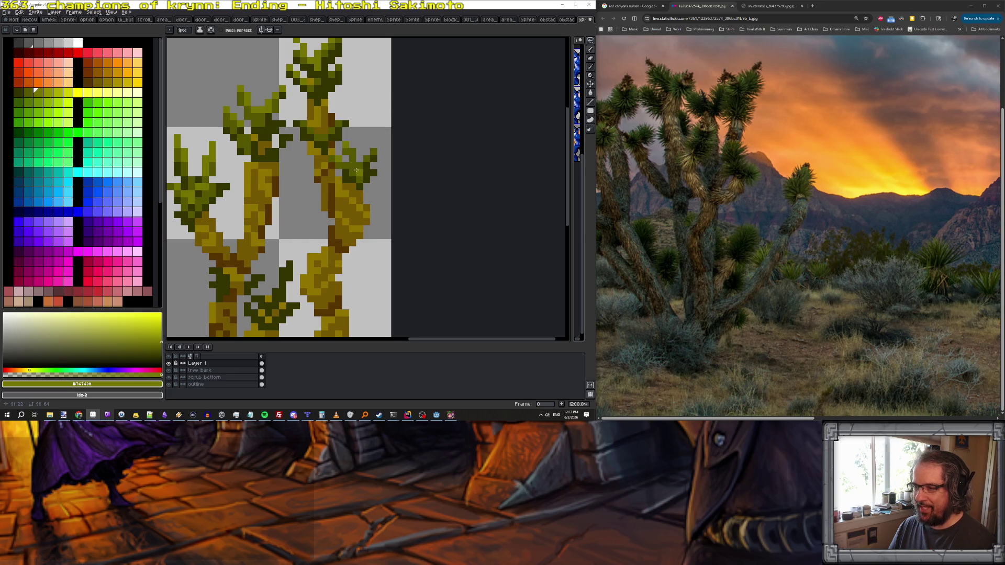
{"action": "scroll", "coordinate": [366, 186], "scroll_direction": "down", "scroll_amount": 5}
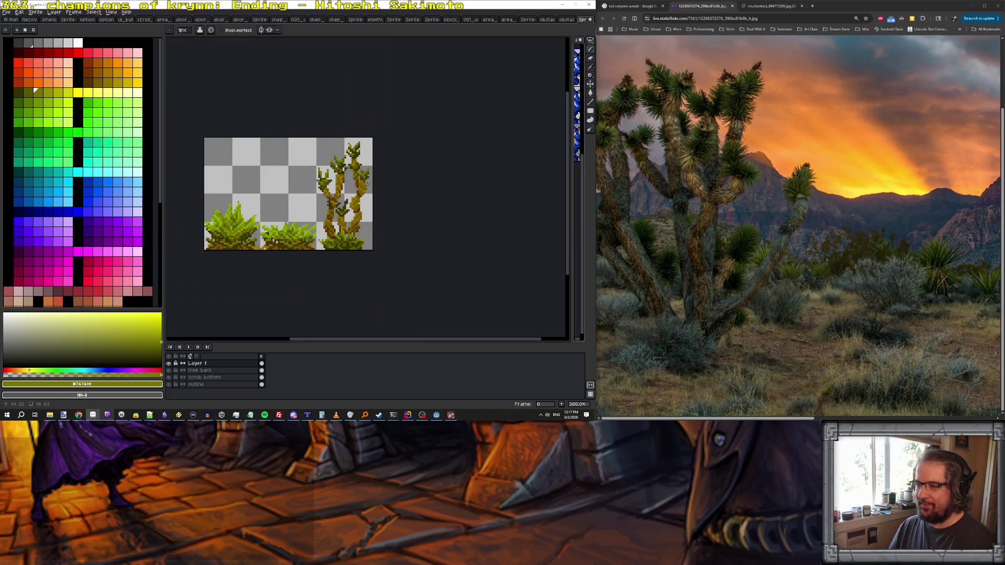
{"action": "scroll", "coordinate": [366, 186], "scroll_direction": "up", "scroll_amount": 5}
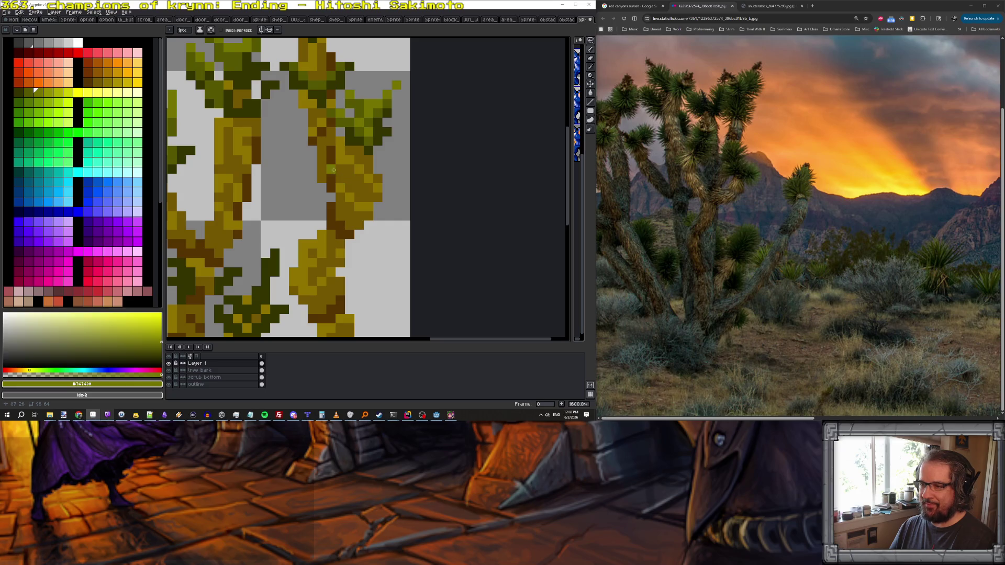
- Eyedrop the dark brown and paint a shading line down the trunk
{"action": "left_click", "coordinate": [333, 169], "text": "alt"}
{"action": "left_click_drag", "start_coordinate": [323, 163], "coordinate": [323, 177]}
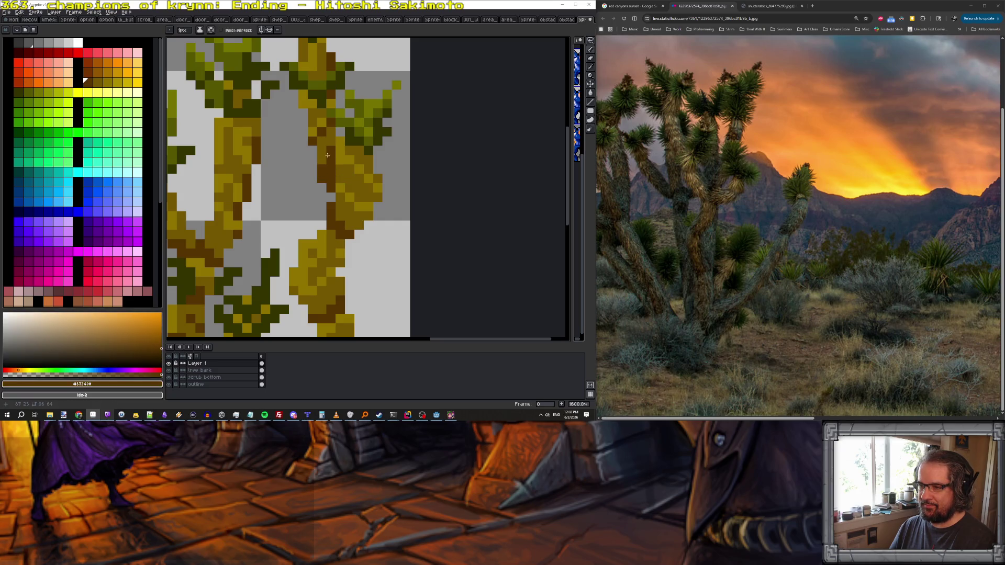
{"action": "scroll", "coordinate": [354, 210], "scroll_direction": "down", "scroll_amount": 6}
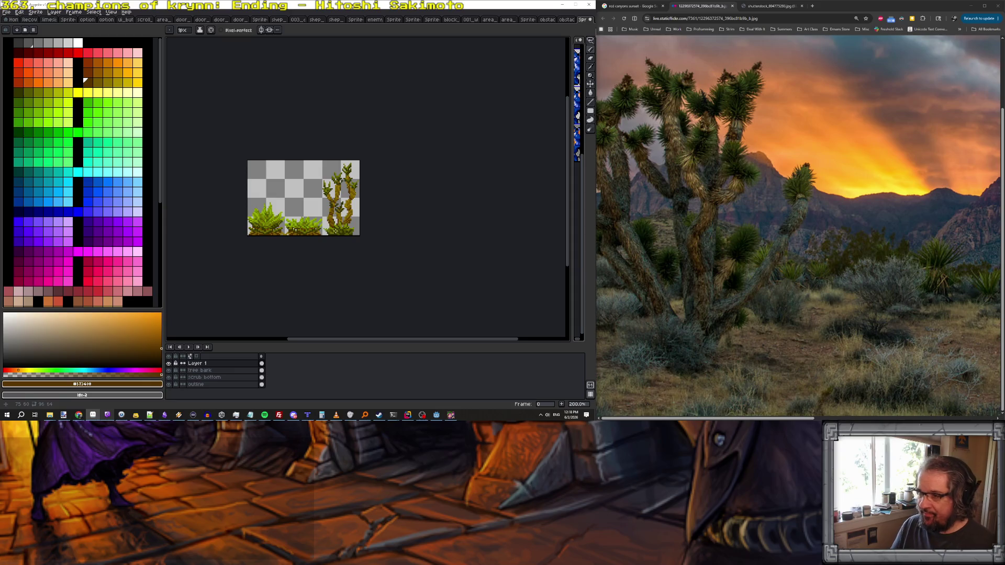
{"action": "scroll", "coordinate": [340, 226], "scroll_direction": "up", "scroll_amount": 4}
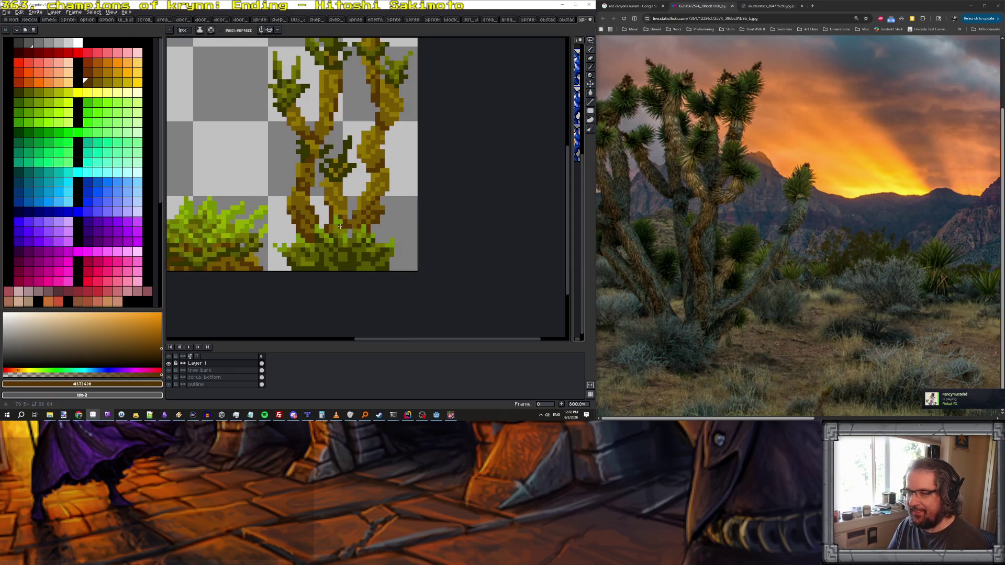
{"action": "scroll", "coordinate": [337, 253], "scroll_direction": "up", "scroll_amount": 1}
- Add more dark shading pixels to the trunk, briefly toggling the eraser and pencil
{"action": "left_click", "coordinate": [341, 233], "text": "alt"}
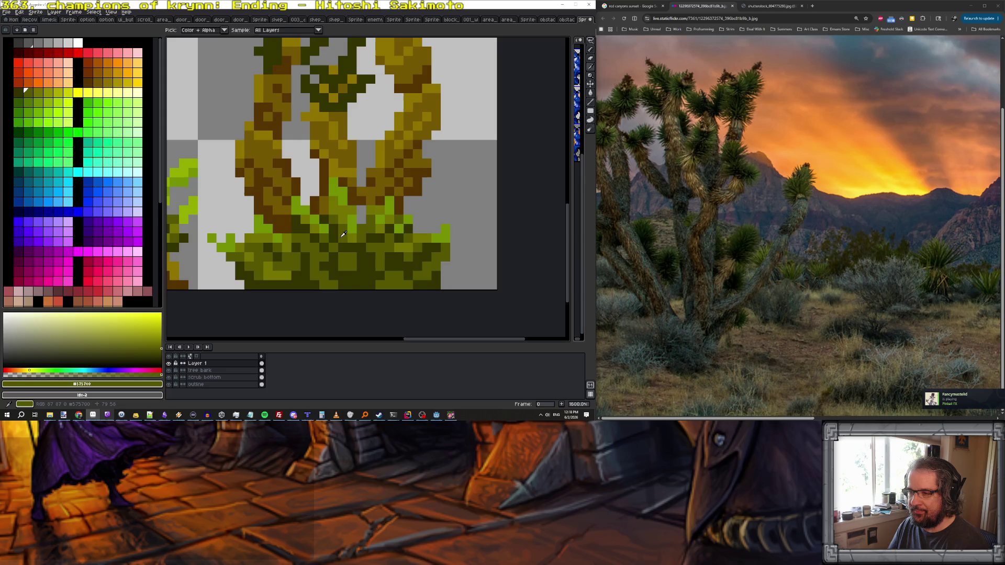
{"action": "scroll", "coordinate": [375, 287], "scroll_direction": "up", "scroll_amount": 1}
{"action": "left_click_drag", "start_coordinate": [375, 287], "coordinate": [378, 321]}
{"action": "mouse_move", "coordinate": [341, 216]}
{"action": "left_mouse_down"}
{"action": "mouse_move", "coordinate": [355, 238]}
{"action": "mouse_move", "coordinate": [348, 204]}
{"action": "mouse_move", "coordinate": [350, 215]}
{"action": "mouse_move", "coordinate": [365, 201]}
{"action": "mouse_move", "coordinate": [375, 173]}
{"action": "left_mouse_up"}
{"action": "key", "text": "e"}
{"action": "scroll", "coordinate": [369, 194], "scroll_direction": "down", "scroll_amount": 4}
{"action": "scroll", "coordinate": [372, 204], "scroll_direction": "up", "scroll_amount": 3}
{"action": "key", "text": "b"}
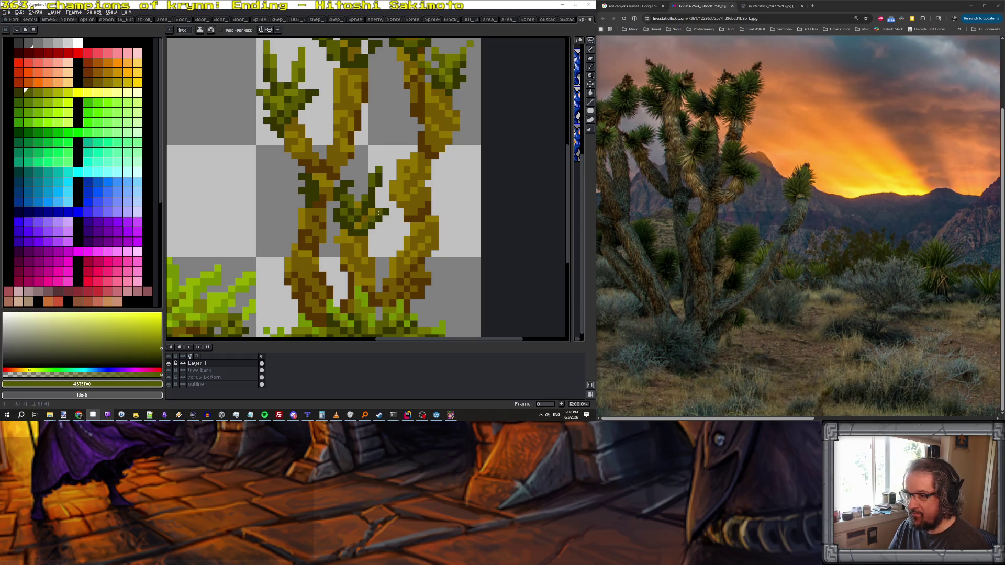
{"action": "scroll", "coordinate": [378, 213], "scroll_direction": "down", "scroll_amount": 5}
{"action": "scroll", "coordinate": [377, 209], "scroll_direction": "up", "scroll_amount": 1}
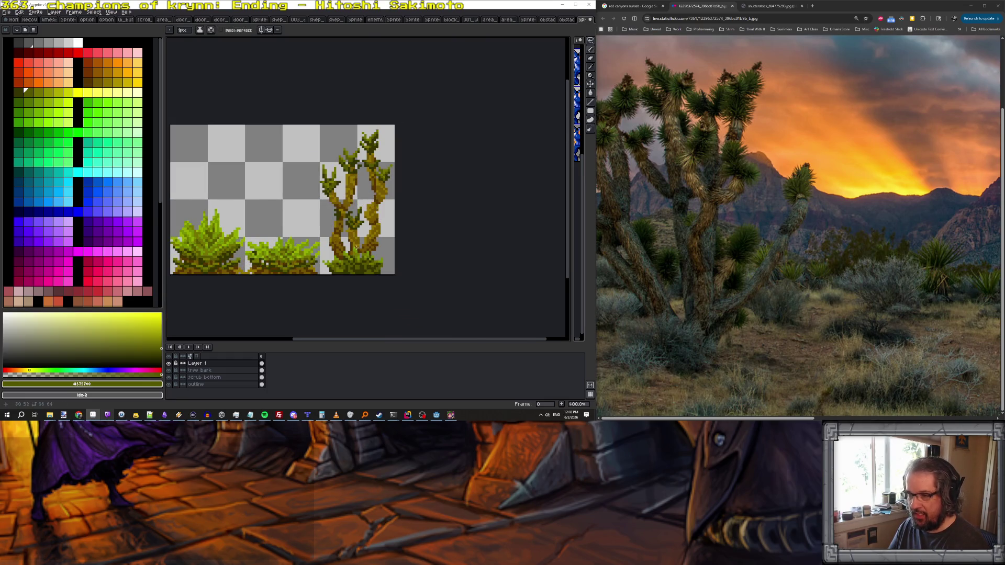
{"action": "scroll", "coordinate": [357, 247], "scroll_direction": "up", "scroll_amount": 2}
{"action": "scroll", "coordinate": [345, 209], "scroll_direction": "down", "scroll_amount": 2}
{"action": "scroll", "coordinate": [330, 140], "scroll_direction": "up", "scroll_amount": 3}
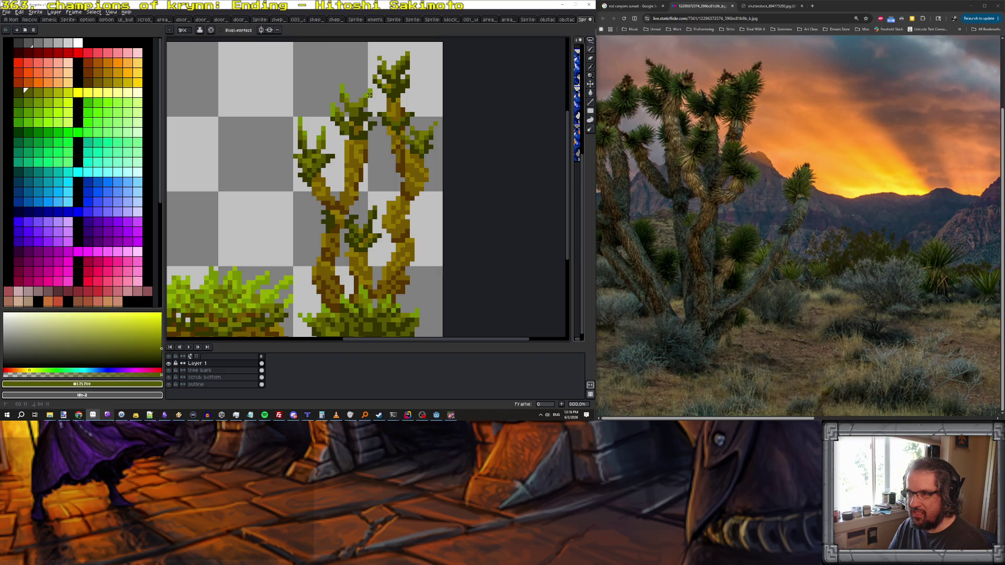
{"action": "scroll", "coordinate": [371, 85], "scroll_direction": "up", "scroll_amount": 3}
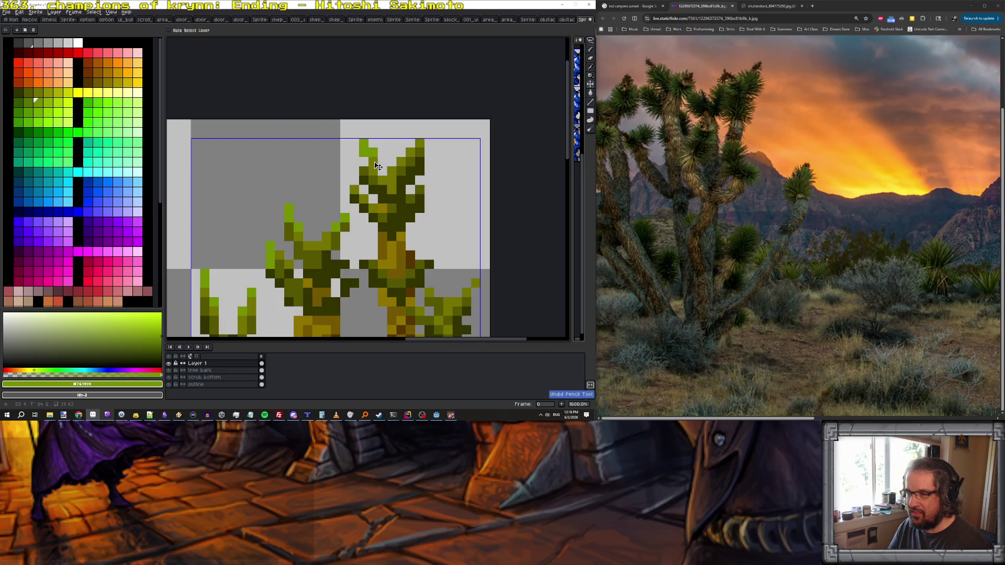
- Recolour two branch pixels lighter green and undo a stray pixel on the branch tip
{"action": "left_click", "coordinate": [402, 160]}
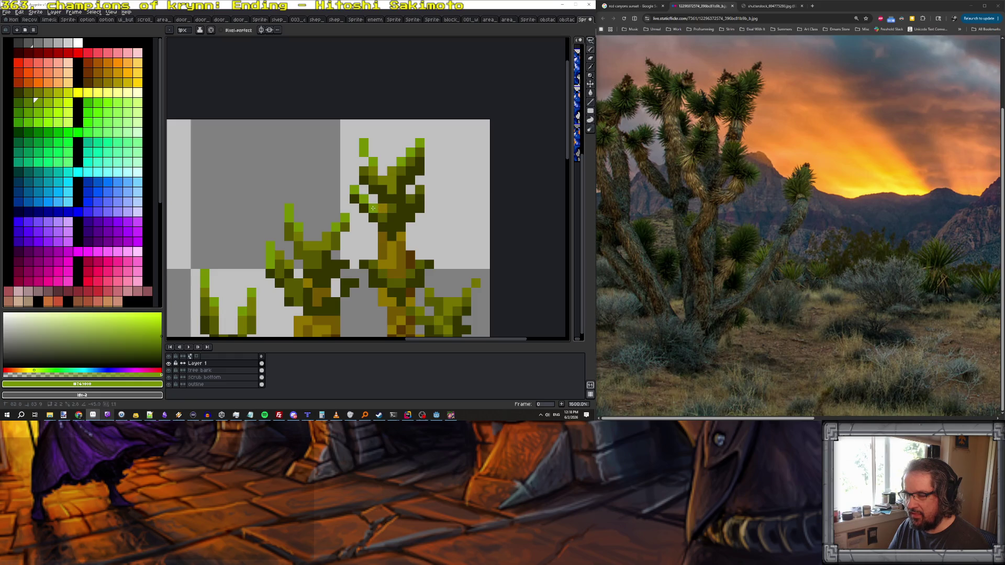
{"action": "left_click", "coordinate": [410, 199]}
{"action": "left_click", "coordinate": [388, 208], "text": "alt"}
{"action": "key", "text": "x"}
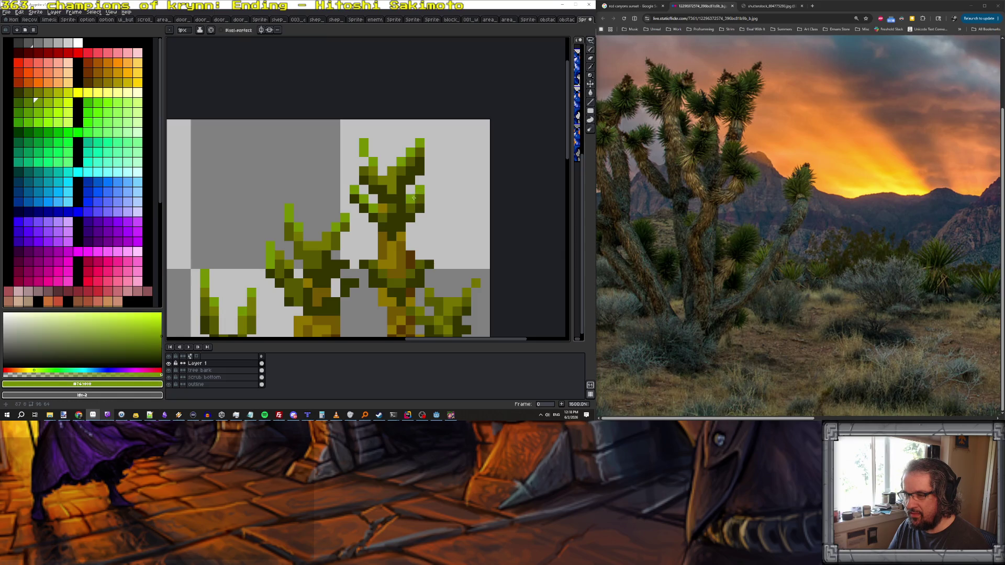
{"action": "scroll", "coordinate": [465, 280], "scroll_direction": "down", "scroll_amount": 1}
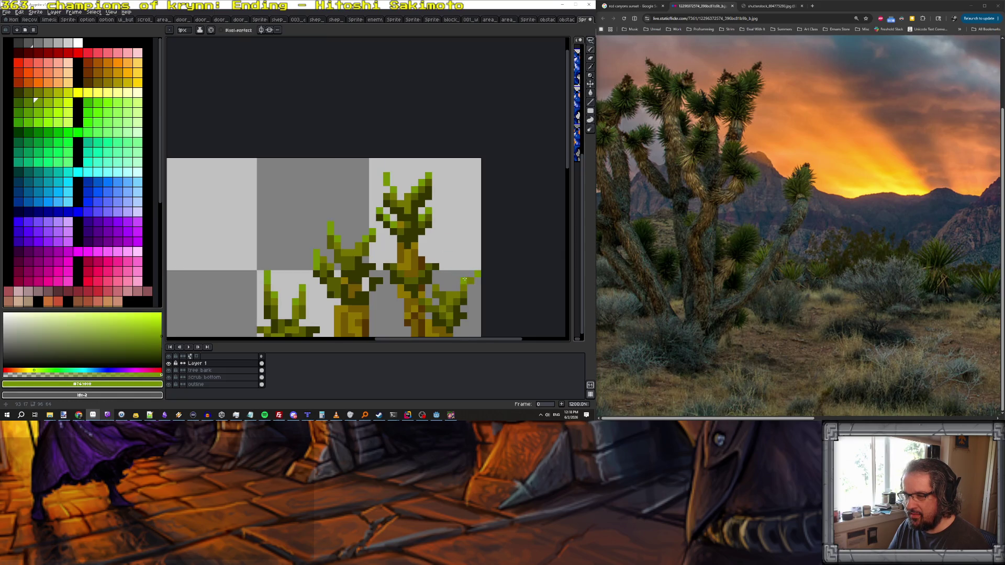
{"action": "key", "text": "ctrl+z"}
{"action": "scroll", "coordinate": [442, 289], "scroll_direction": "down", "scroll_amount": 5}
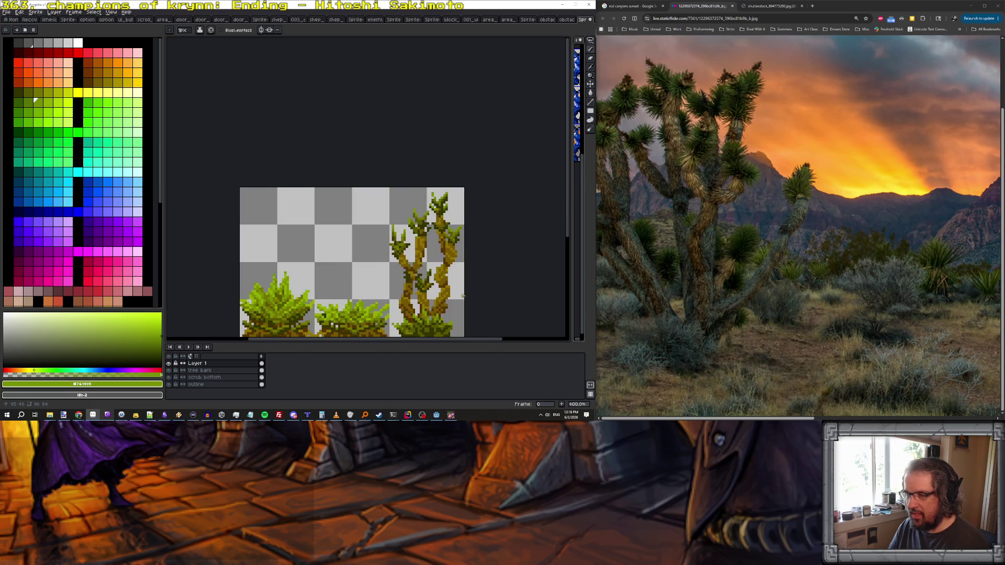
{"action": "scroll", "coordinate": [421, 242], "scroll_direction": "up", "scroll_amount": 3}
{"action": "scroll", "coordinate": [421, 242], "scroll_direction": "up", "scroll_amount": 2}
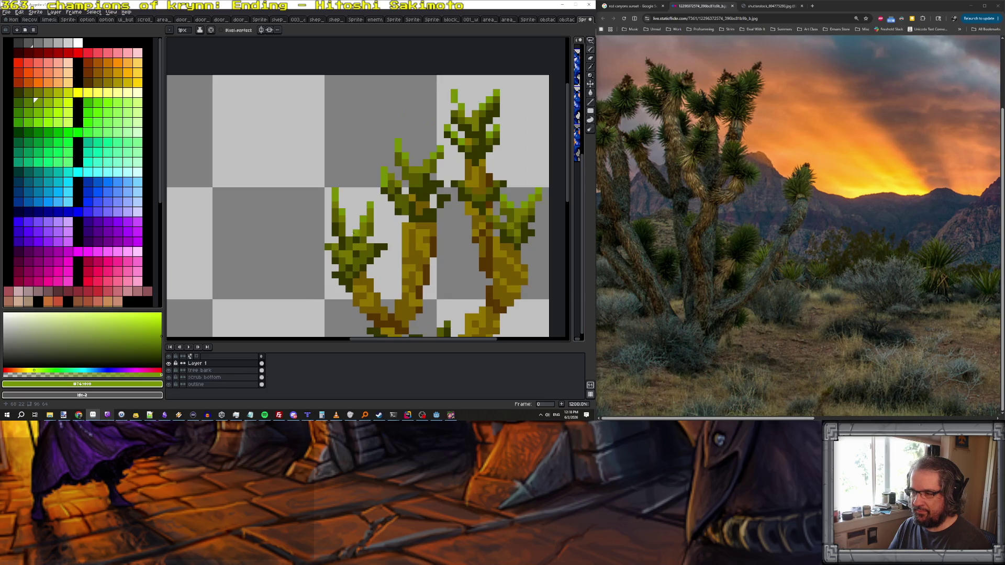
- Sample the greens and olive #767400 from the tree and paint olive pixels on the upper leaves
{"action": "left_click", "coordinate": [355, 235], "text": "alt"}
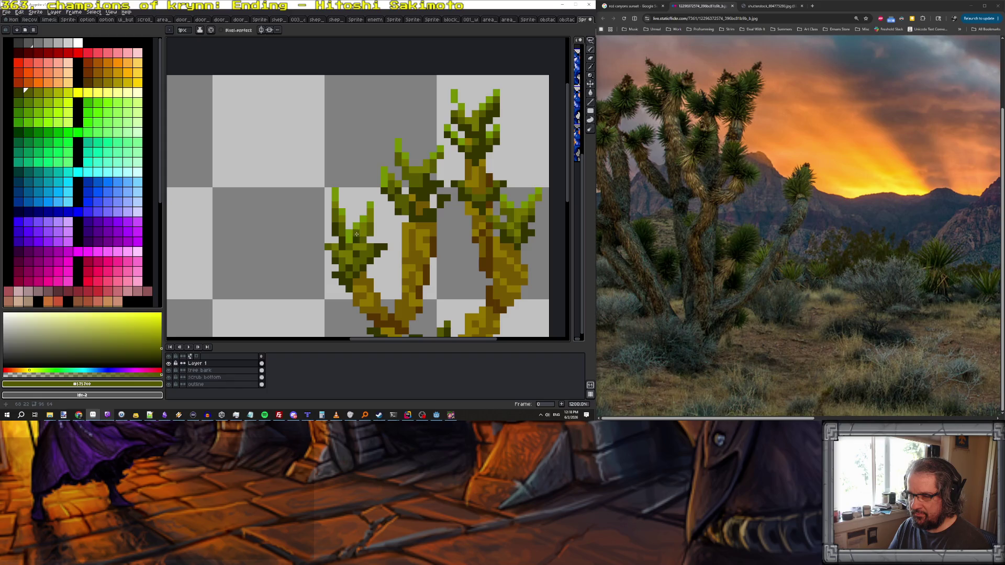
{"action": "scroll", "coordinate": [361, 231], "scroll_direction": "down", "scroll_amount": 5}
{"action": "scroll", "coordinate": [367, 229], "scroll_direction": "up", "scroll_amount": 5}
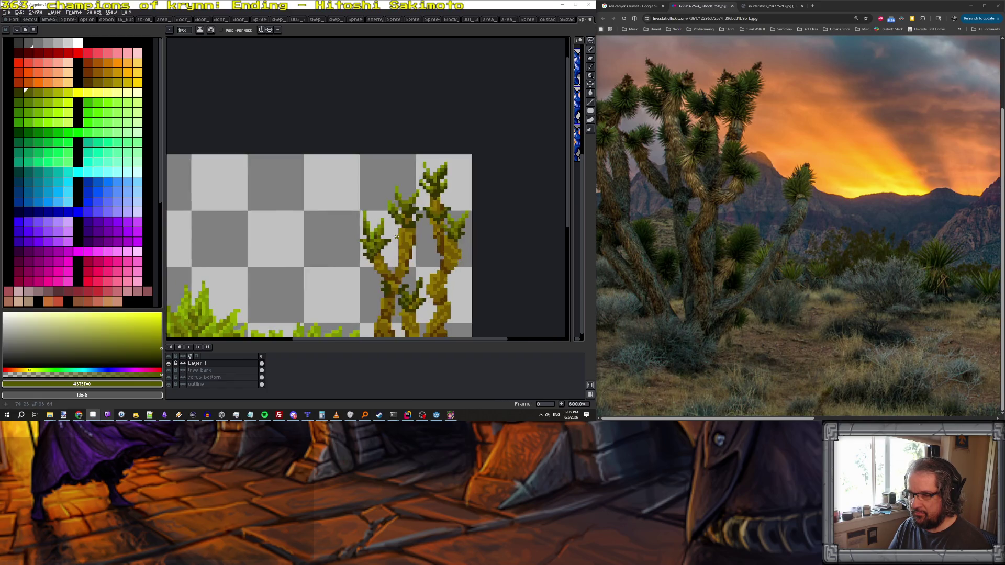
{"action": "left_click", "coordinate": [367, 229], "text": "alt"}
{"action": "scroll", "coordinate": [367, 229], "scroll_direction": "down", "scroll_amount": 5}
{"action": "scroll", "coordinate": [440, 251], "scroll_direction": "up", "scroll_amount": 5}
{"action": "left_click_drag", "start_coordinate": [455, 265], "coordinate": [424, 239]}
{"action": "scroll", "coordinate": [424, 239], "scroll_direction": "up", "scroll_amount": 2}
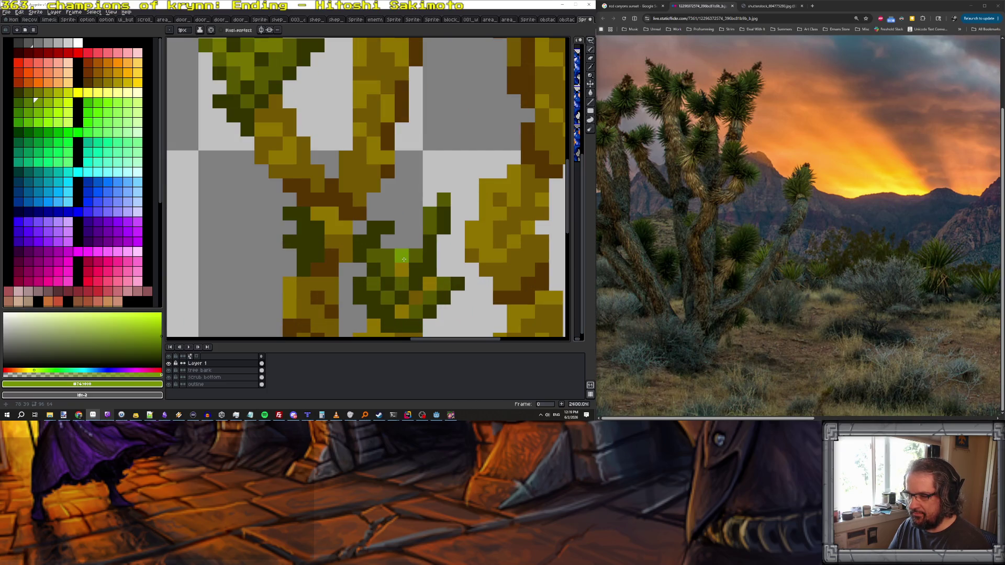
{"action": "scroll", "coordinate": [404, 259], "scroll_direction": "down", "scroll_amount": 3}
{"action": "left_click", "coordinate": [371, 191], "text": "alt"}
{"action": "scroll", "coordinate": [366, 189], "scroll_direction": "up", "scroll_amount": 2}
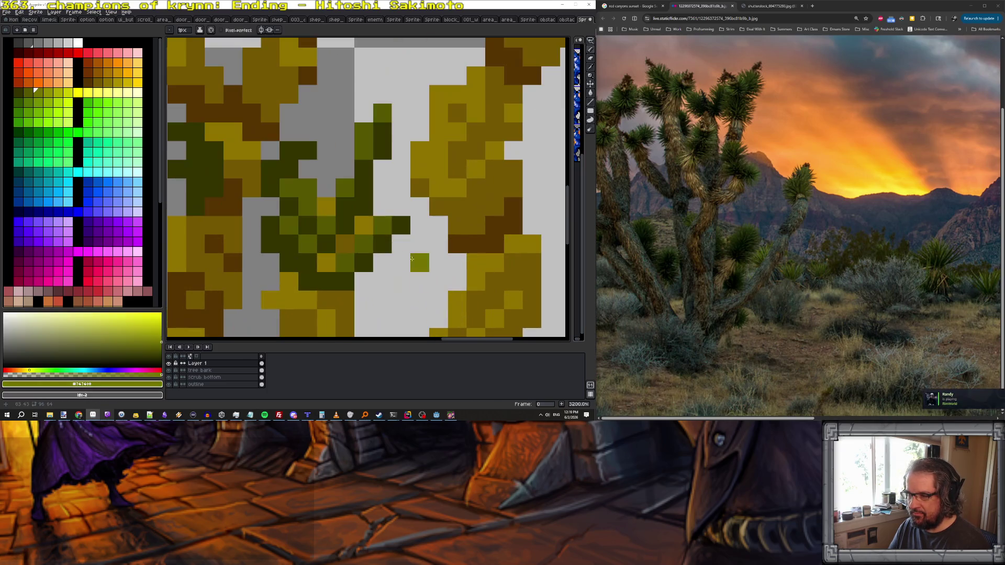
{"action": "left_click", "coordinate": [363, 132]}
{"action": "left_click", "coordinate": [382, 94]}
{"action": "scroll", "coordinate": [374, 109], "scroll_direction": "down", "scroll_amount": 8}
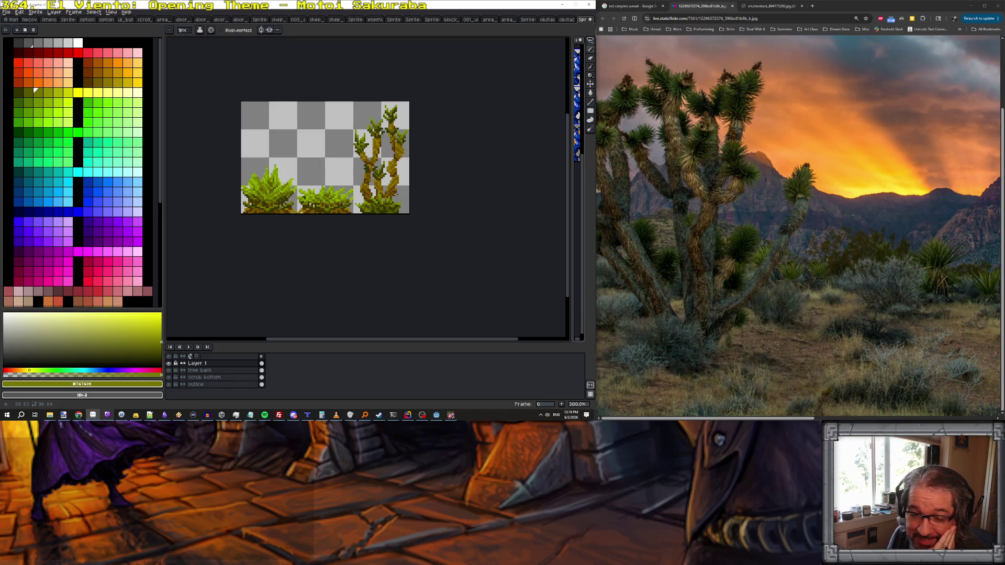
- Select a rectangle around the Joshua tree and crop the canvas to it
{"action": "scroll", "coordinate": [396, 194], "scroll_direction": "down", "scroll_amount": 1}
{"action": "scroll", "coordinate": [396, 194], "scroll_direction": "up", "scroll_amount": 1}
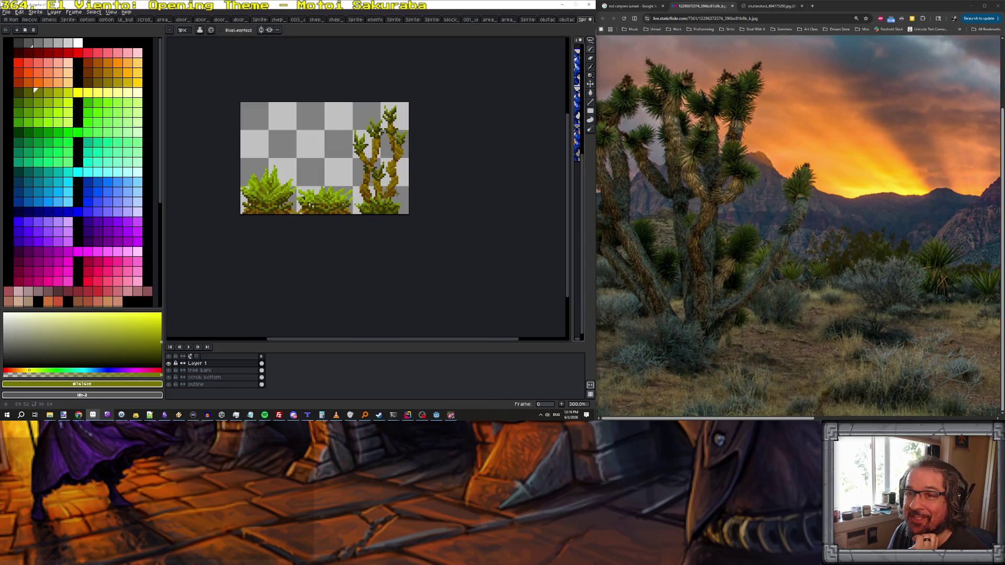
{"action": "left_click", "coordinate": [590, 40]}
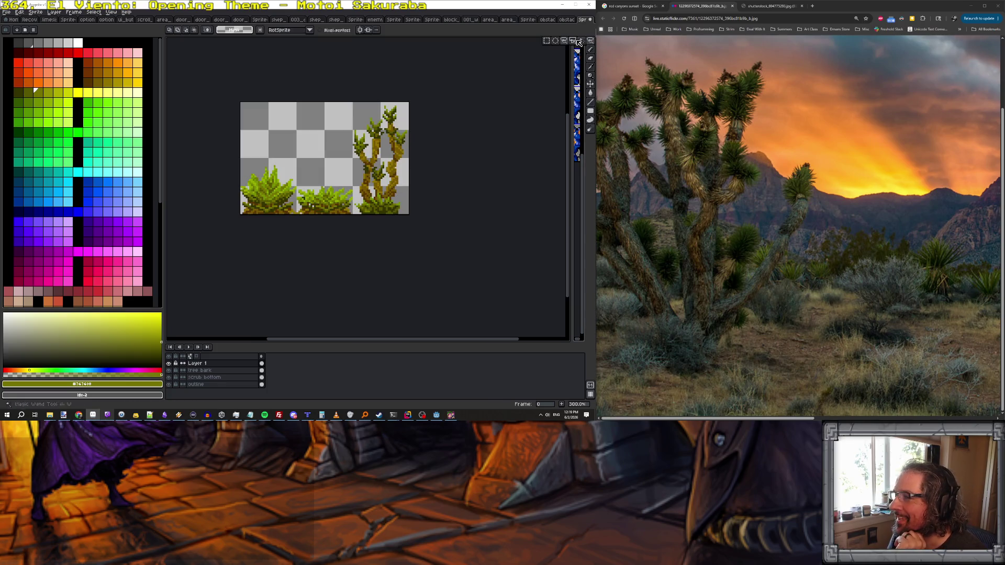
{"action": "left_click", "coordinate": [548, 42]}
{"action": "scroll", "coordinate": [369, 100], "scroll_direction": "up", "scroll_amount": 2}
{"action": "left_click_drag", "start_coordinate": [340, 99], "coordinate": [435, 287]}
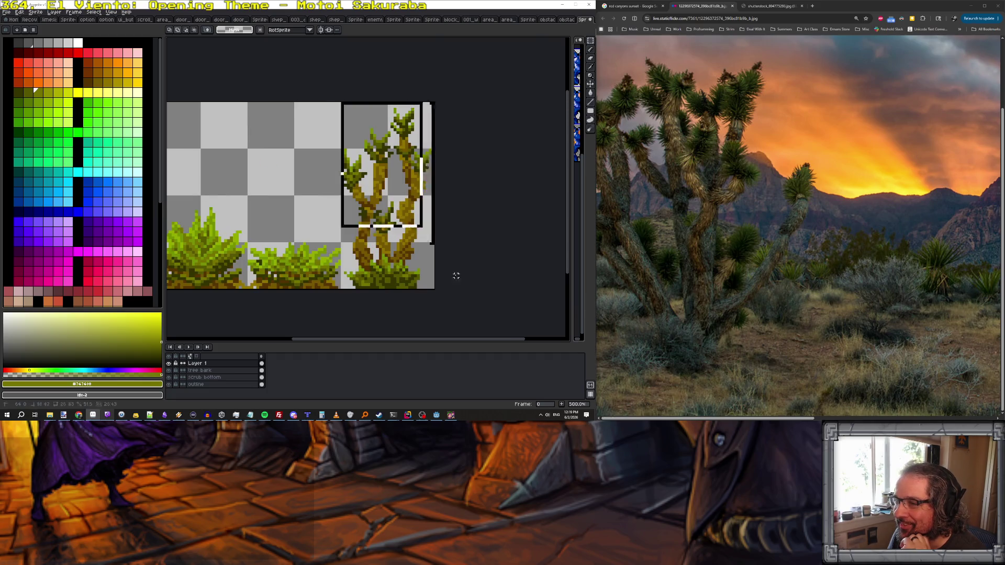
{"action": "scroll", "coordinate": [508, 334], "scroll_direction": "down", "scroll_amount": 2}
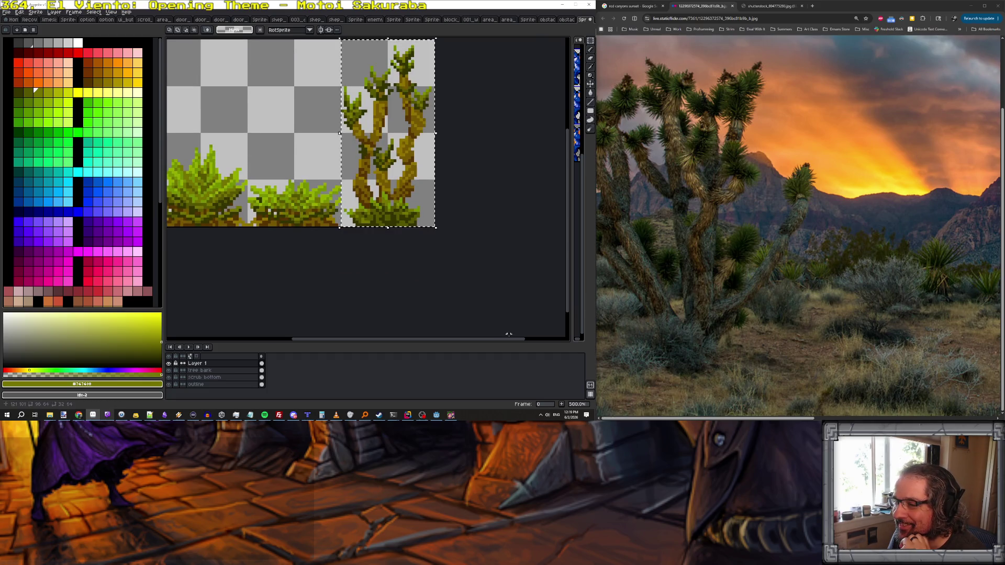
{"action": "left_click", "coordinate": [37, 12]}
{"action": "left_click", "coordinate": [39, 65]}
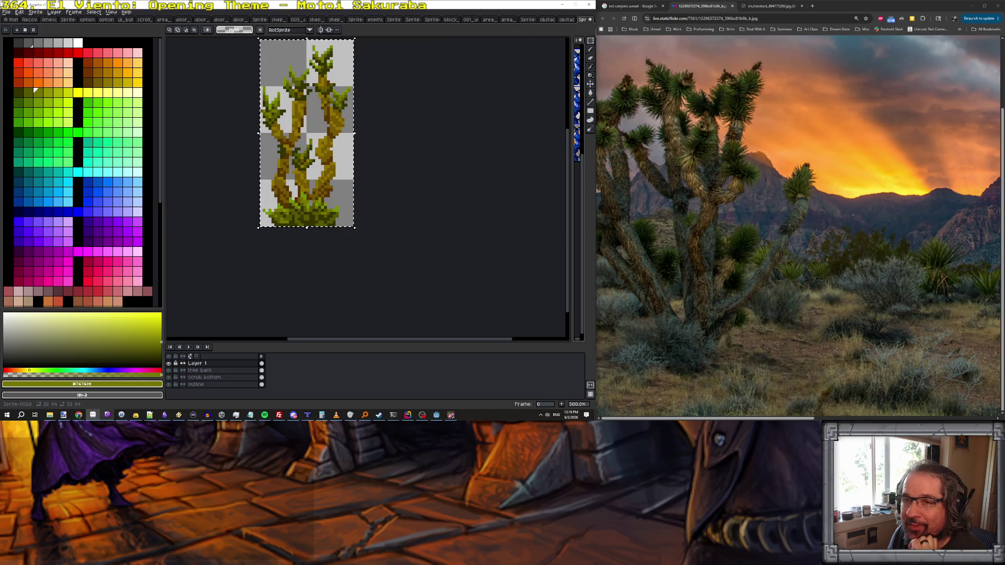
- Save the cropped sprite as obstacle_scrub_brush_02.png in the textures folder
{"action": "left_click", "coordinate": [7, 13]}
{"action": "left_click", "coordinate": [21, 48]}
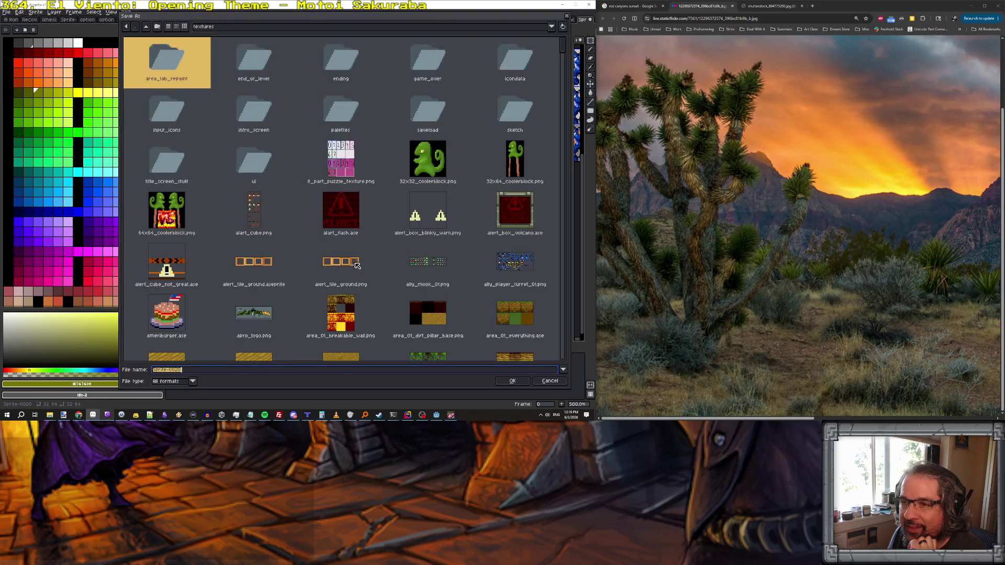
{"action": "type", "text": "0"}
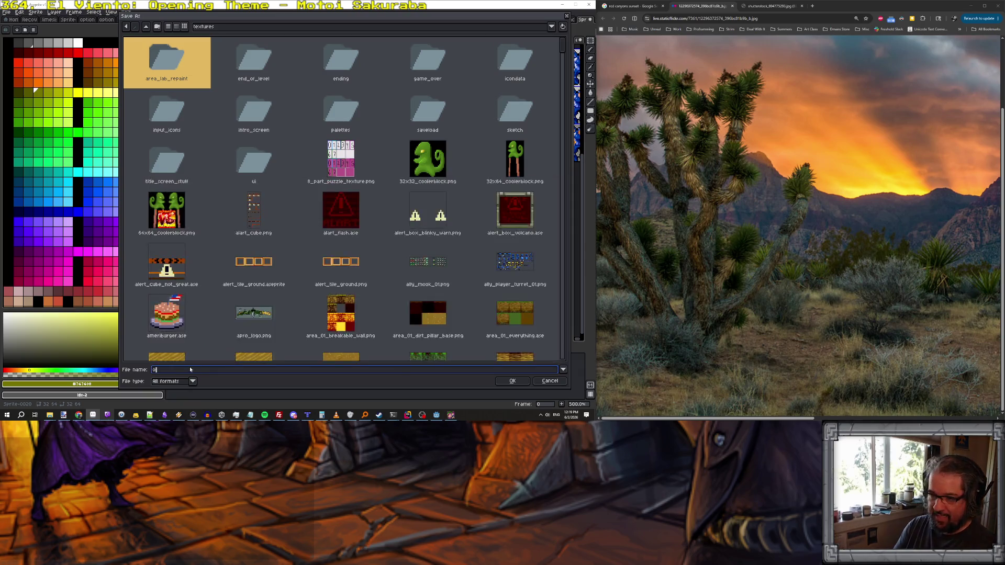
{"action": "type", "text": "bstacle"}
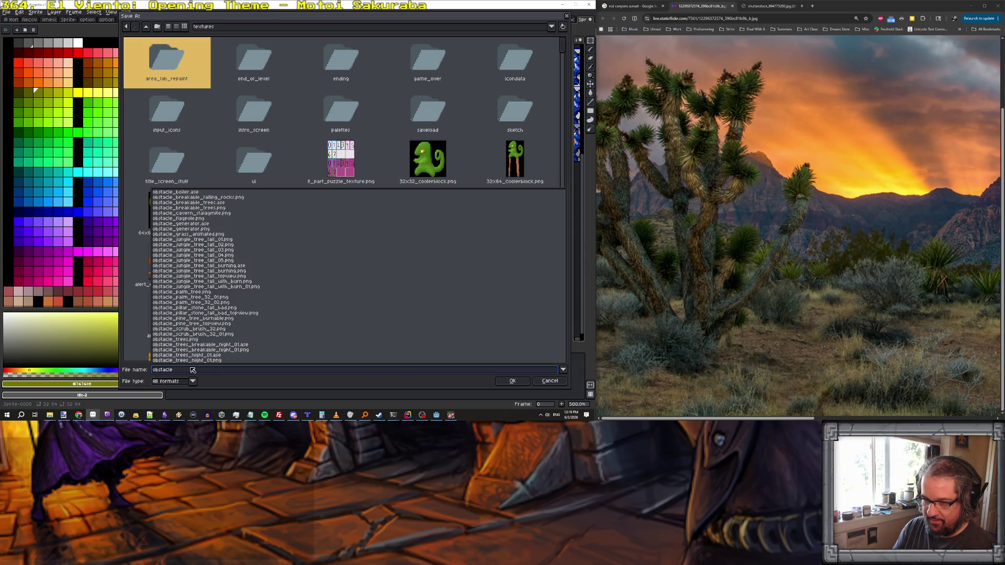
{"action": "type", "text": "_sc"}
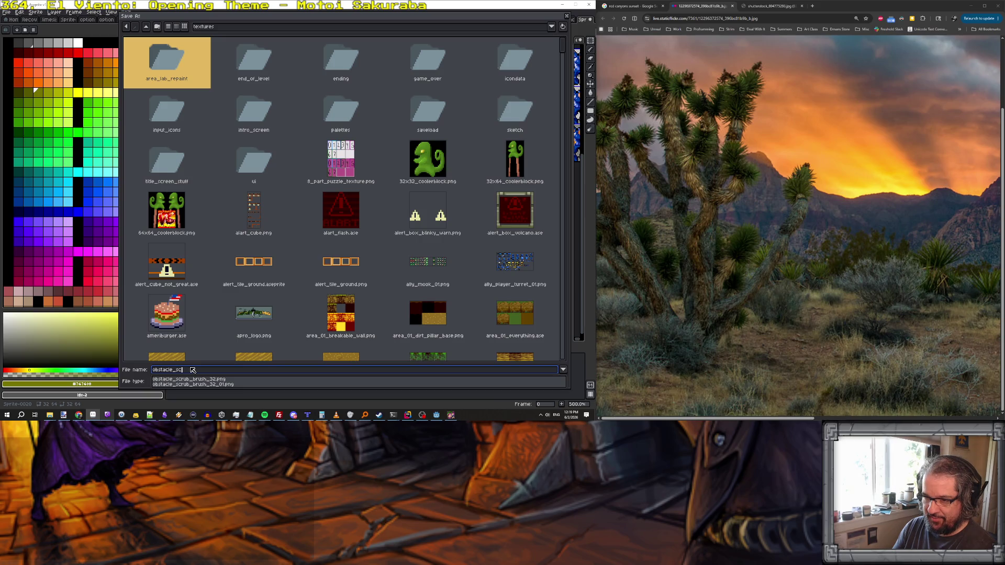
{"action": "key", "text": "Down"}
{"action": "key", "text": "Return"}
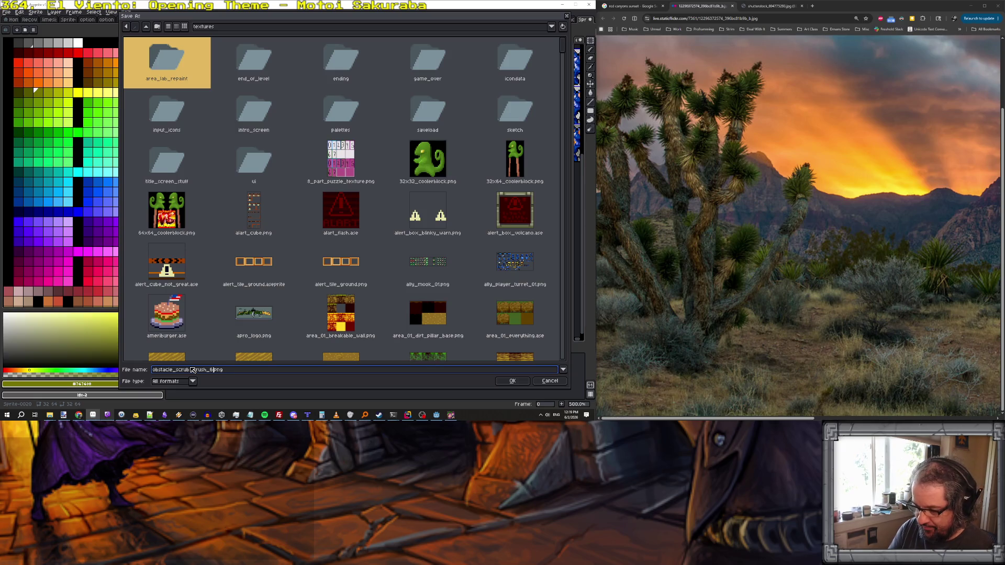
{"action": "key", "text": "Return"}
{"action": "key", "text": "Return"}
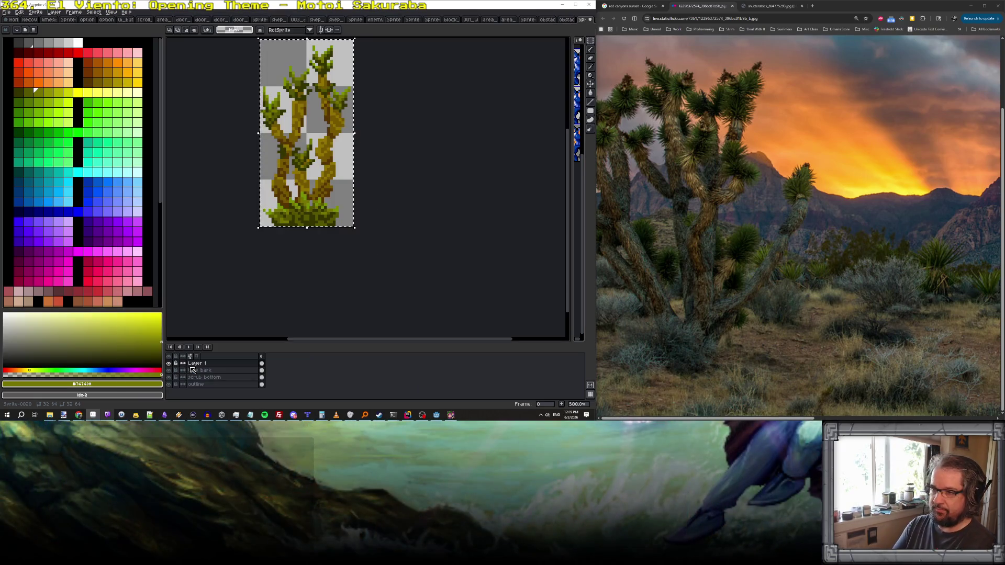
- Hide Aseprite and the running game, then switch to the obstacle_scrub_brush_01 scene
{"action": "left_click", "coordinate": [567, 7]}
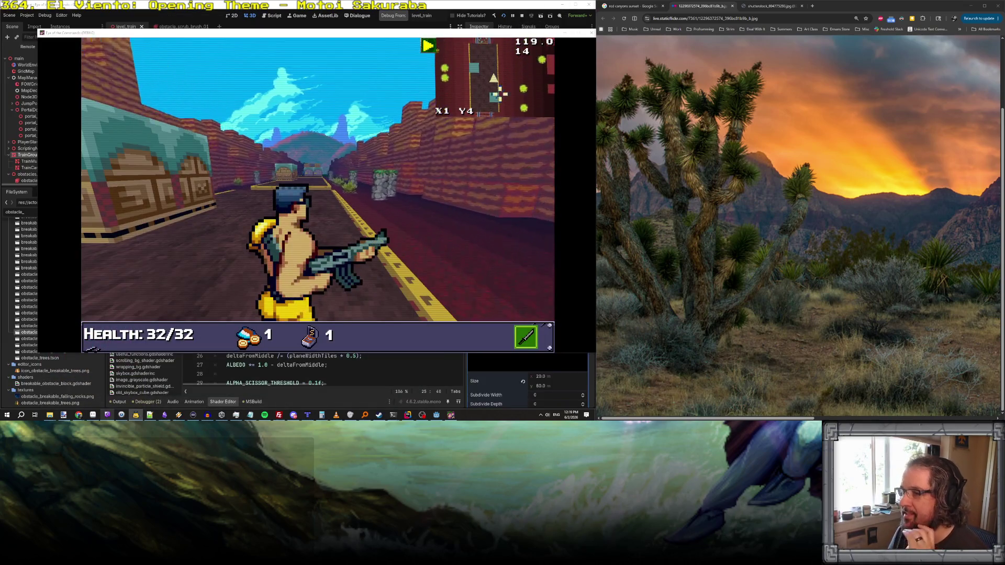
{"action": "left_click", "coordinate": [446, 415]}
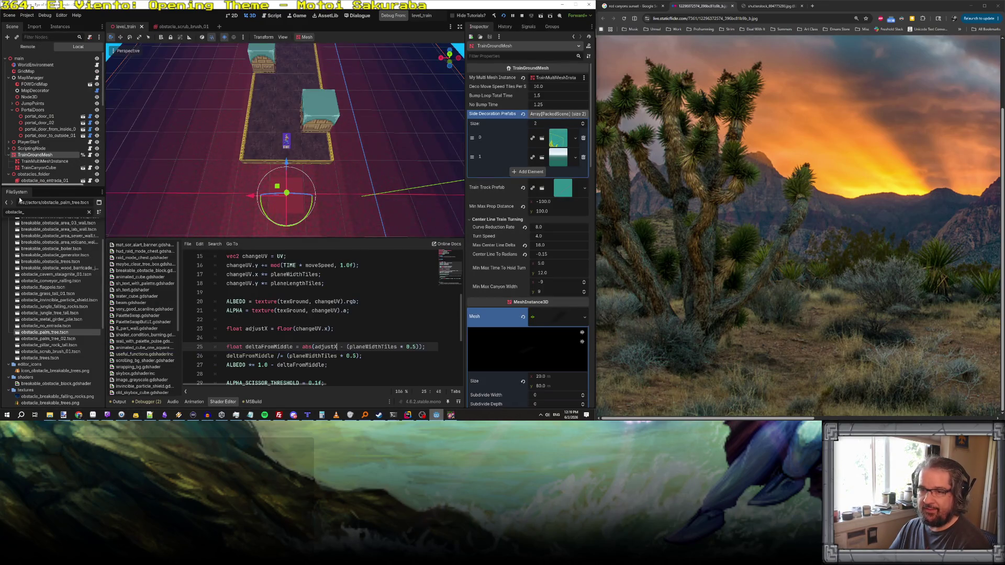
{"action": "left_click", "coordinate": [179, 26]}
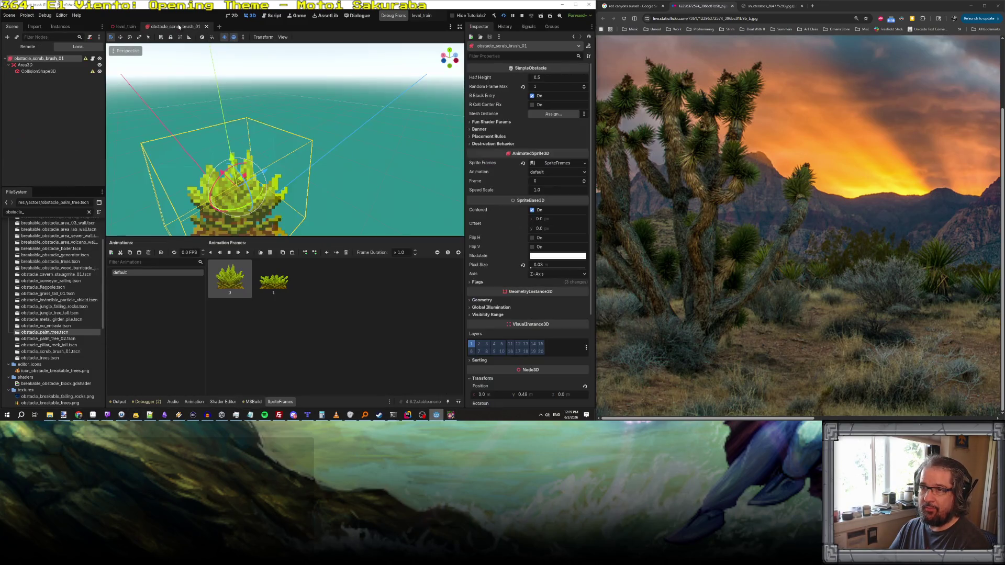
{"action": "right_click", "coordinate": [33, 59]}
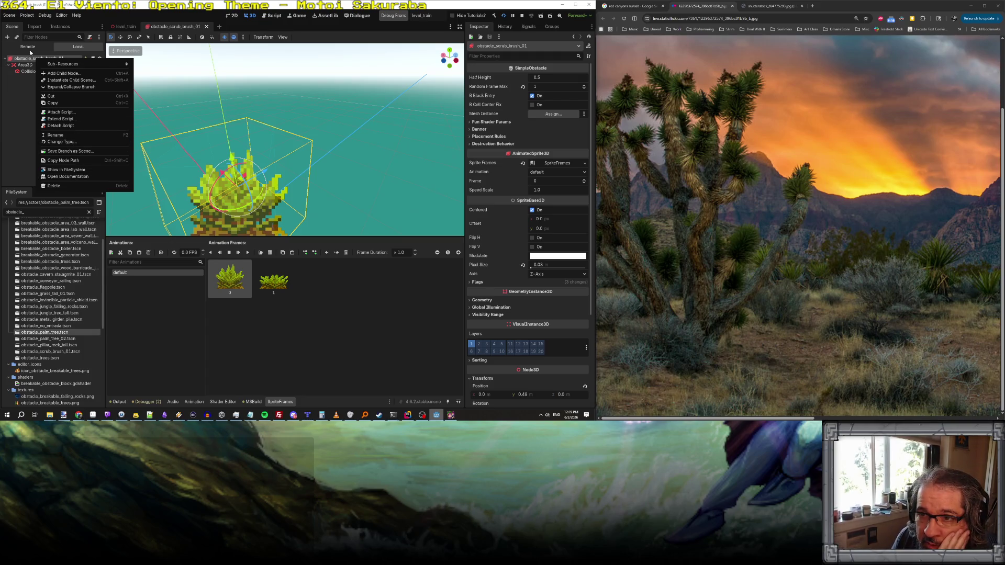
{"action": "left_click", "coordinate": [28, 61]}
{"action": "right_click", "coordinate": [28, 61]}
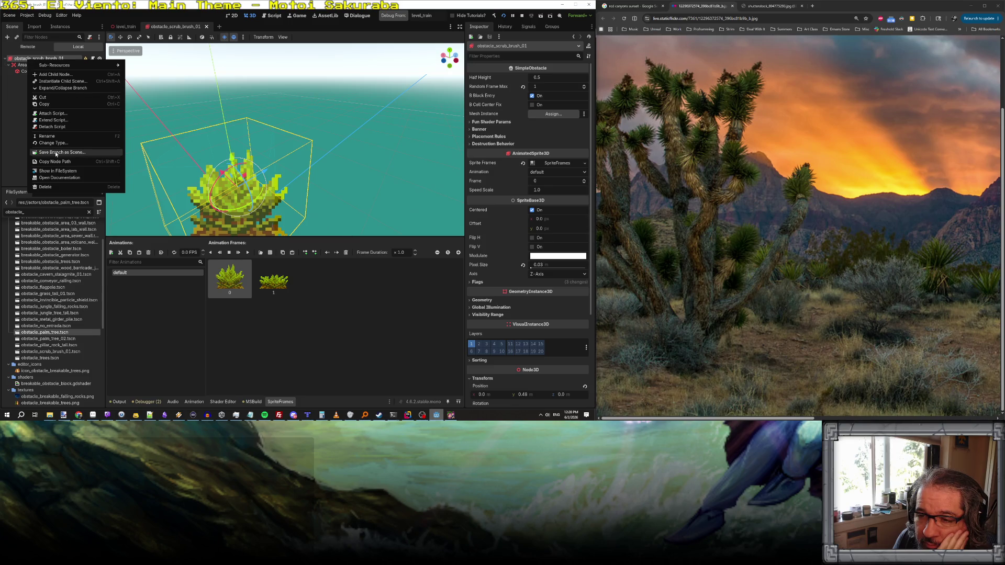
- Save the scene as obstacle_scrub_brush_02.tscn and rename its root node obstacle_scrub_brush_02
{"action": "left_click", "coordinate": [9, 15]}
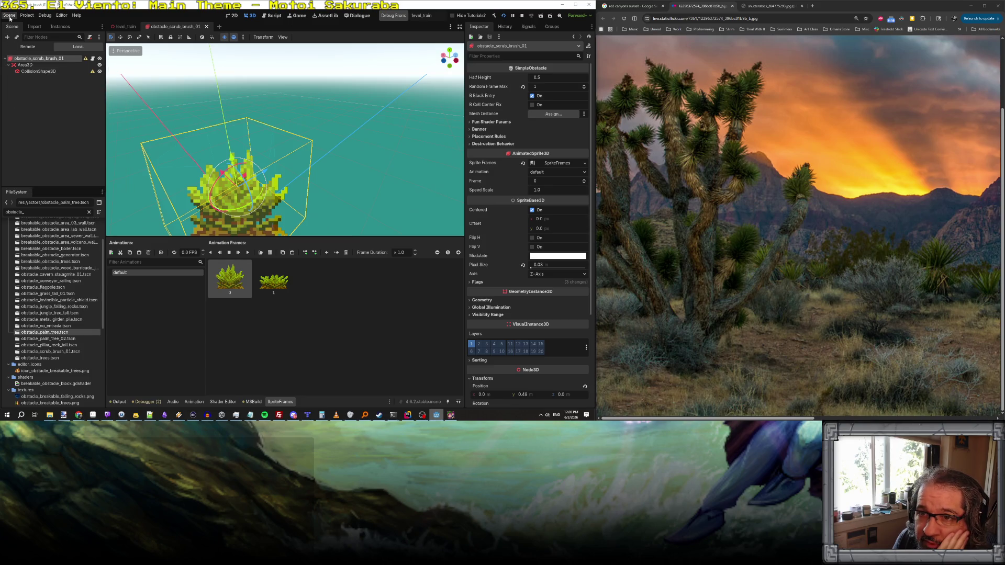
{"action": "left_click", "coordinate": [33, 67]}
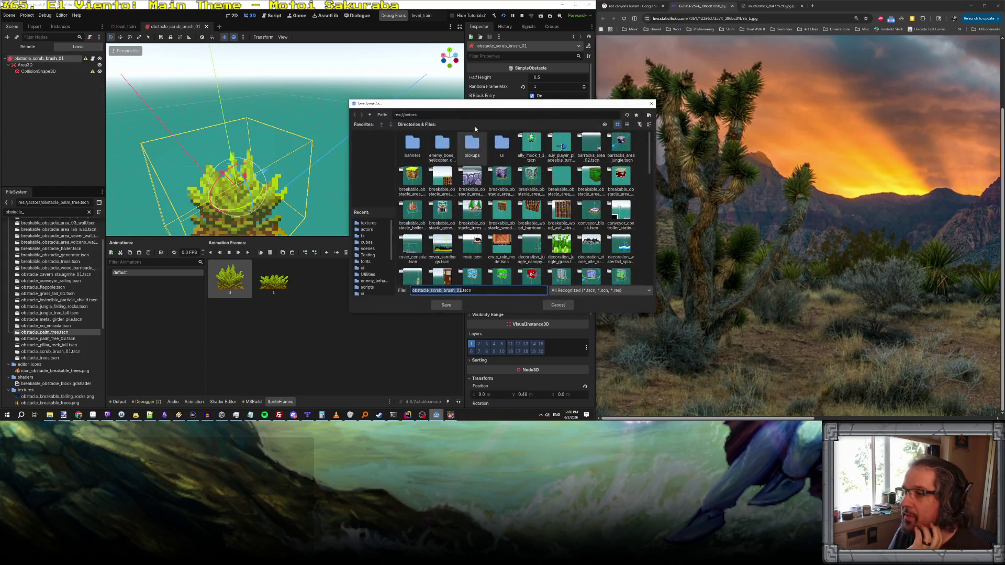
{"action": "left_click", "coordinate": [460, 292]}
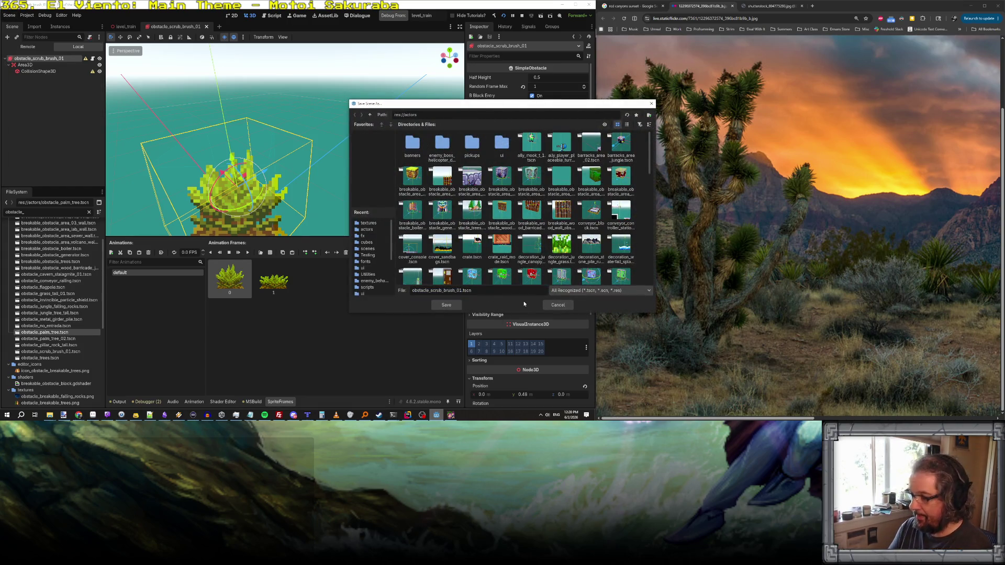
{"action": "key", "text": "Delete"}
{"action": "type", "text": "2"}
{"action": "key", "text": "Return"}
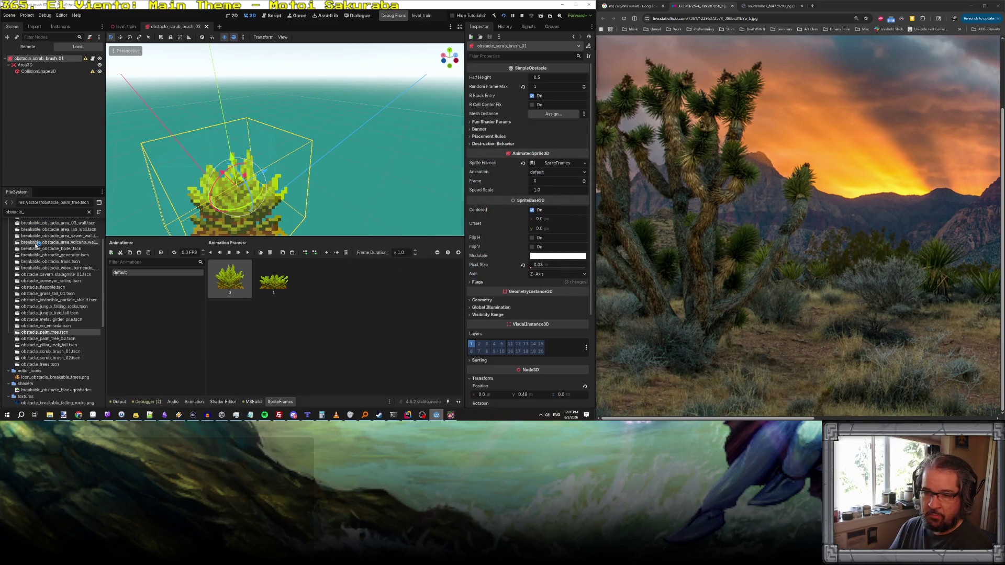
{"action": "double_click", "coordinate": [63, 59]}
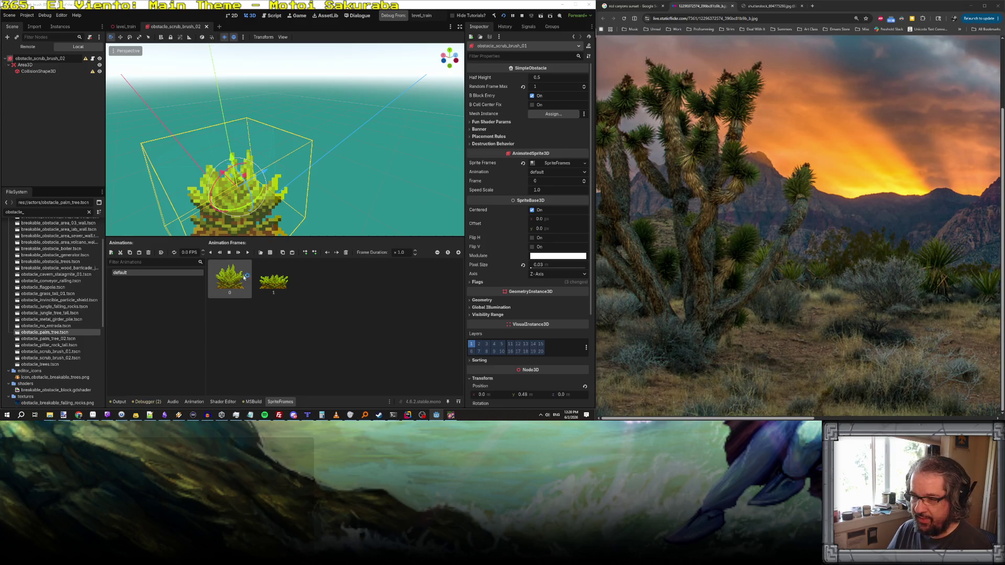
- Delete both scrub brush frames and load obstacle_scrub_brush_02.png as a sprite sheet
{"action": "left_click", "coordinate": [346, 252]}
{"action": "left_click", "coordinate": [346, 252]}
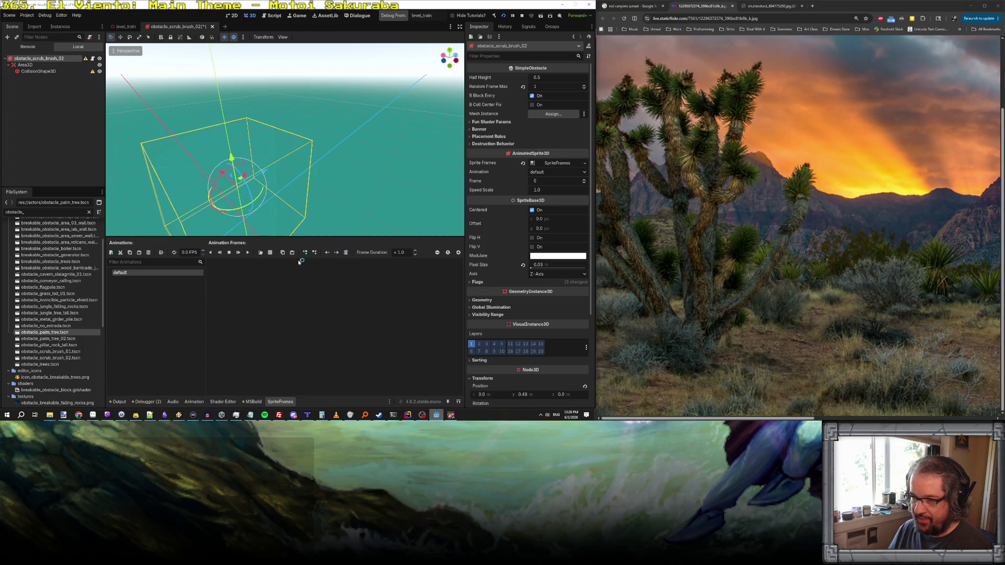
{"action": "left_click", "coordinate": [270, 252]}
{"action": "left_click", "coordinate": [459, 291]}
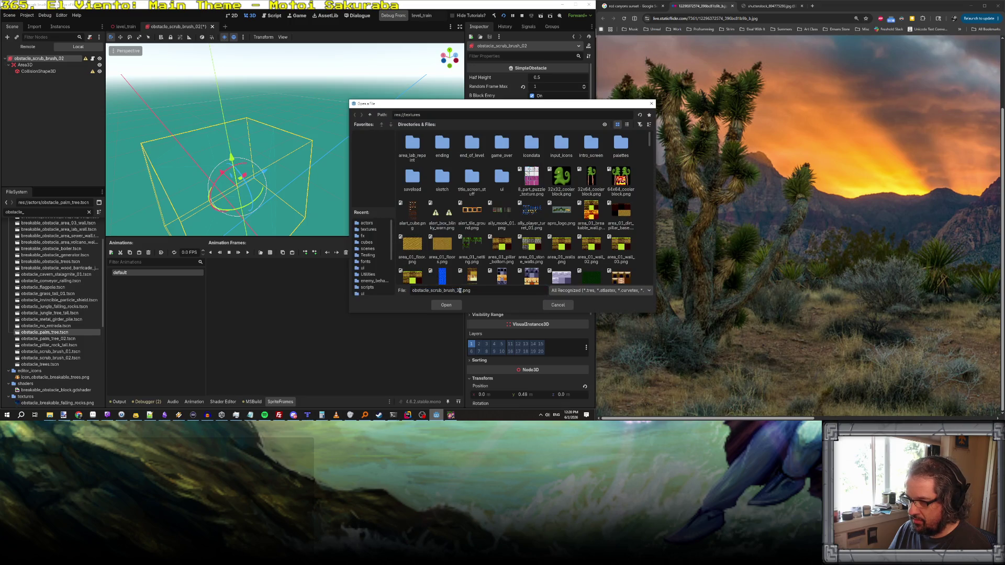
{"action": "type", "text": "02"}
{"action": "key", "text": "Return"}
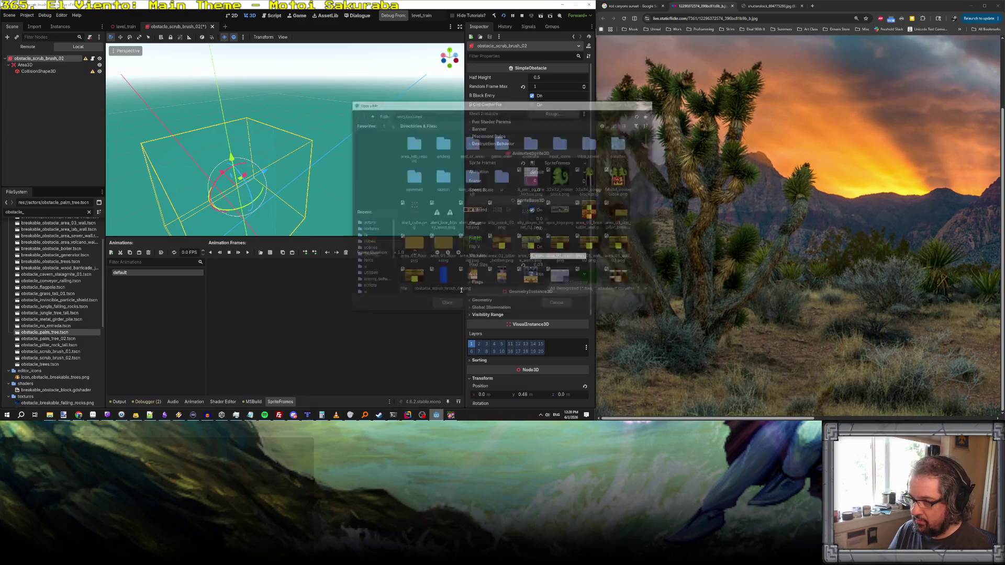
- Slice the sheet 1 by 1 and add the whole Joshua tree image as the only frame
{"action": "double_click", "coordinate": [806, 80]}
{"action": "type", "text": "1"}
{"action": "key", "text": "Tab"}
{"action": "key", "text": "Return"}
{"action": "left_click", "coordinate": [474, 209]}
{"action": "left_click", "coordinate": [391, 339]}
{"action": "mouse_move", "coordinate": [327, 197]}
{"action": "left_mouse_down"}
{"action": "mouse_move", "coordinate": [110, 189]}
{"action": "mouse_move", "coordinate": [285, 140]}
{"action": "left_mouse_up"}
{"action": "scroll", "coordinate": [286, 140], "scroll_direction": "down", "scroll_amount": 3}
{"action": "scroll", "coordinate": [285, 140], "scroll_direction": "up", "scroll_amount": 5}
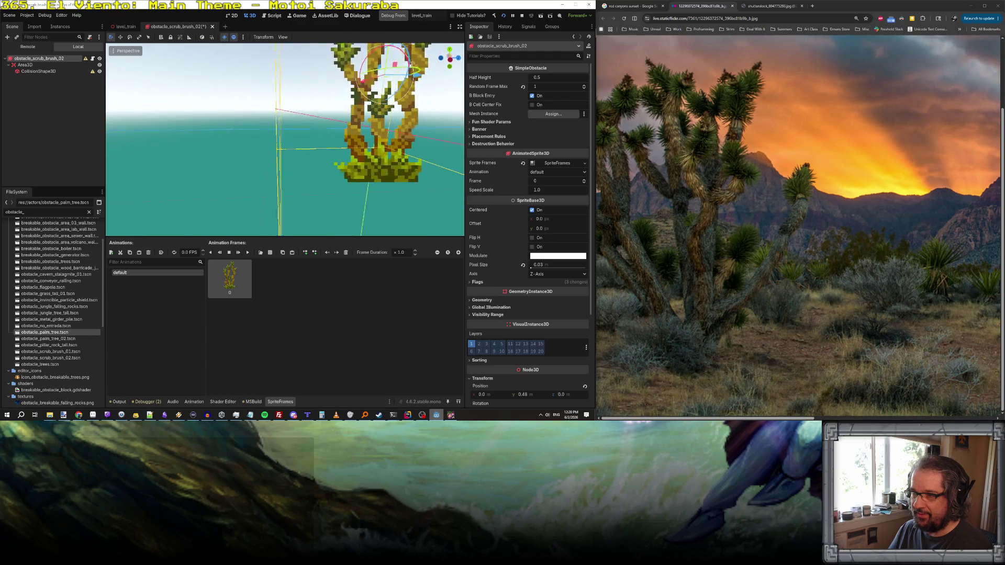
{"action": "scroll", "coordinate": [286, 140], "scroll_direction": "down", "scroll_amount": 5}
{"action": "scroll", "coordinate": [285, 140], "scroll_direction": "up", "scroll_amount": 6}
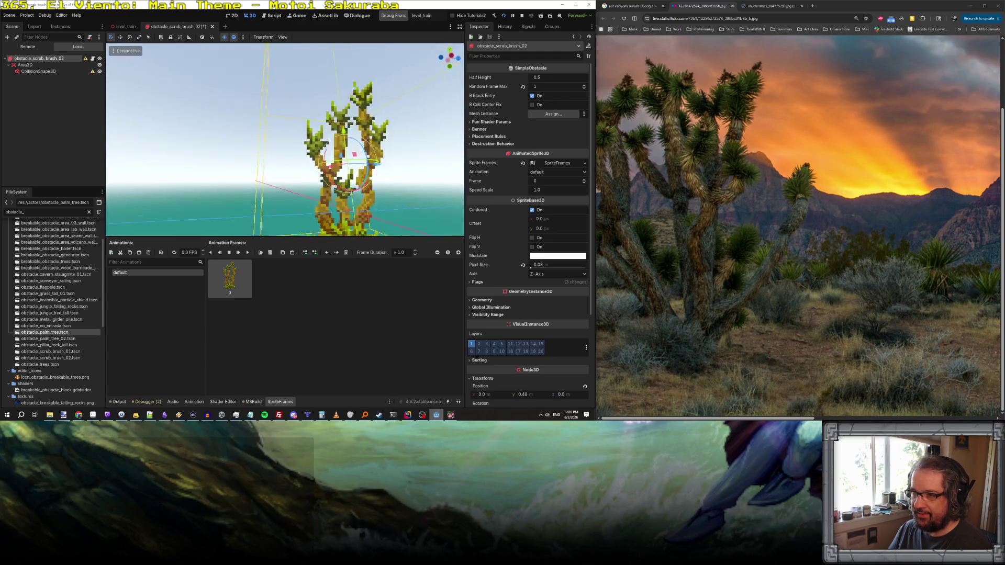
{"action": "scroll", "coordinate": [285, 139], "scroll_direction": "down", "scroll_amount": 5}
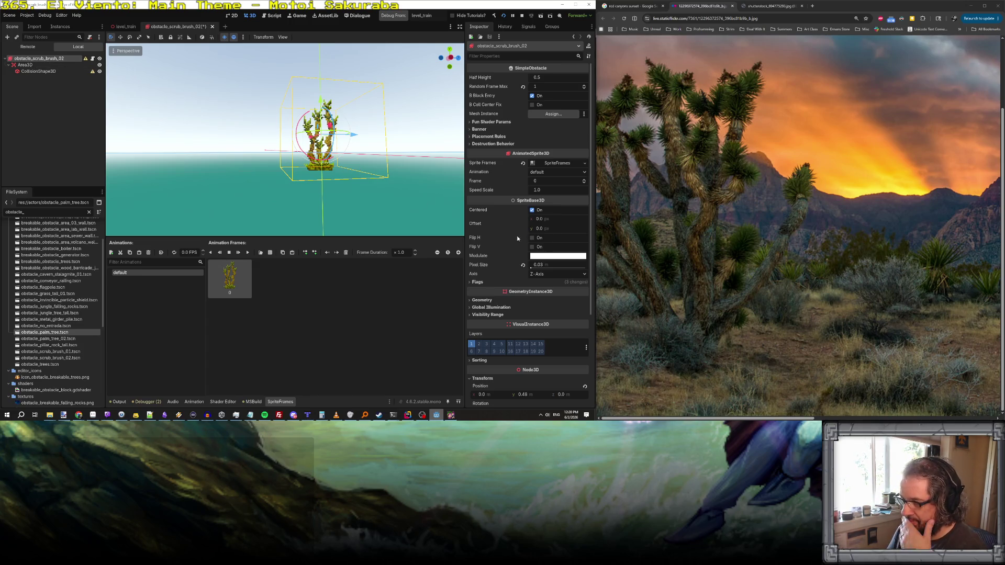
{"action": "scroll", "coordinate": [509, 260], "scroll_direction": "down", "scroll_amount": 3}
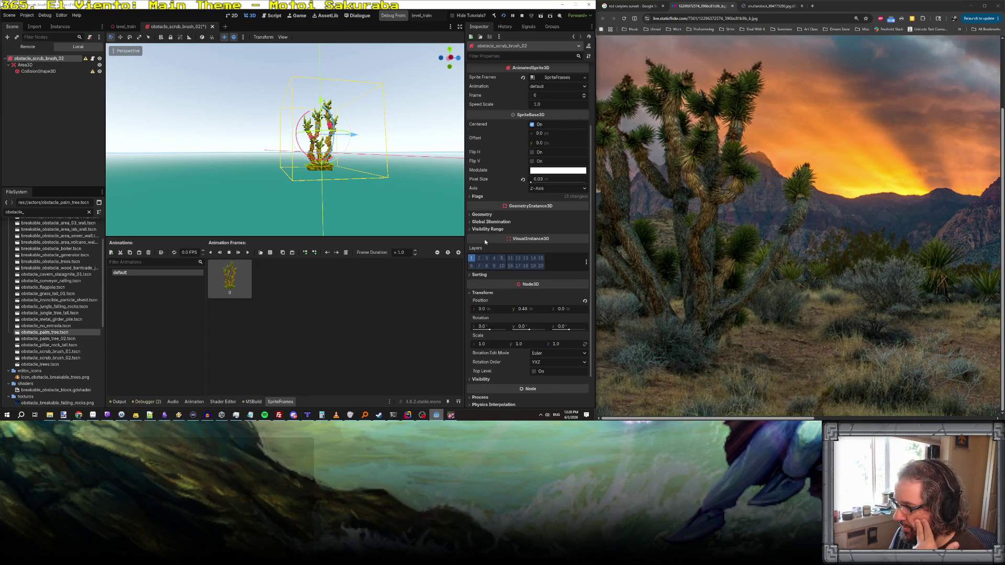
{"action": "left_click", "coordinate": [478, 197]}
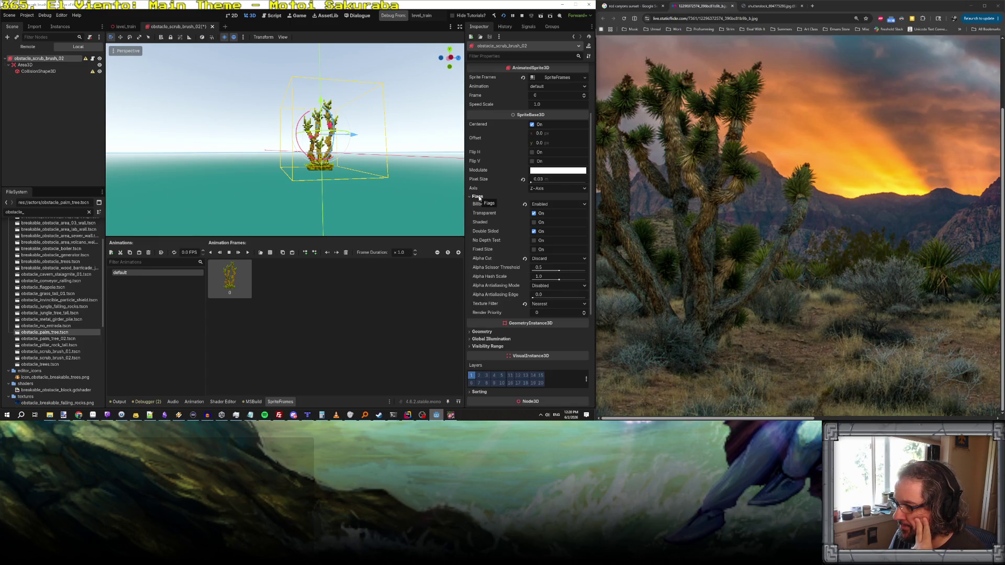
{"action": "left_click", "coordinate": [478, 197]}
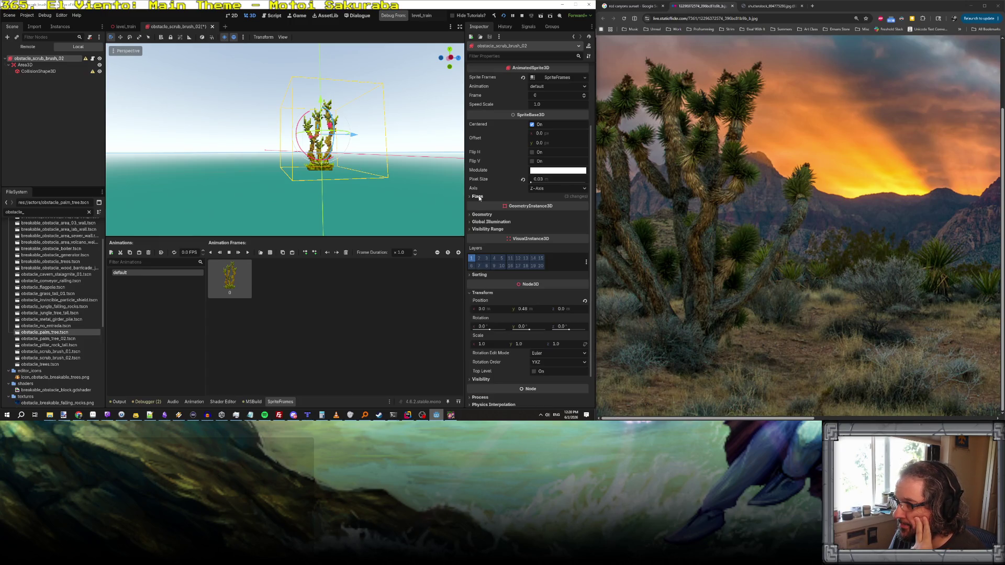
{"action": "left_click", "coordinate": [555, 143]}
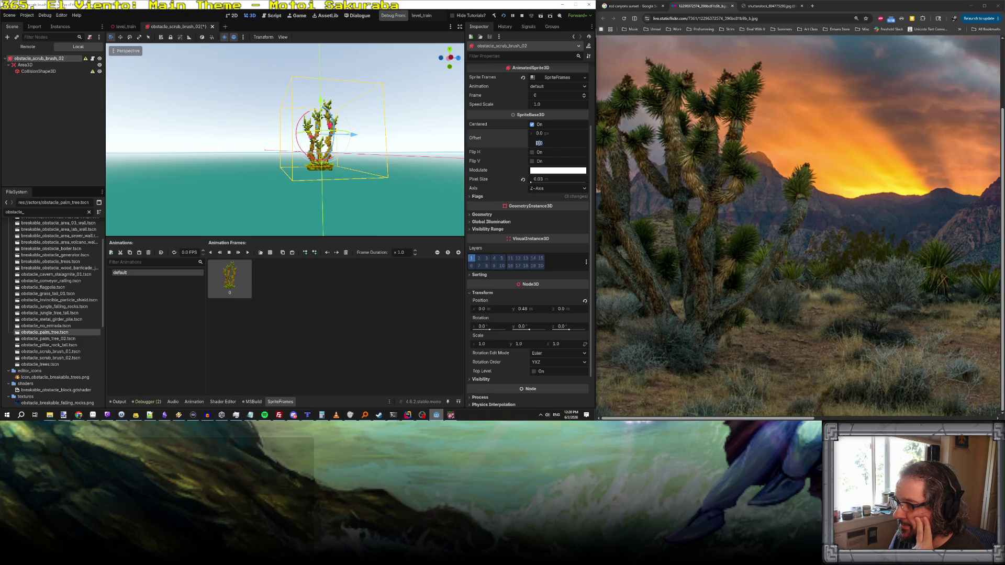
{"action": "type", "text": "32"}
{"action": "key", "text": "Return"}
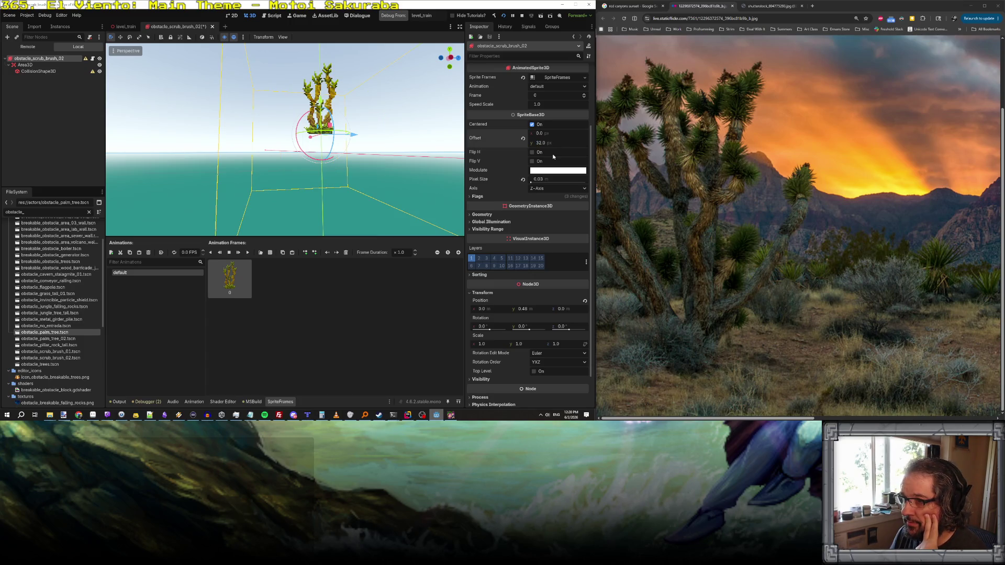
{"action": "mouse_move", "coordinate": [451, 159]}
{"action": "left_mouse_down"}
{"action": "mouse_move", "coordinate": [380, 149]}
{"action": "mouse_move", "coordinate": [465, 197]}
{"action": "left_mouse_up"}
{"action": "left_click", "coordinate": [563, 141]}
{"action": "type", "text": "0"}
{"action": "key", "text": "Return"}
{"action": "scroll", "coordinate": [270, 209], "scroll_direction": "up", "scroll_amount": 5}
{"action": "scroll", "coordinate": [310, 150], "scroll_direction": "down", "scroll_amount": 3}
{"action": "scroll", "coordinate": [310, 149], "scroll_direction": "up", "scroll_amount": 2}
{"action": "left_click", "coordinate": [30, 66]}
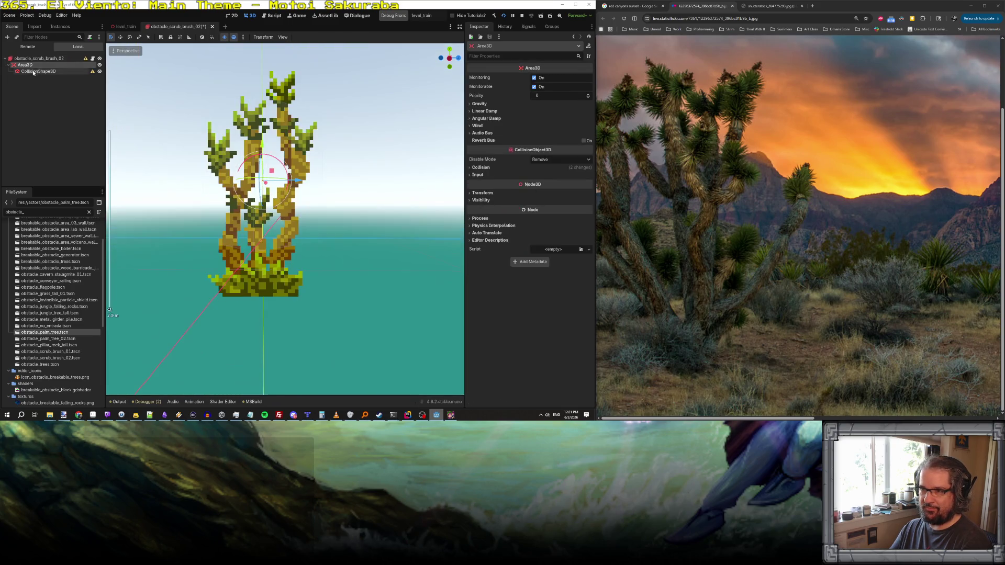
- Set the root obstacle node's height position to 0 m
{"action": "left_click", "coordinate": [38, 58]}
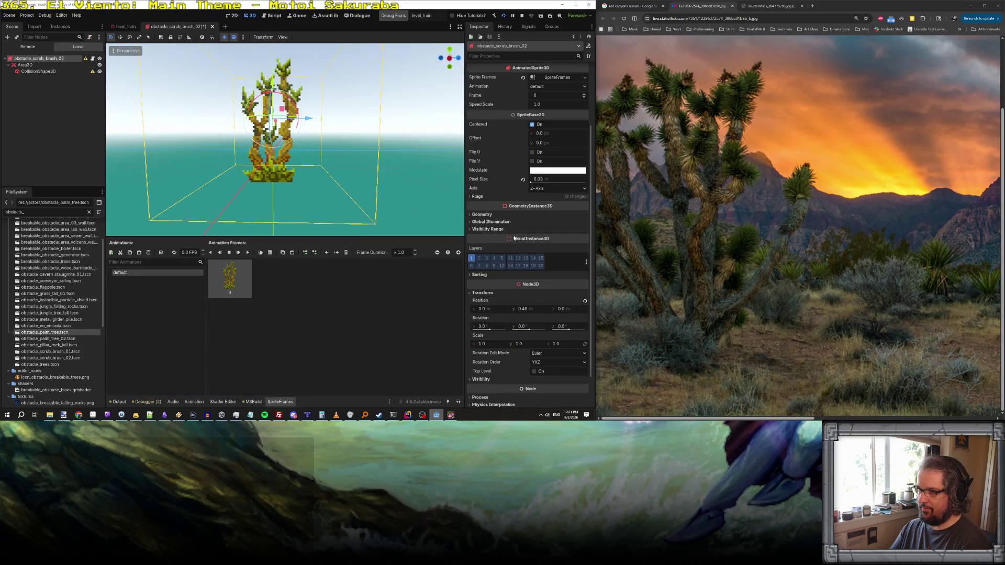
{"action": "scroll", "coordinate": [494, 203], "scroll_direction": "down", "scroll_amount": 2}
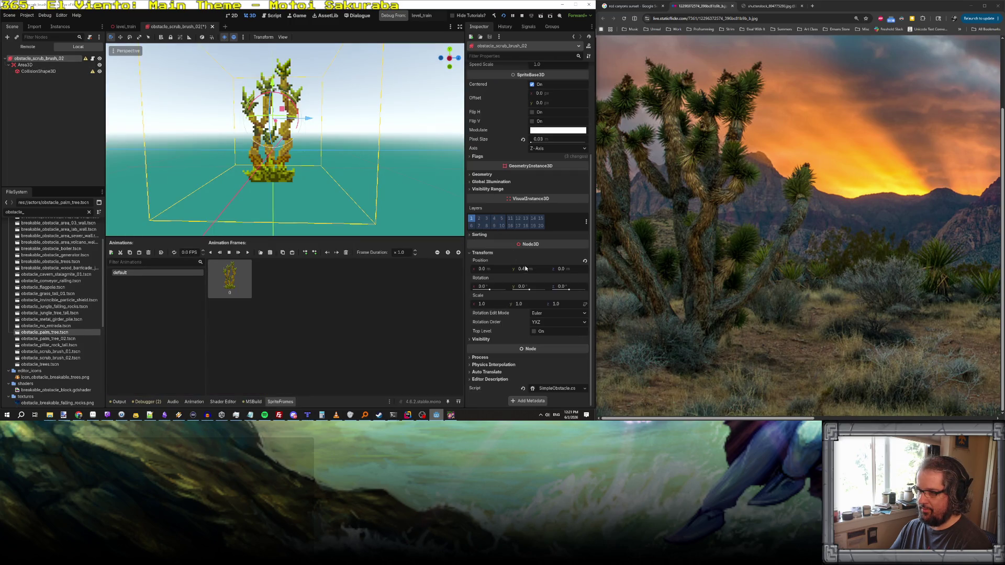
{"action": "type", "text": "0"}
{"action": "key", "text": "Return"}
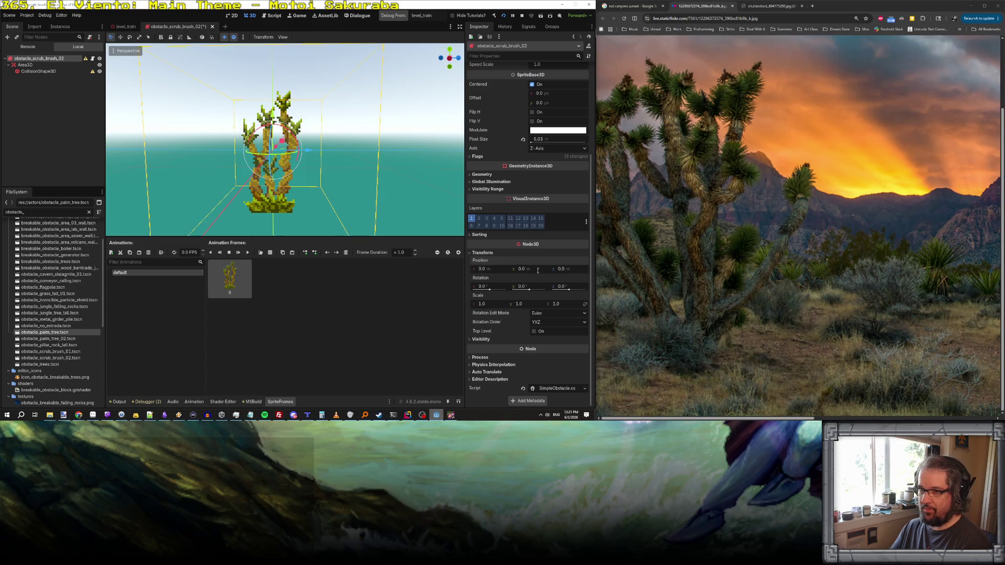
{"action": "left_click", "coordinate": [482, 175]}
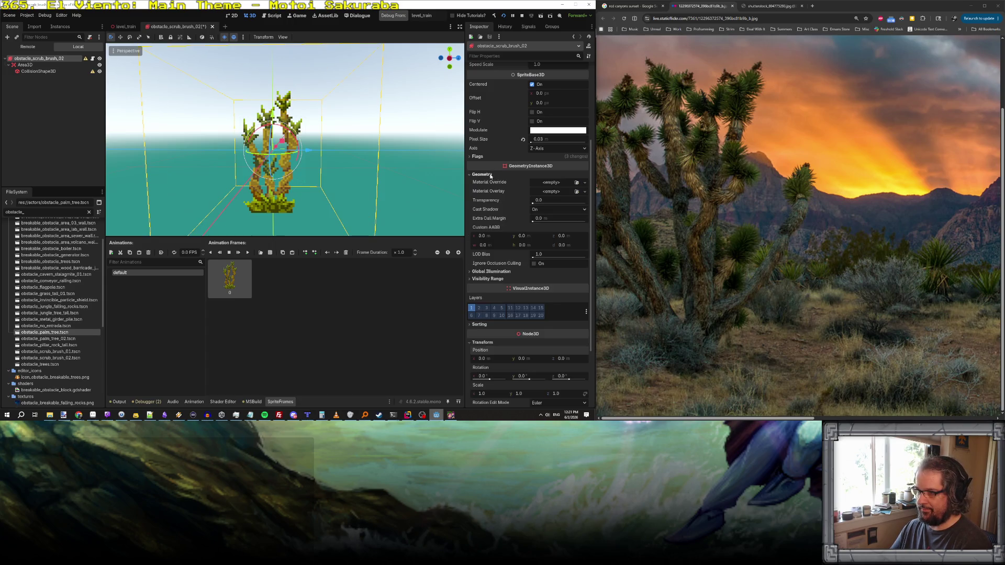
{"action": "left_click", "coordinate": [482, 175]}
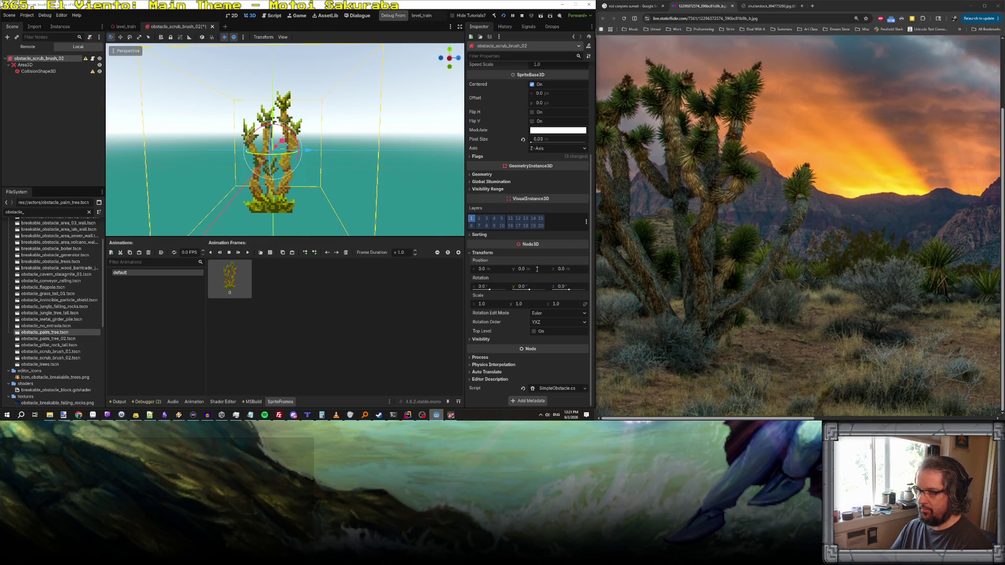
{"action": "left_click", "coordinate": [489, 269]}
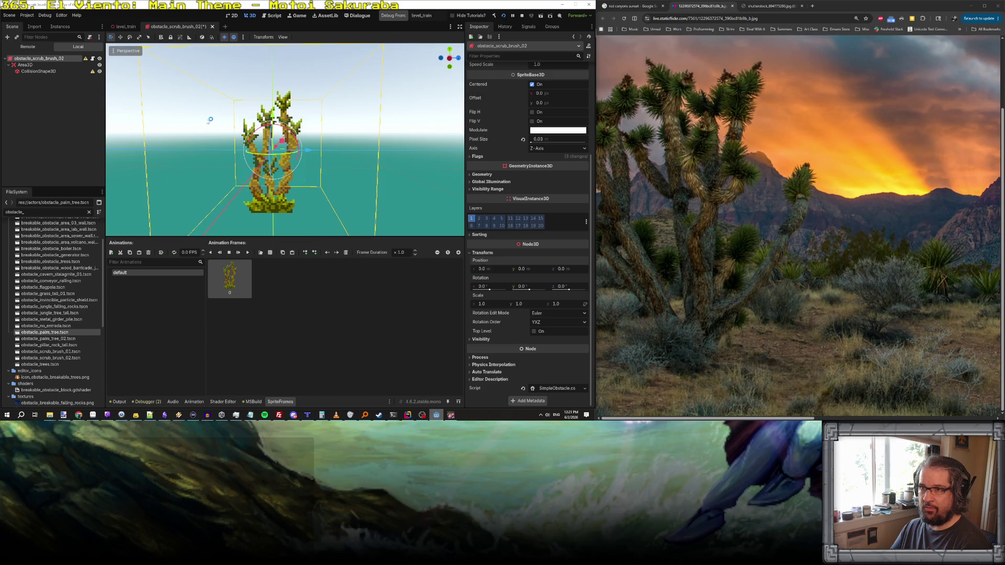
- Set the root sprite's vertical offset to 32 px
{"action": "left_click", "coordinate": [69, 59]}
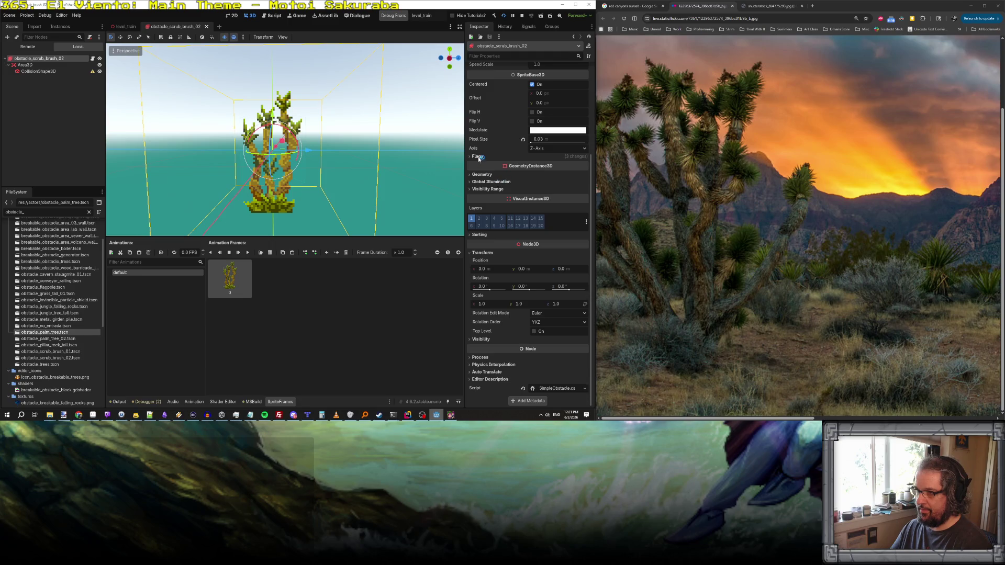
{"action": "left_click", "coordinate": [482, 175]}
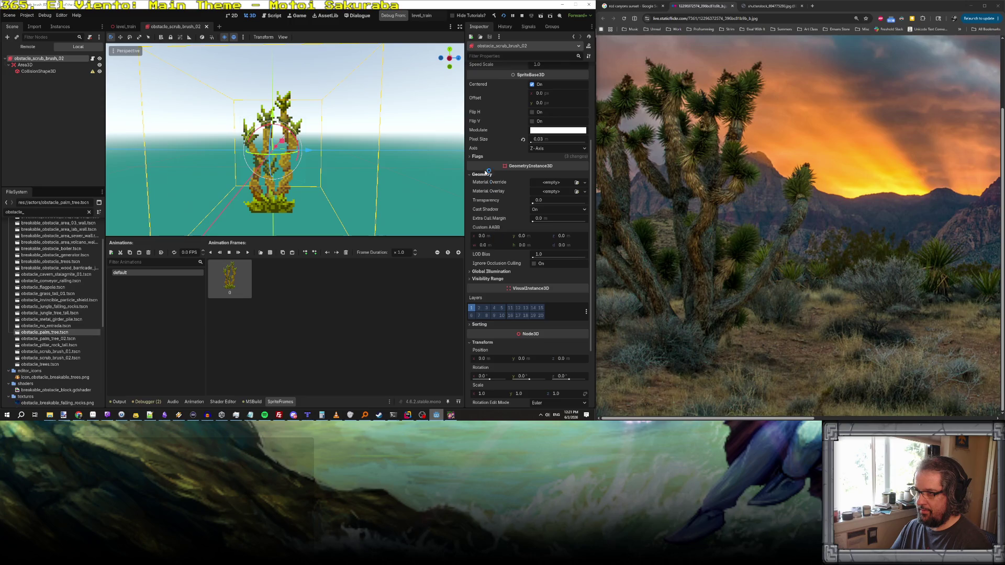
{"action": "left_click", "coordinate": [482, 174]}
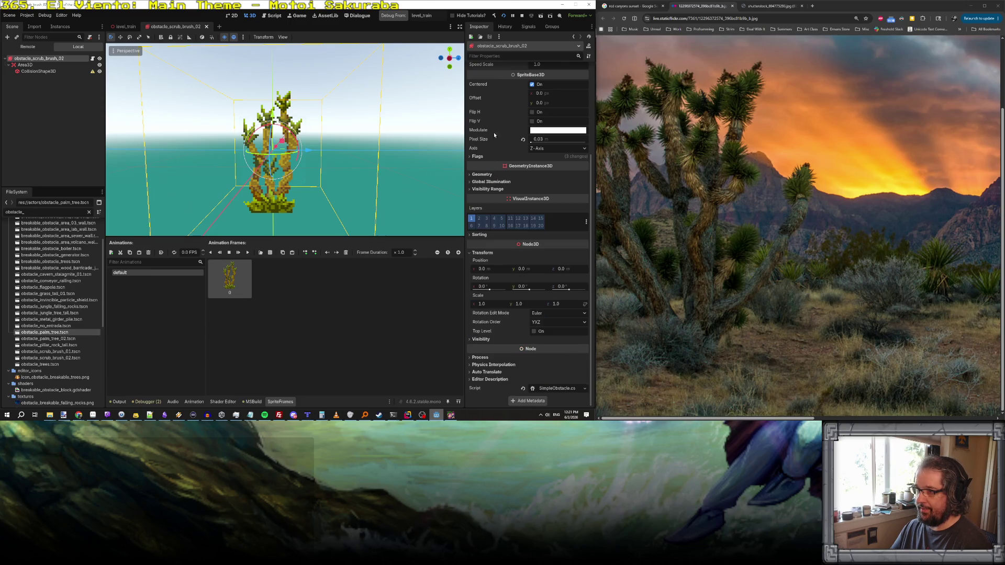
{"action": "left_click", "coordinate": [546, 102]}
{"action": "type", "text": "2"}
{"action": "key", "text": "Return"}
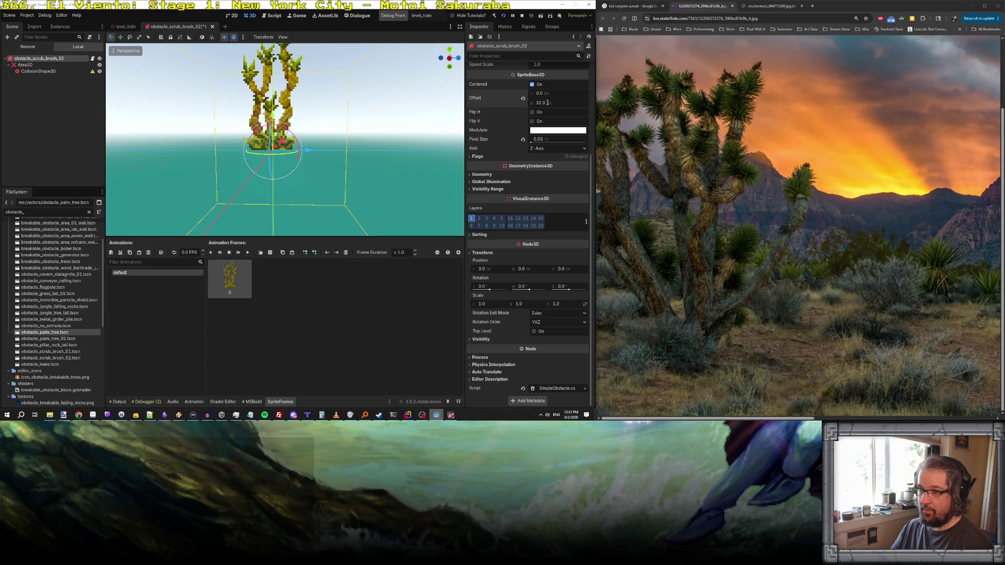
- Move the Area3D hitbox up to a Y position of exactly 0.5 m
{"action": "left_click", "coordinate": [51, 64]}
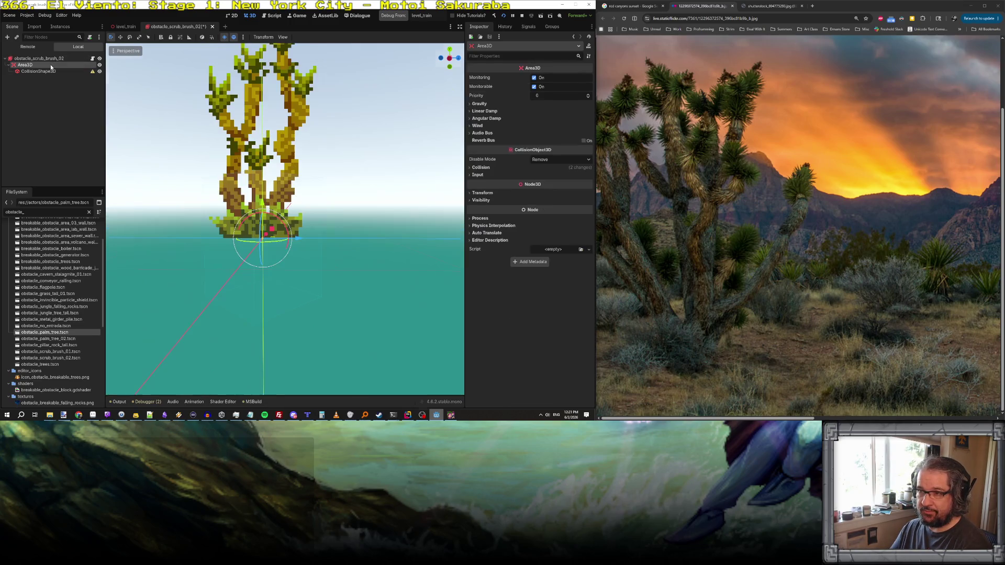
{"action": "left_click_drag", "start_coordinate": [253, 207], "coordinate": [271, 138]}
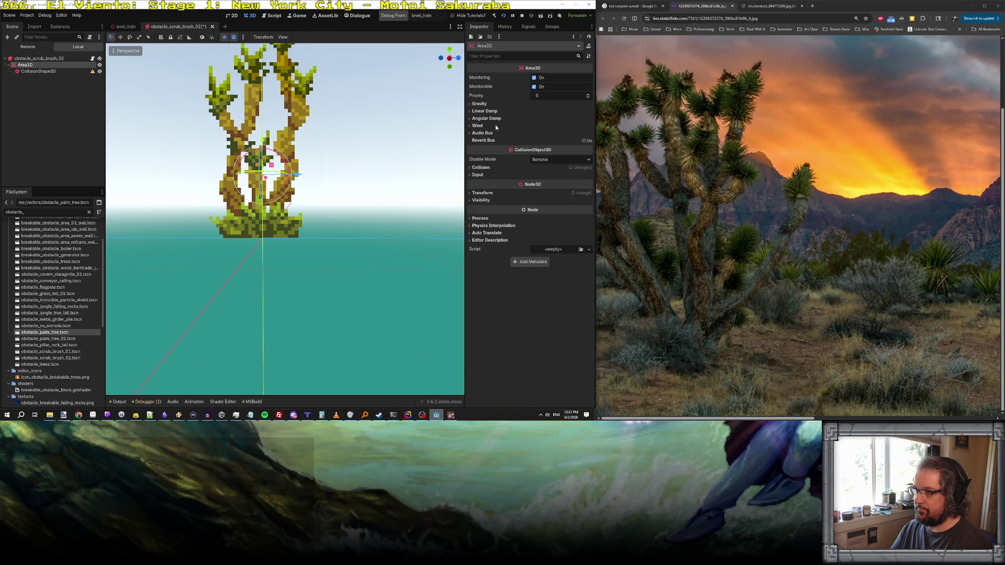
{"action": "left_click", "coordinate": [482, 193]}
{"action": "left_click", "coordinate": [533, 209]}
{"action": "type", "text": "0.5"}
{"action": "key", "text": "Return"}
{"action": "left_click_drag", "start_coordinate": [383, 171], "coordinate": [383, 172]}
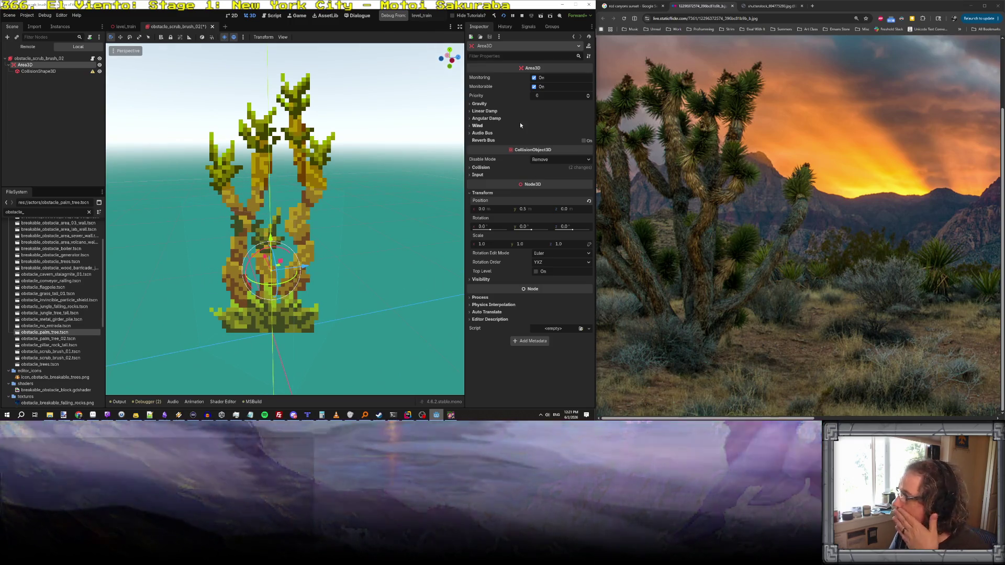
{"action": "left_click", "coordinate": [71, 72]}
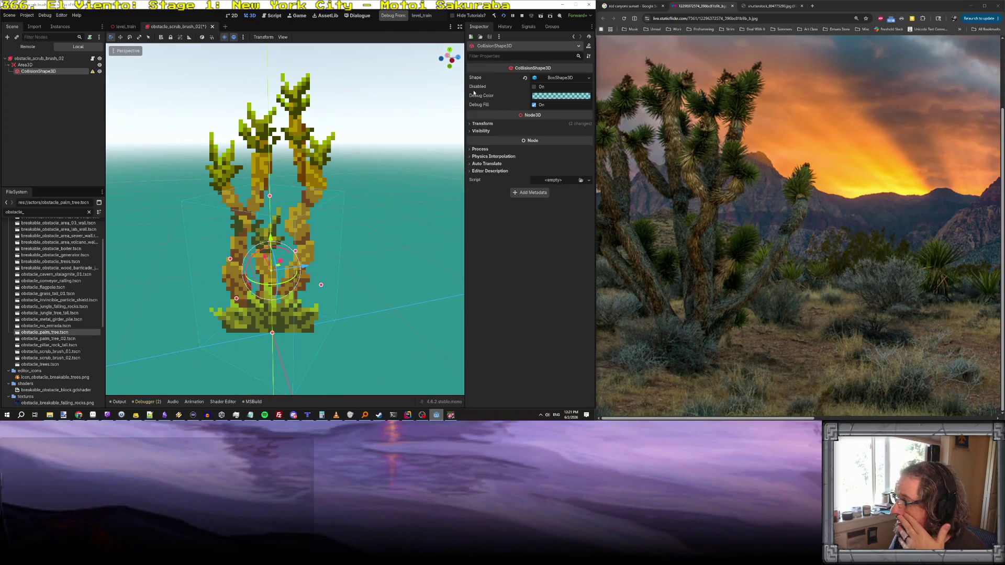
- Try collision box Size y values of 2.0 and 1.0, undoing a trial stretch
{"action": "left_click", "coordinate": [545, 79]}
{"action": "left_click", "coordinate": [493, 95]}
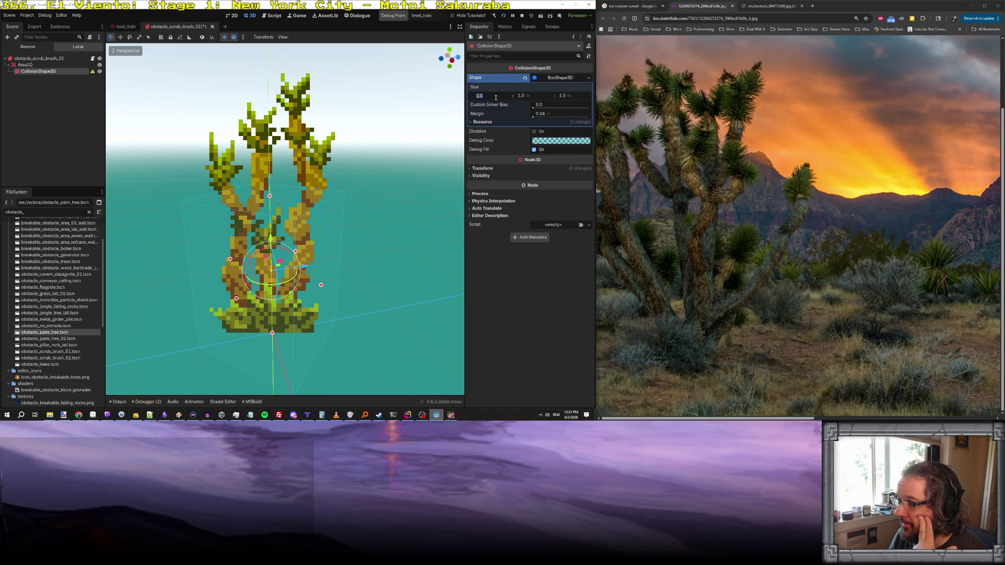
{"action": "left_click", "coordinate": [538, 96]}
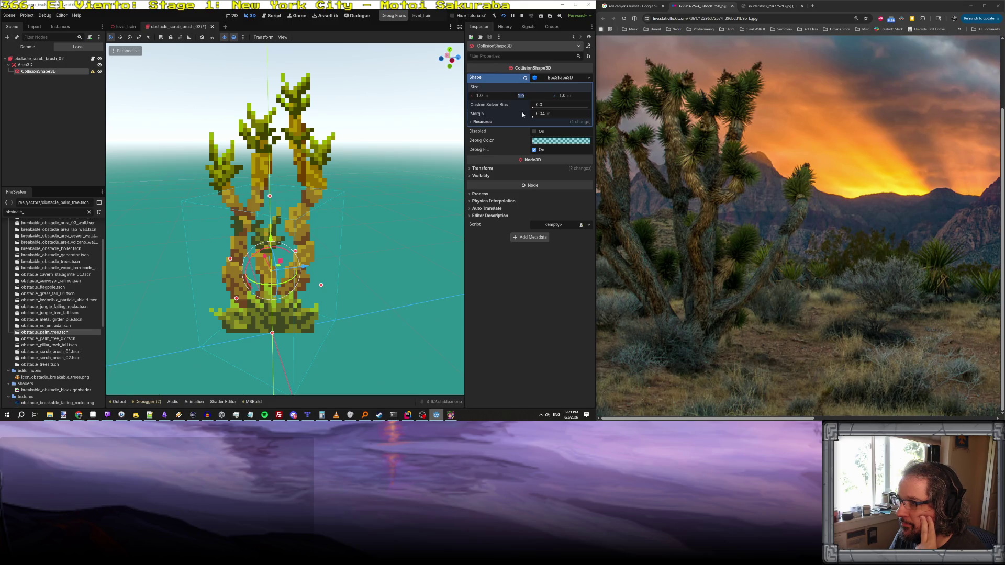
{"action": "type", "text": "2"}
{"action": "key", "text": "Return"}
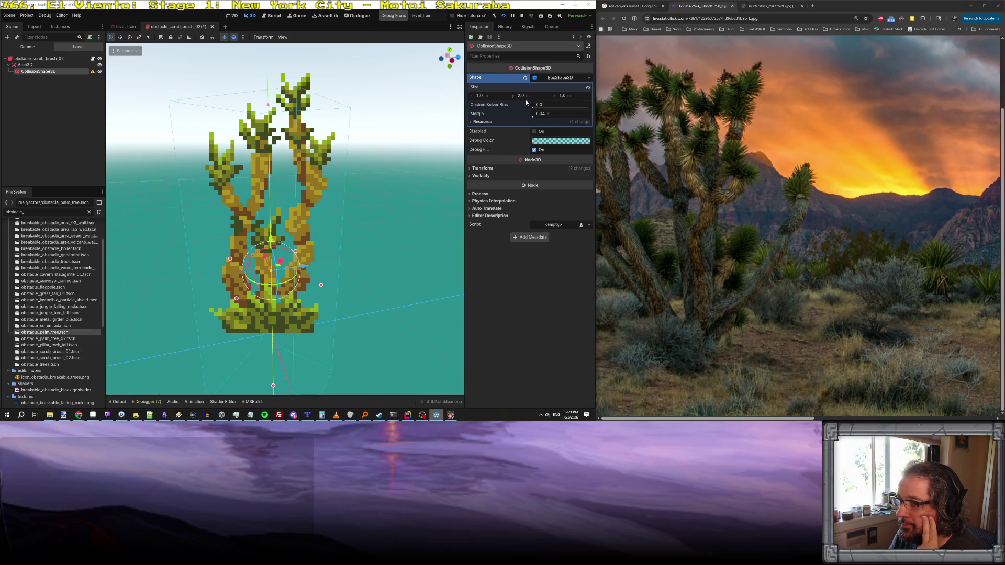
{"action": "left_click_drag", "start_coordinate": [393, 246], "coordinate": [368, 278]}
{"action": "scroll", "coordinate": [285, 220], "scroll_direction": "up", "scroll_amount": 5}
{"action": "scroll", "coordinate": [285, 220], "scroll_direction": "down", "scroll_amount": 6}
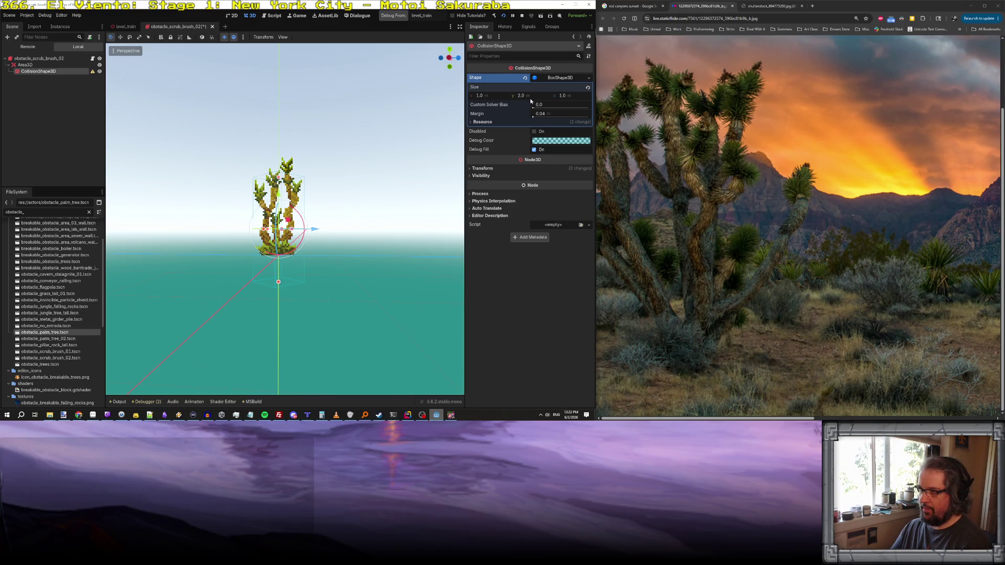
{"action": "type", "text": "3"}
{"action": "key", "text": "Return"}
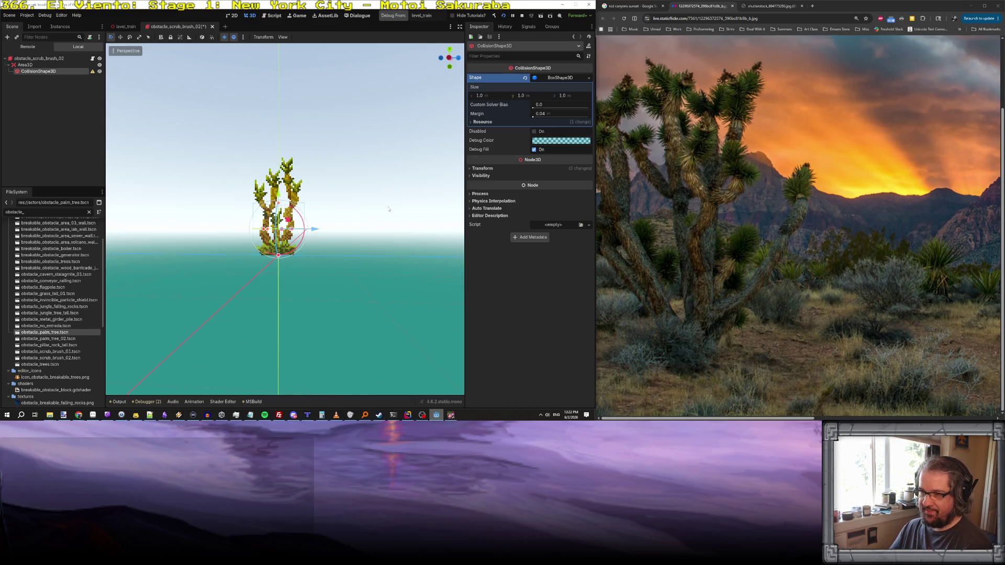
{"action": "scroll", "coordinate": [318, 205], "scroll_direction": "up", "scroll_amount": 3}
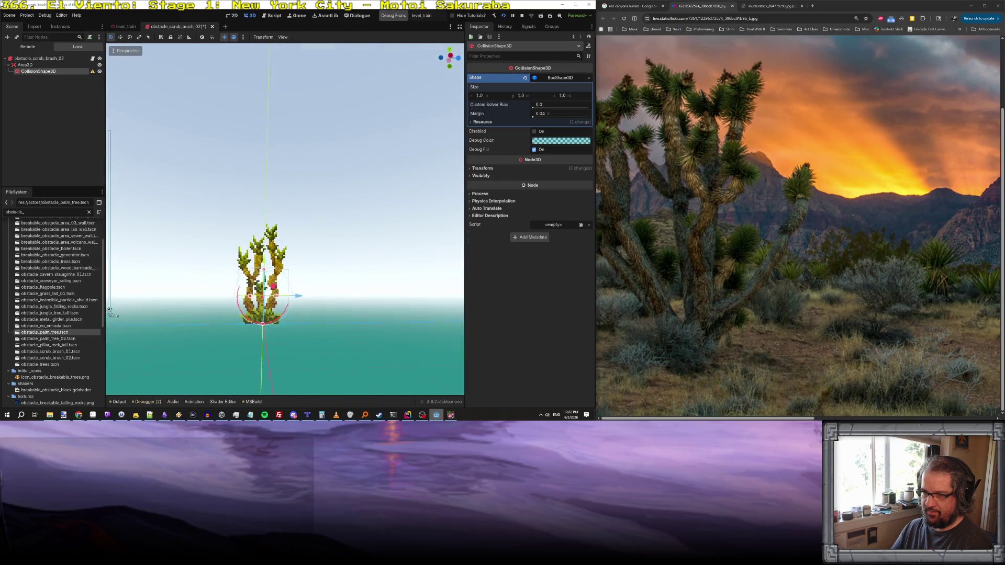
{"action": "scroll", "coordinate": [318, 205], "scroll_direction": "down", "scroll_amount": 1}
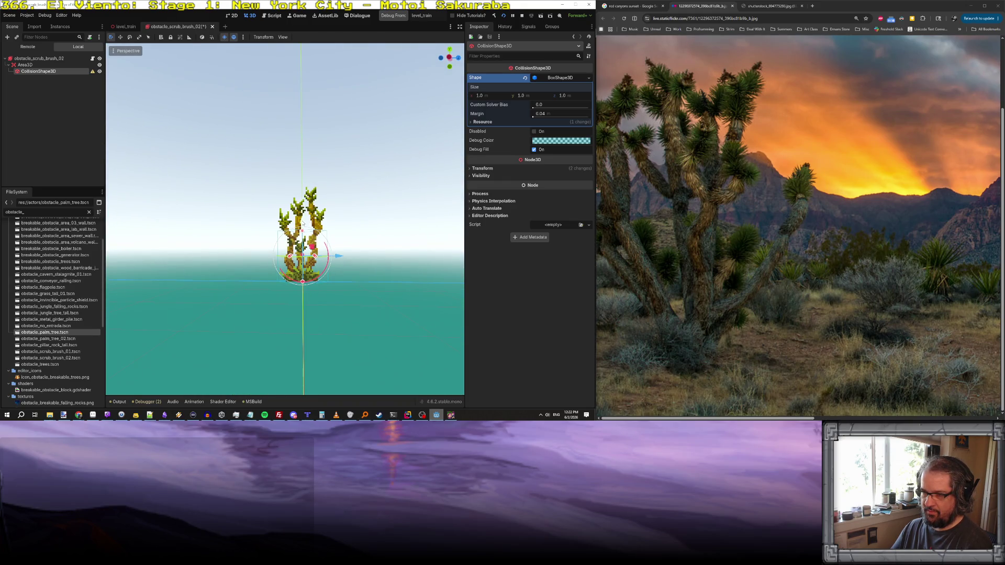
{"action": "type", "text": "1"}
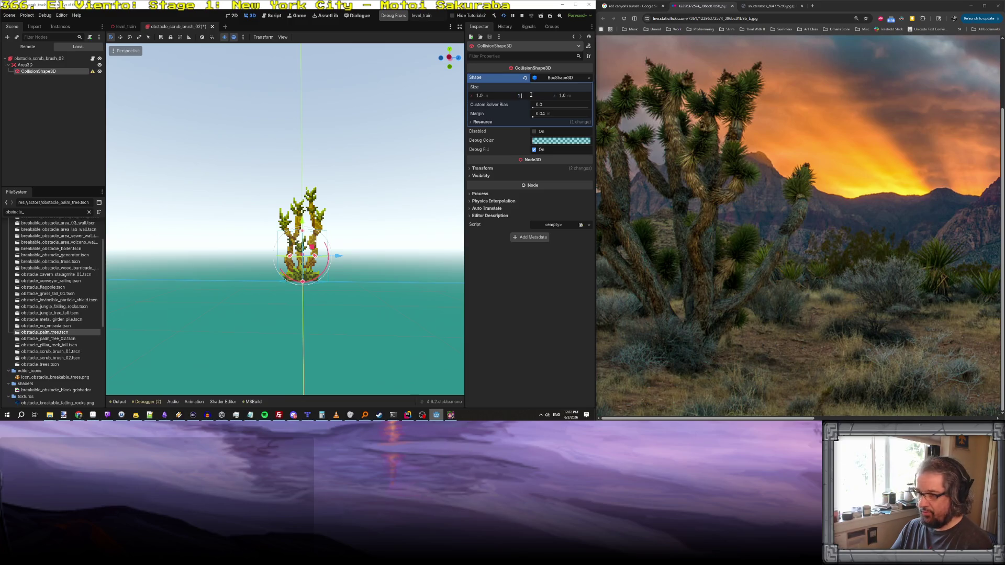
{"action": "left_click_drag", "start_coordinate": [302, 221], "coordinate": [303, 209]}
{"action": "key", "text": "ctrl+z"}
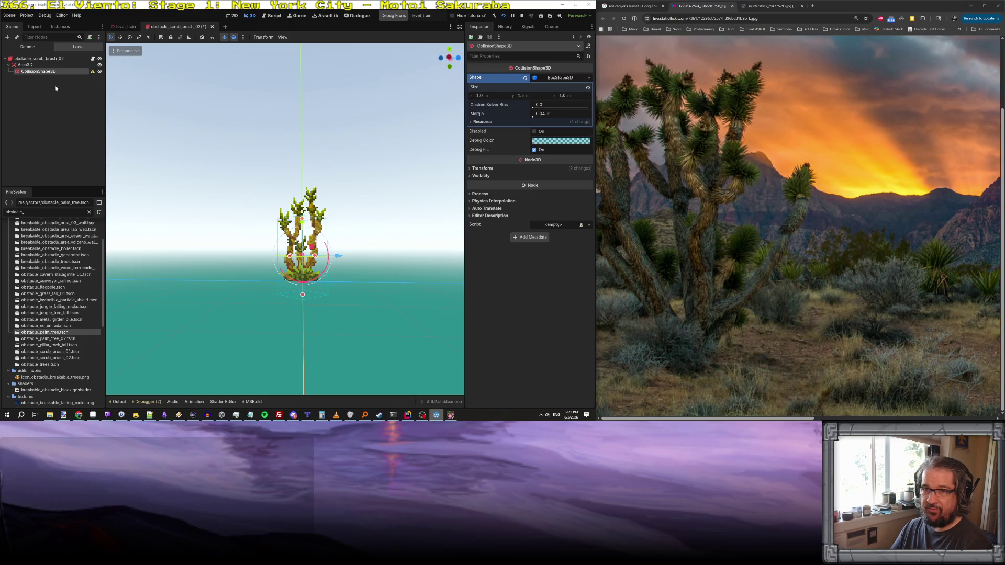
- Drag the box's top and bottom handles until it spans about 1.83 m, fitting the plant
{"action": "left_click", "coordinate": [30, 65]}
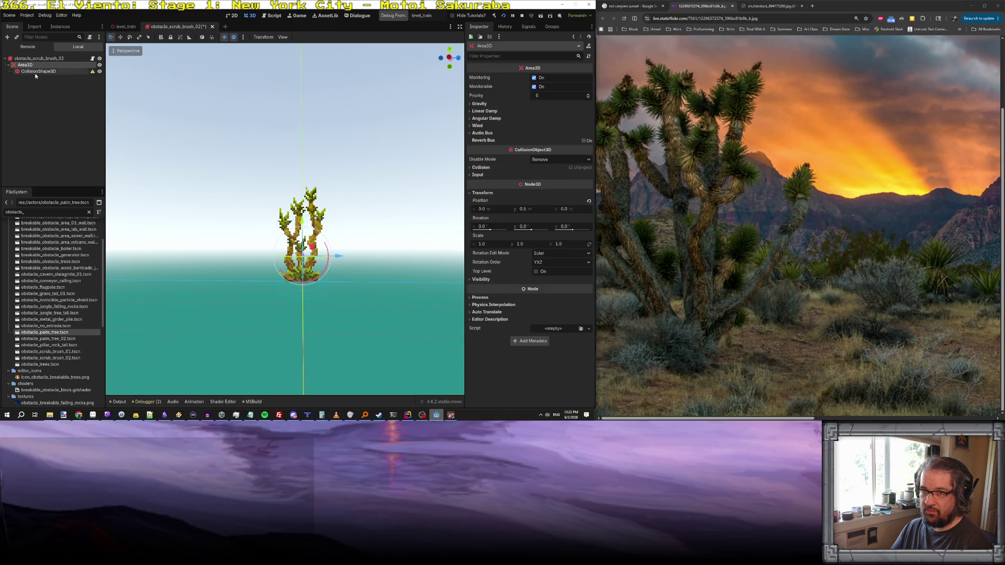
{"action": "left_click", "coordinate": [538, 209]}
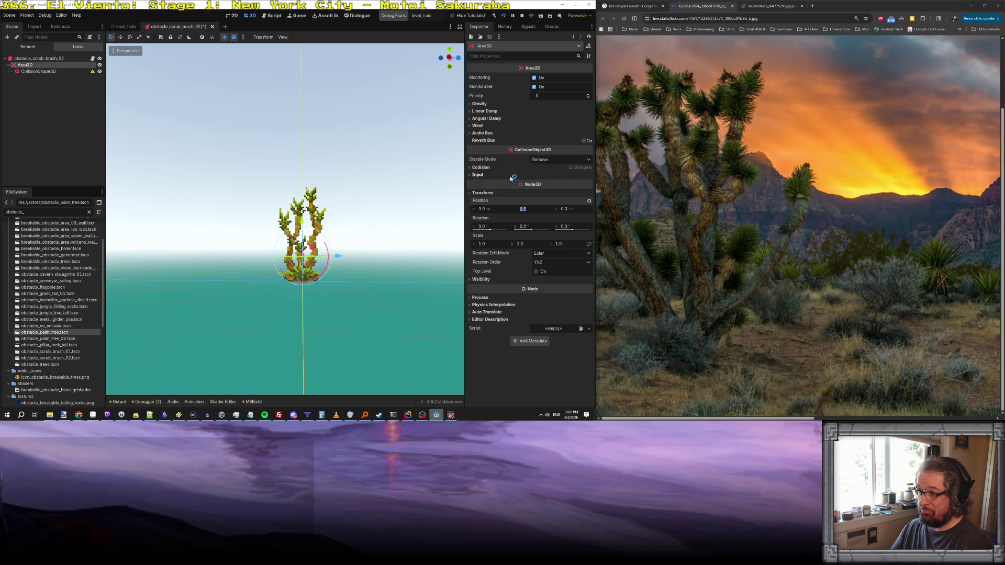
{"action": "left_click", "coordinate": [38, 71]}
{"action": "left_click_drag", "start_coordinate": [302, 218], "coordinate": [302, 190]}
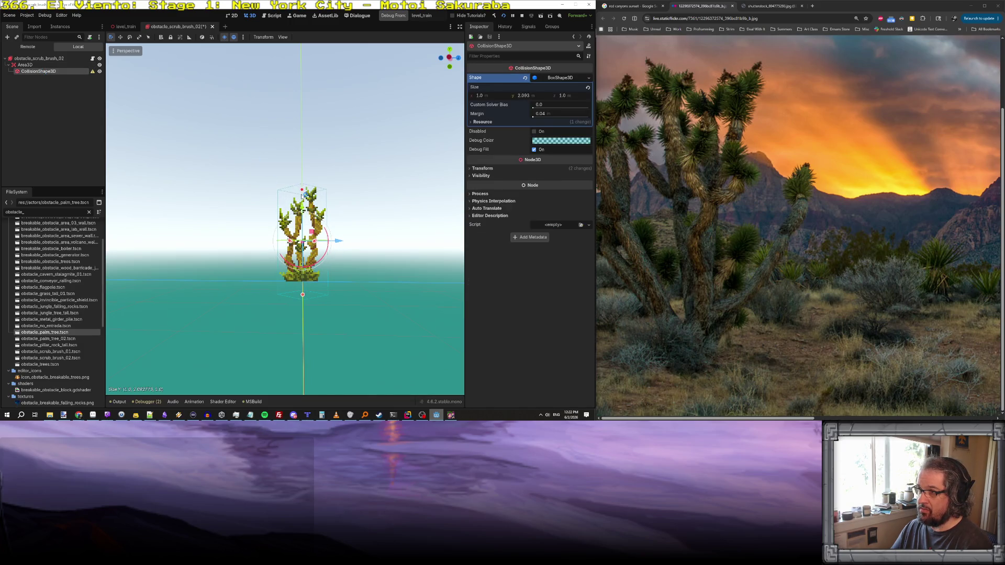
{"action": "left_click_drag", "start_coordinate": [303, 295], "coordinate": [302, 281]}
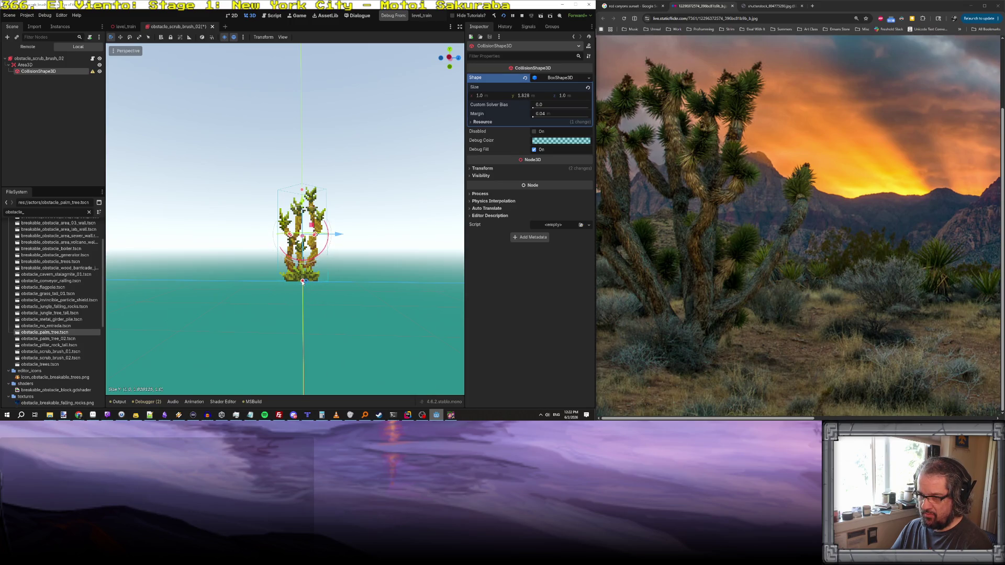
{"action": "scroll", "coordinate": [303, 281], "scroll_direction": "up", "scroll_amount": 3}
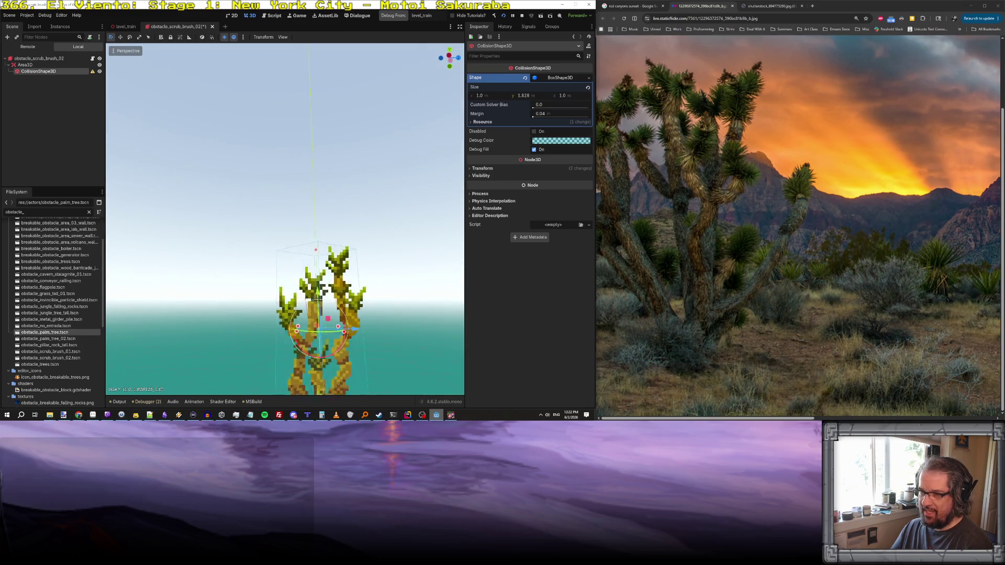
{"action": "scroll", "coordinate": [302, 281], "scroll_direction": "down", "scroll_amount": 5}
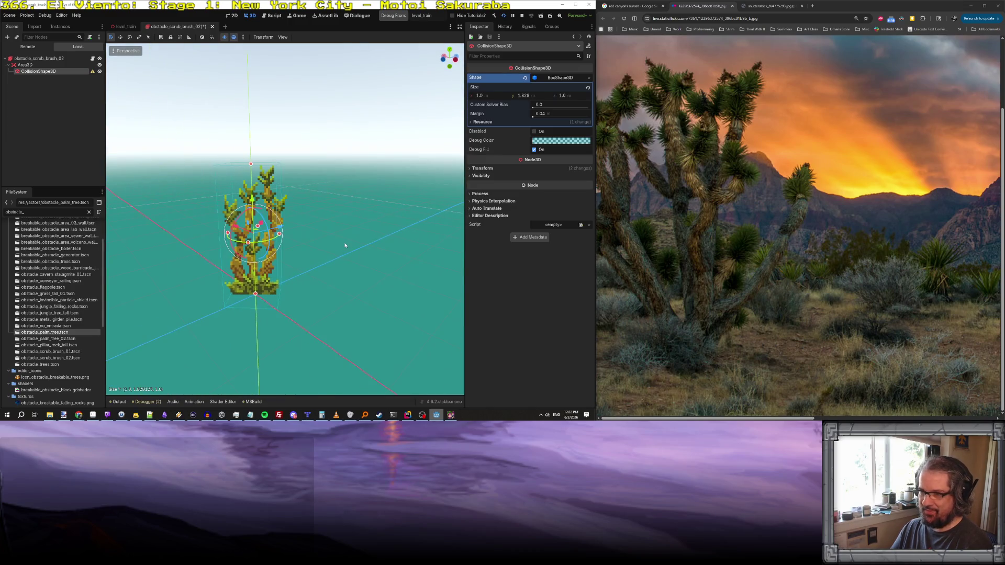
{"action": "key", "text": "alt+Tab"}
{"action": "key", "text": "alt+Tab"}
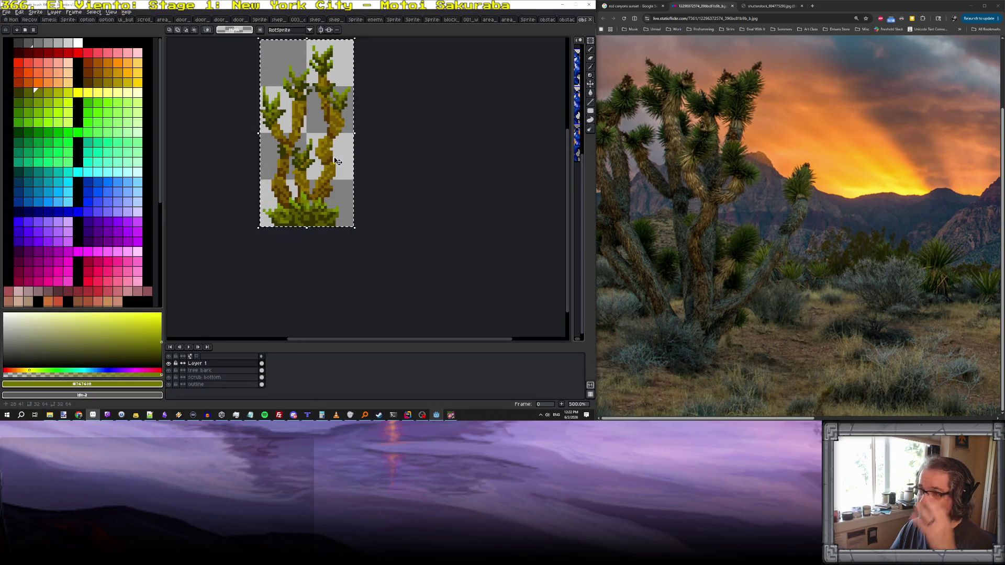
{"action": "key", "text": "alt+Tab"}
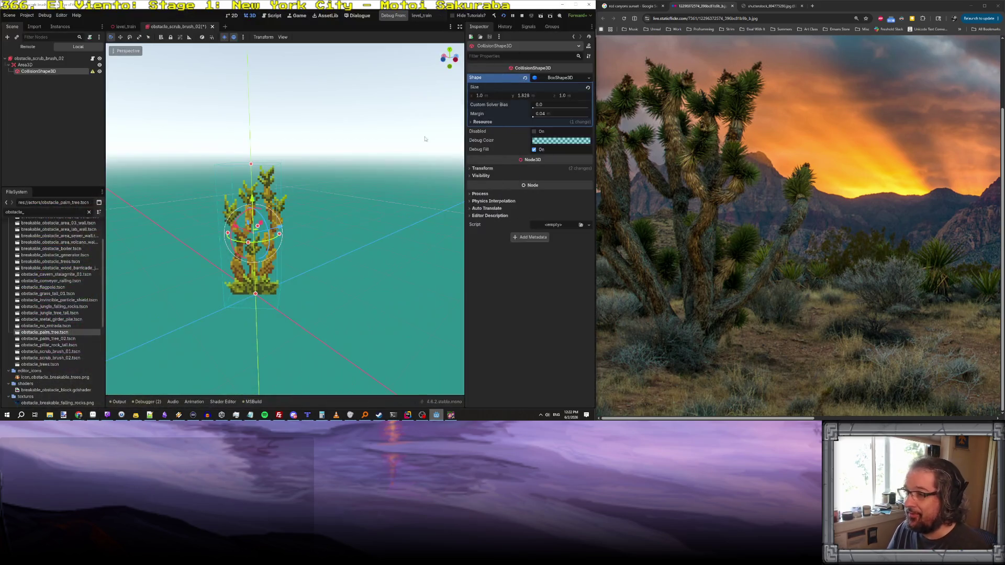
{"action": "left_click", "coordinate": [264, 180]}
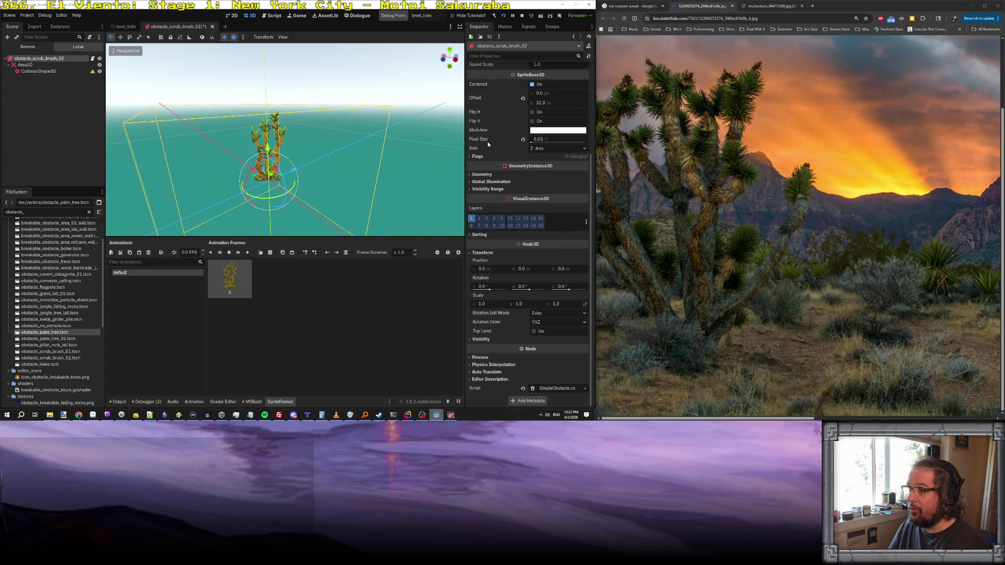
- Try sprite pixel sizes of 0.3333 and 0.0333 while checking the collision box
{"action": "left_click", "coordinate": [548, 140]}
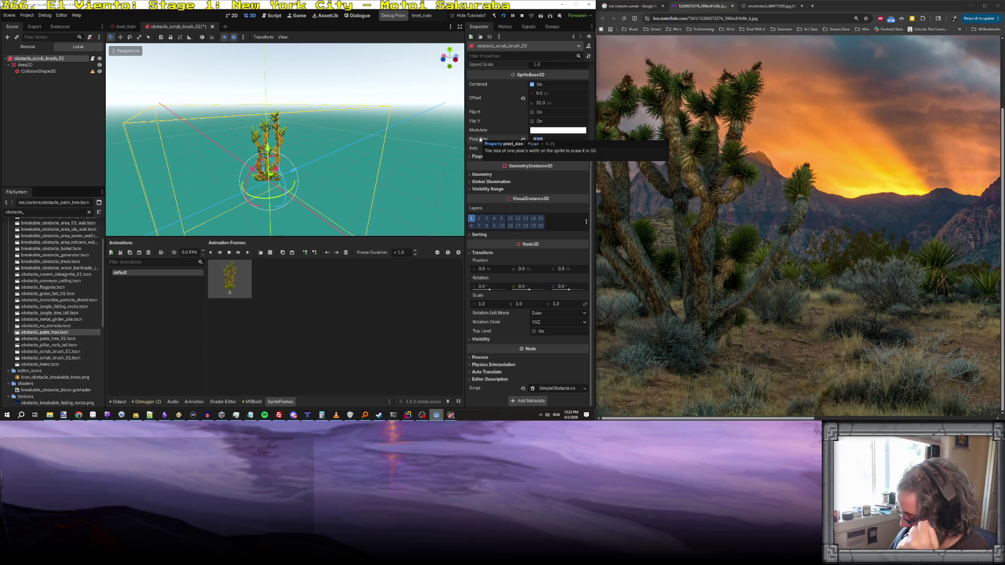
{"action": "type", "text": "0."}
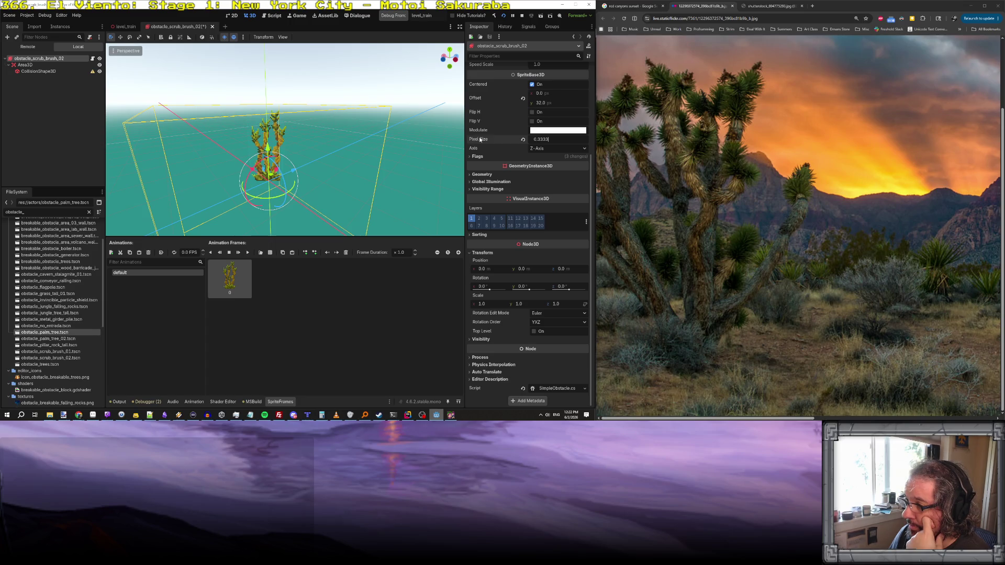
{"action": "key", "text": "Return"}
{"action": "left_click", "coordinate": [549, 139]}
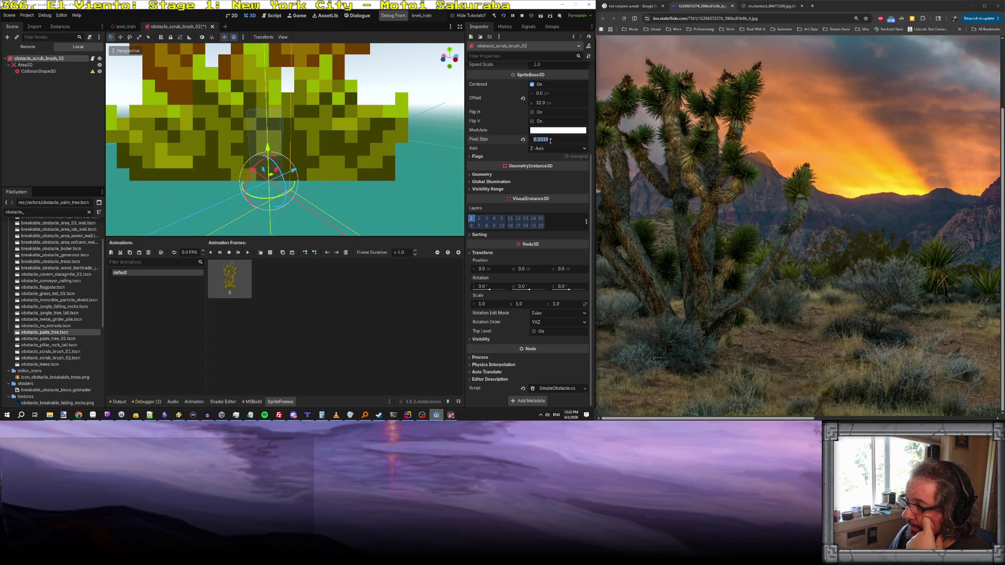
{"action": "type", "text": "0"}
{"action": "type", "text": "3"}
{"action": "key", "text": "Return"}
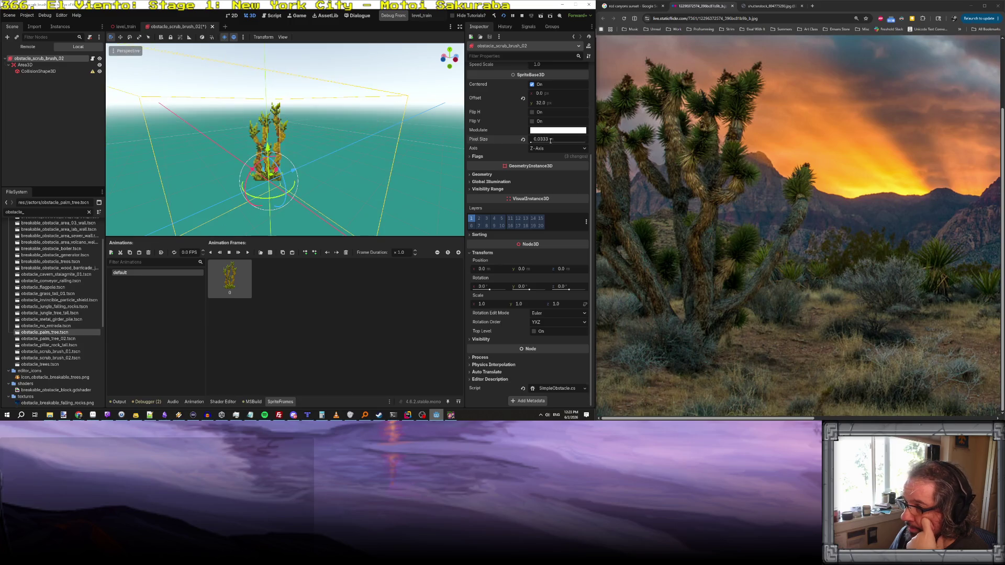
{"action": "left_click", "coordinate": [366, 180]}
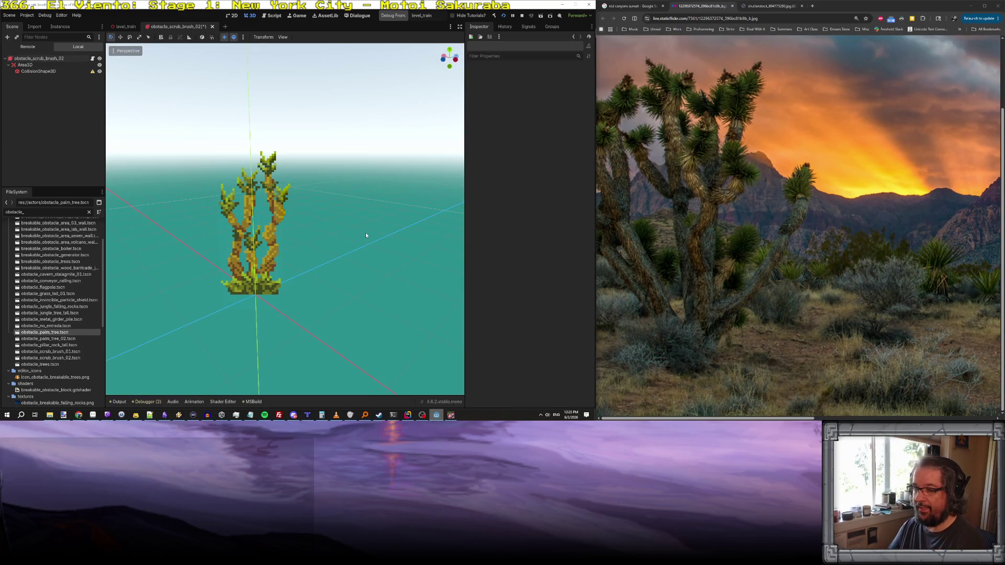
{"action": "left_click", "coordinate": [38, 71]}
{"action": "scroll", "coordinate": [314, 204], "scroll_direction": "down", "scroll_amount": 2}
{"action": "scroll", "coordinate": [323, 206], "scroll_direction": "up", "scroll_amount": 5}
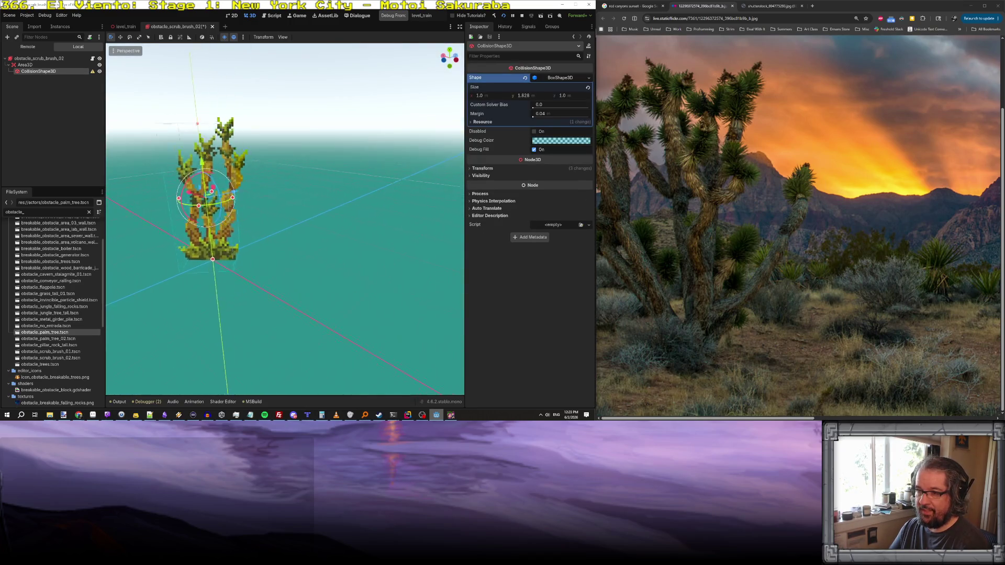
{"action": "scroll", "coordinate": [285, 219], "scroll_direction": "down", "scroll_amount": 5}
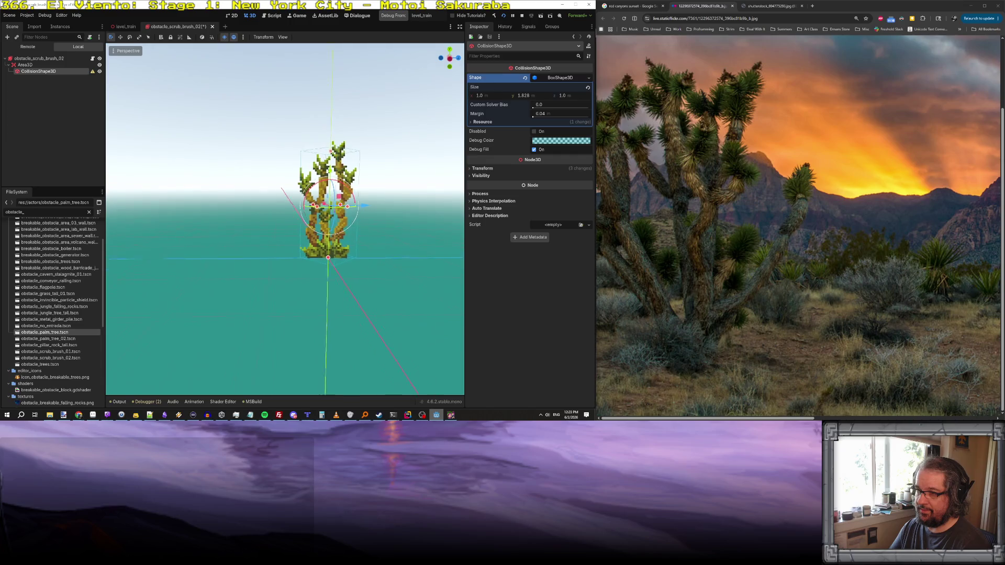
{"action": "scroll", "coordinate": [286, 220], "scroll_direction": "up", "scroll_amount": 3}
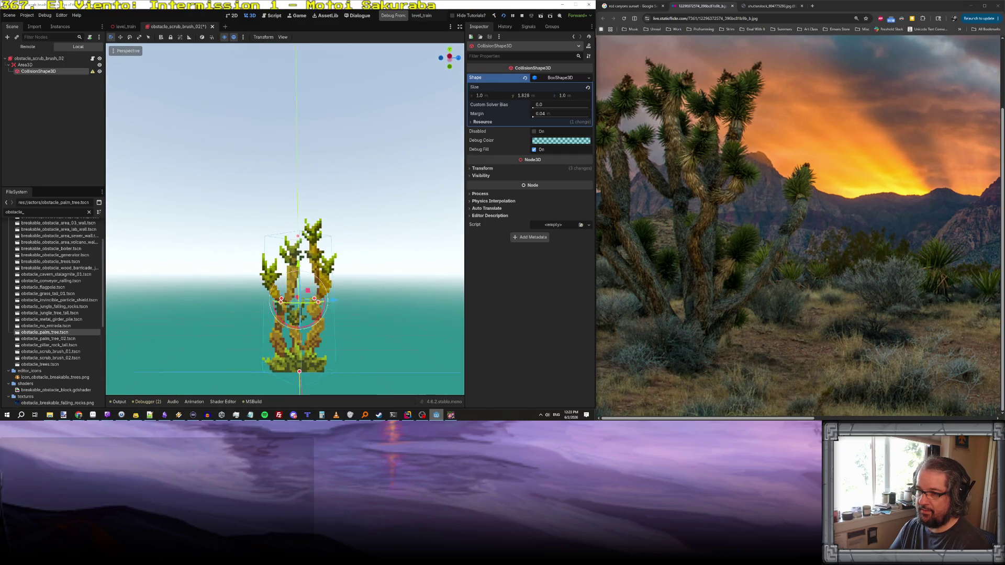
{"action": "scroll", "coordinate": [285, 220], "scroll_direction": "down", "scroll_amount": 2}
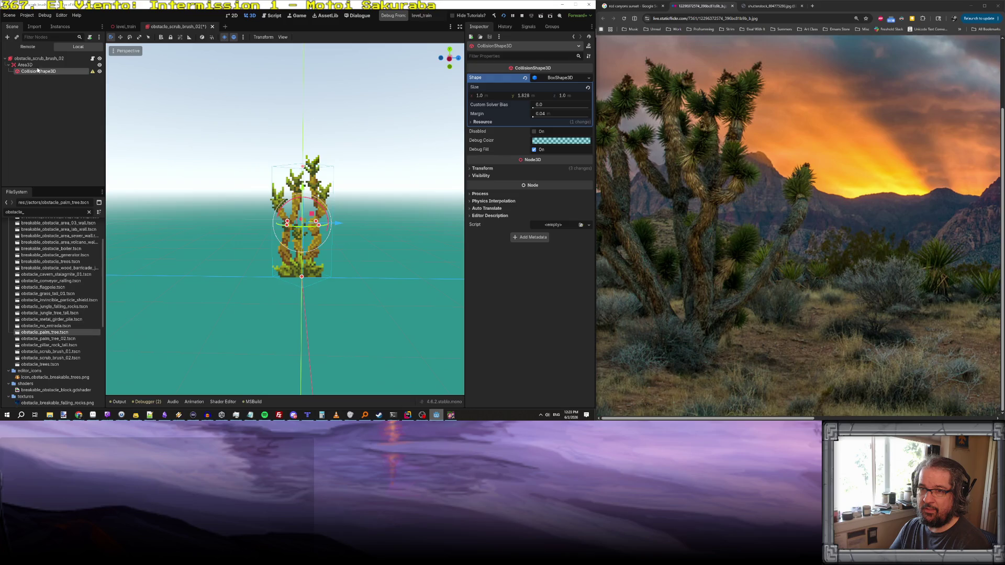
- Set the sprite's pixel size to 1.0/32 (0.03125) and save the scrub brush scene
{"action": "key", "text": "Up"}
{"action": "key", "text": "Up"}
{"action": "left_click", "coordinate": [539, 139]}
{"action": "type", "text": "1"}
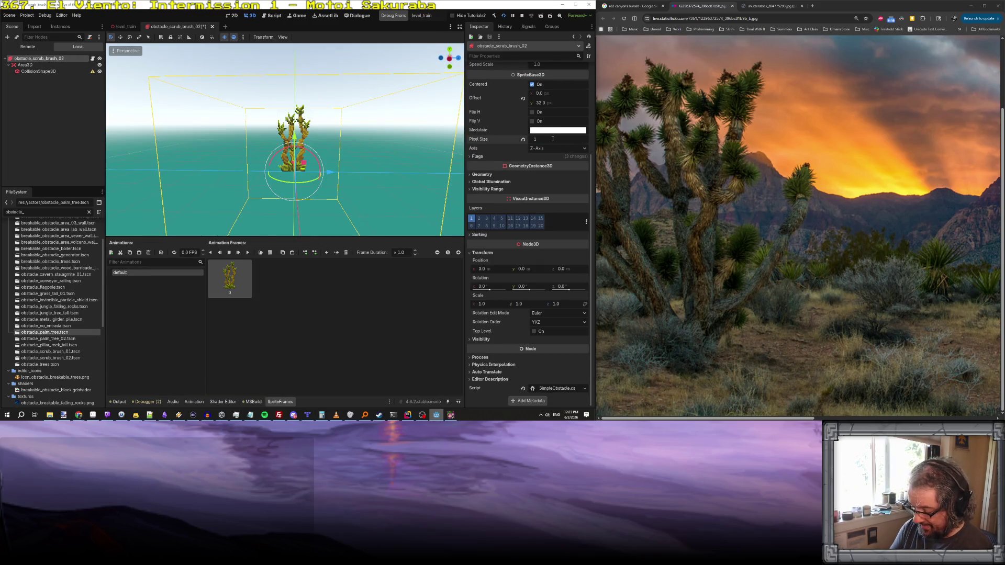
{"action": "key", "text": "Return"}
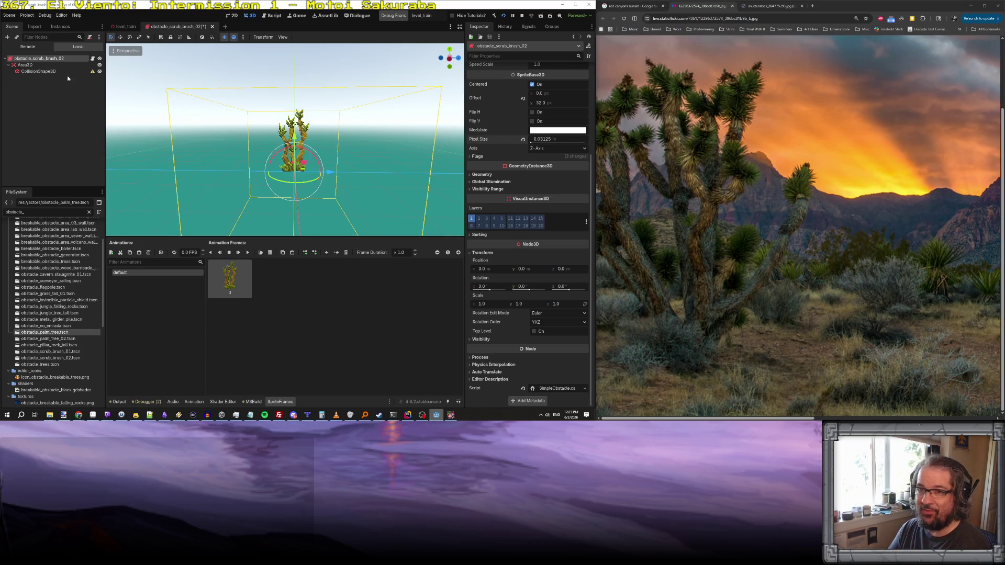
{"action": "double_click", "coordinate": [42, 72]}
{"action": "key", "text": "ctrl+s"}
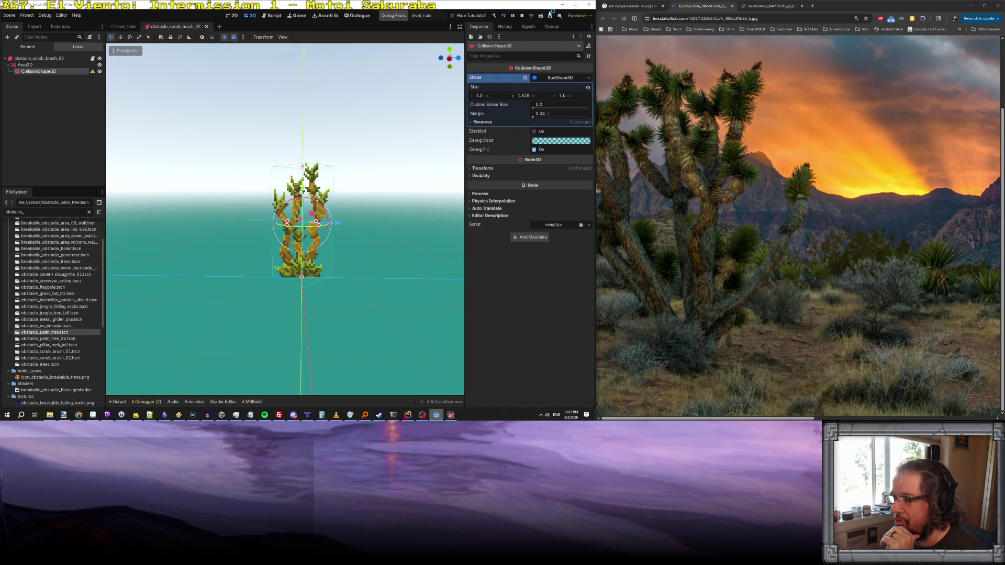
- Stop the running game, review the decoration spawning code, and open level_train
{"action": "left_click", "coordinate": [523, 16]}
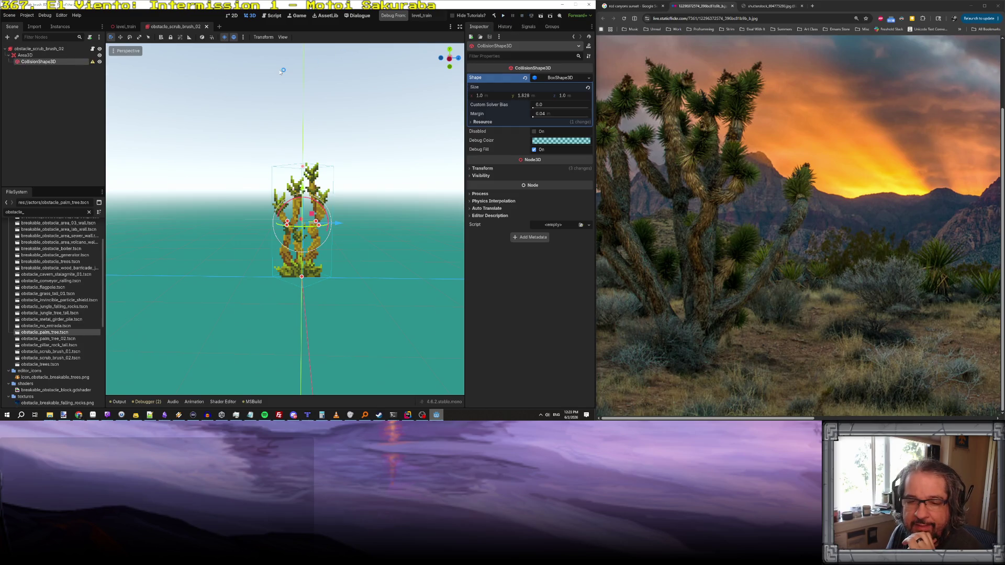
{"action": "key", "text": "alt+Tab"}
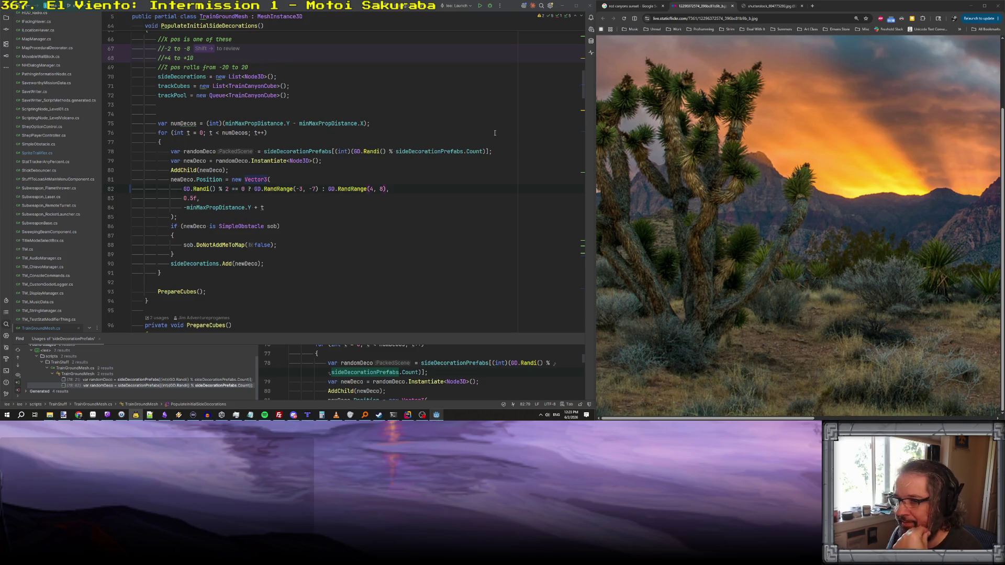
{"action": "left_click", "coordinate": [436, 414]}
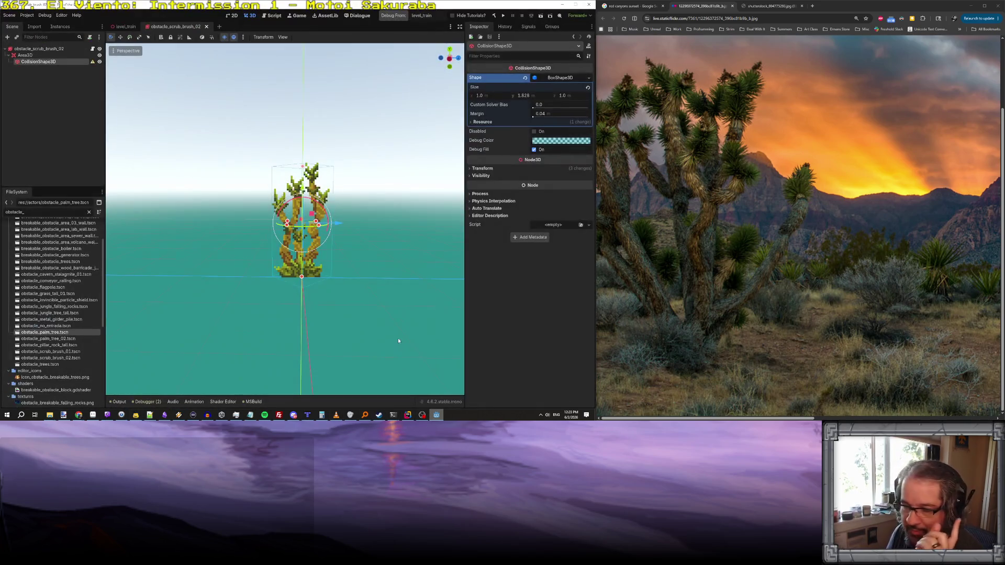
{"action": "left_click", "coordinate": [126, 26]}
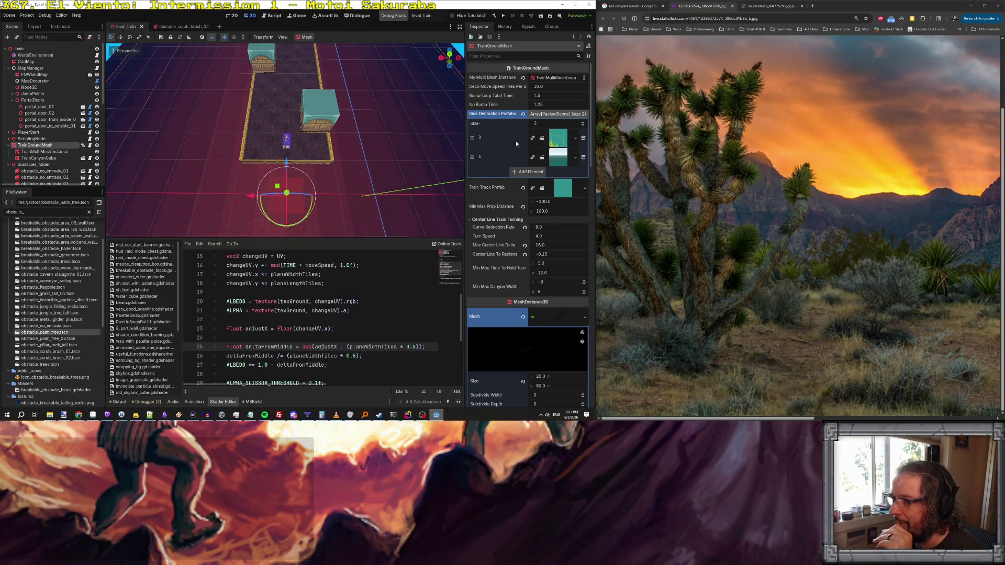
- Assign an obstacle scene to Side Decoration Prefabs element 1, save the level, and run it
{"action": "left_click", "coordinate": [528, 172]}
{"action": "left_click", "coordinate": [549, 208]}
{"action": "type", "text": "obstacl"}
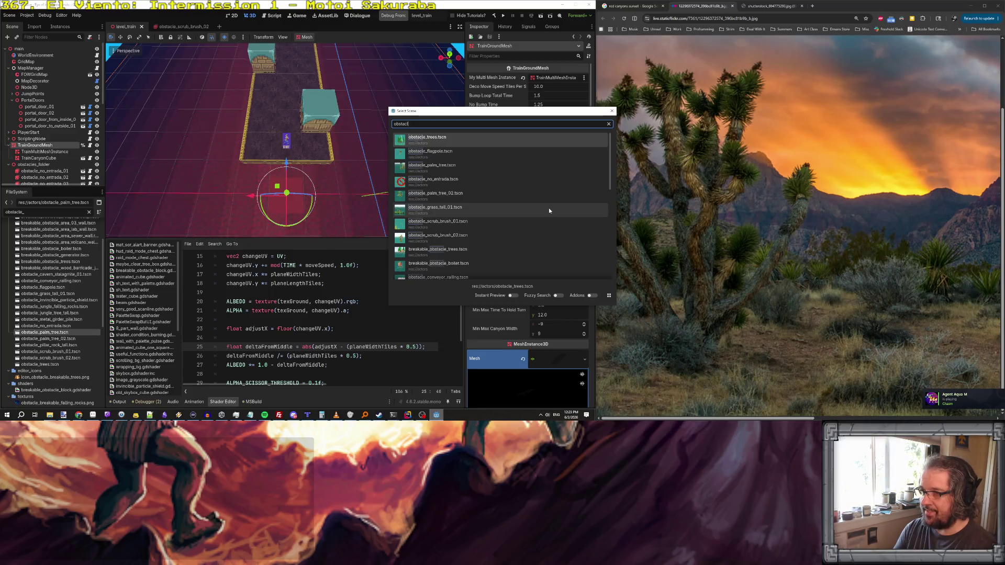
{"action": "key", "text": "Down"}
{"action": "key", "text": "Down"}
{"action": "key", "text": "Down"}
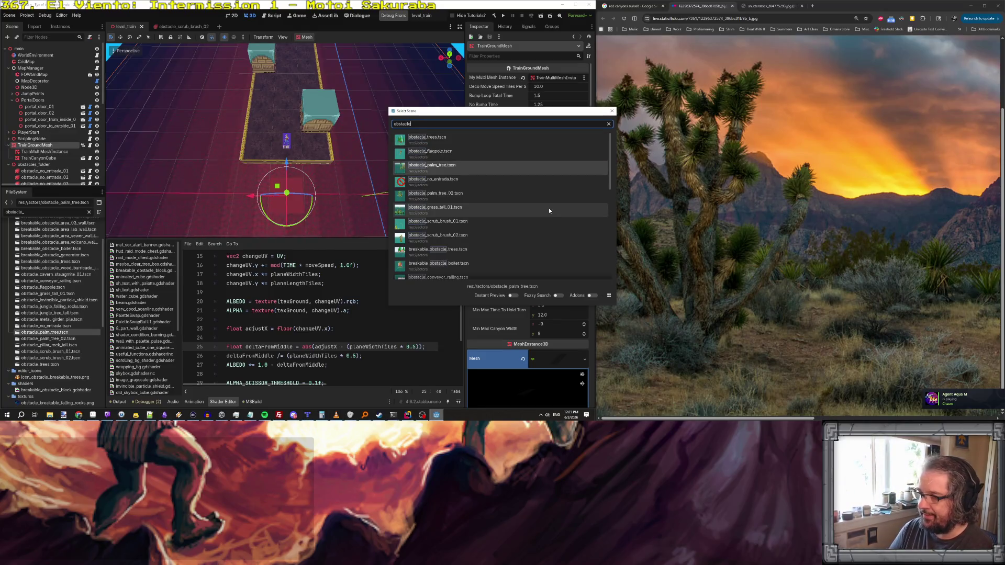
{"action": "key", "text": "Return"}
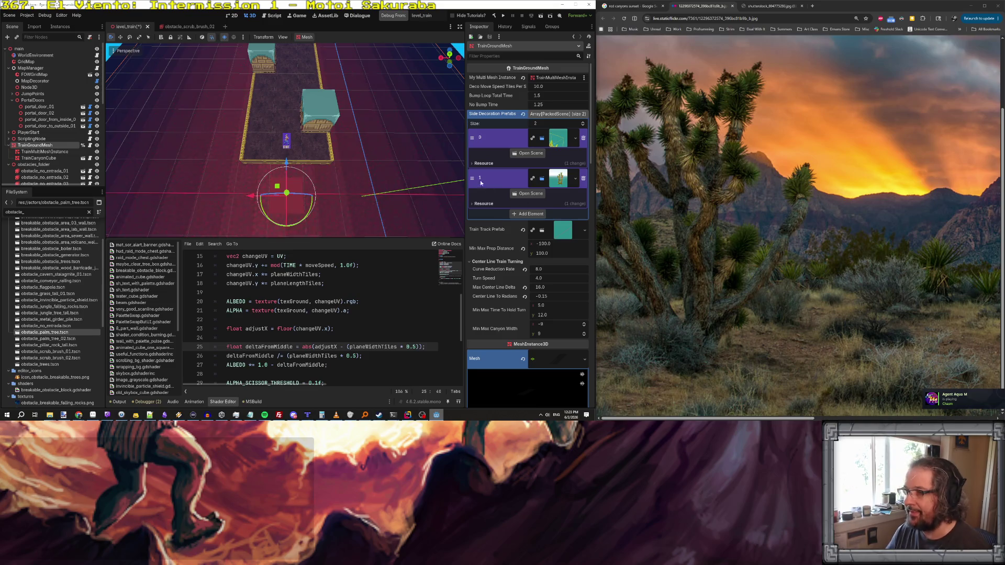
{"action": "key", "text": "ctrl+s"}
{"action": "left_click", "coordinate": [390, 19]}
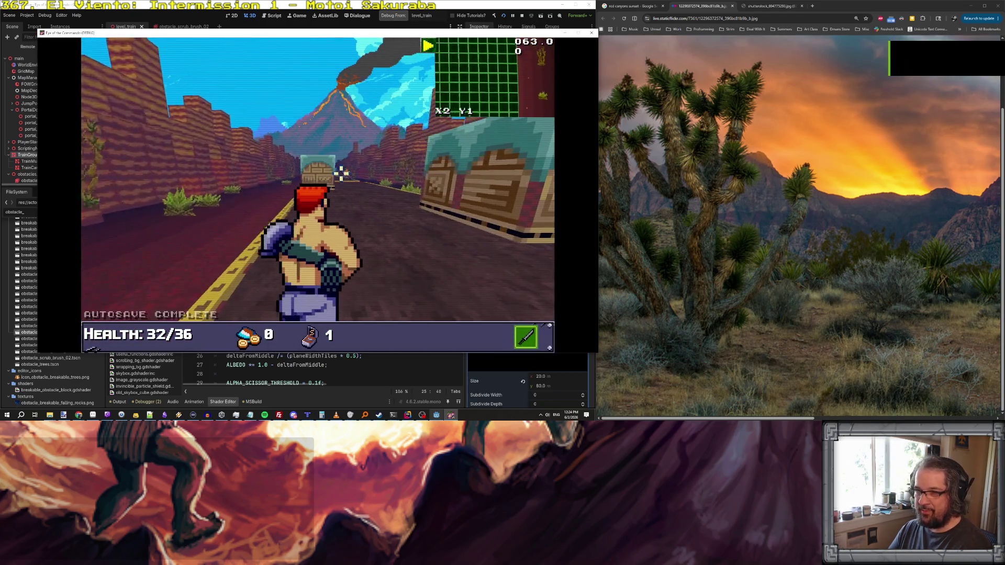
- Drive forward, look left and right at the roadside plants, then close the game
{"action": "key", "text": "Up"}
{"action": "key", "text": "Left"}
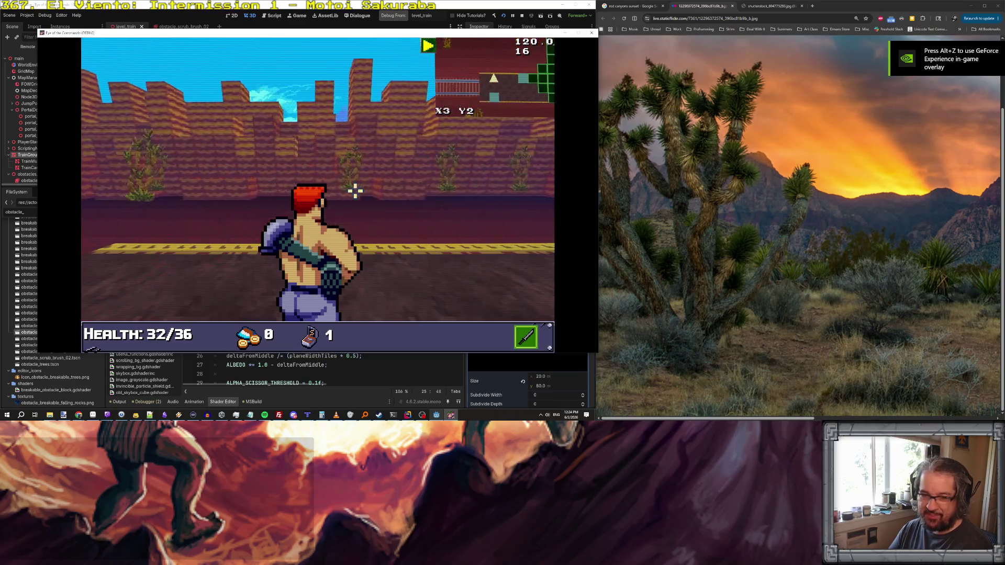
{"action": "key", "text": "Right"}
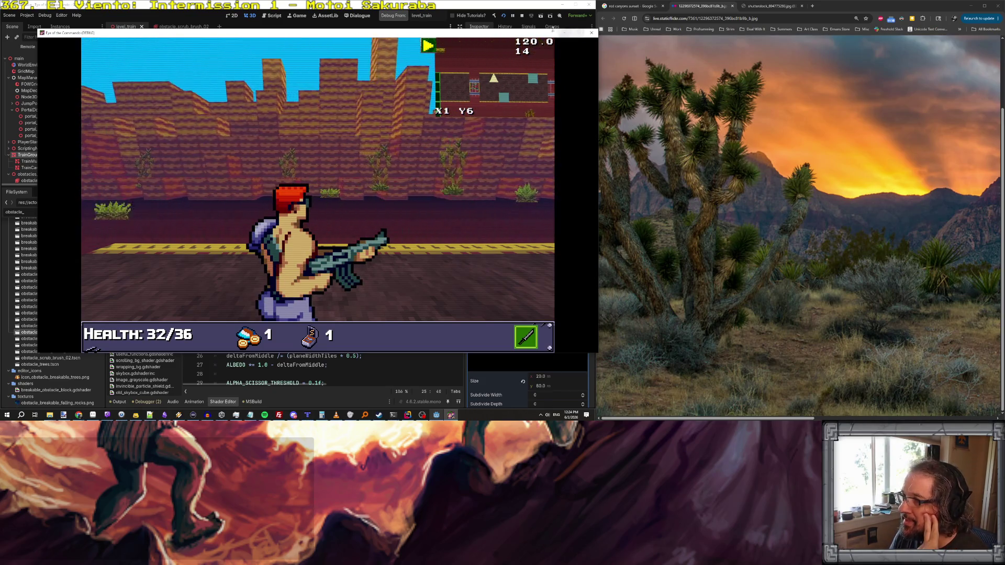
{"action": "left_click", "coordinate": [592, 33]}
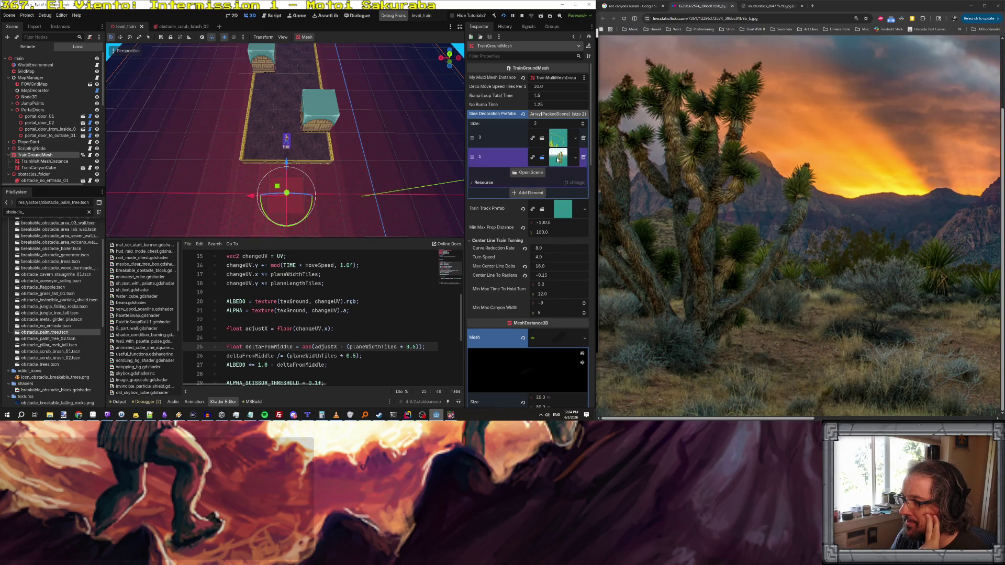
- Open obstacle_scrub_brush_01.tscn, frame the bush, and dismiss the root's configuration warning
{"action": "left_click", "coordinate": [186, 27]}
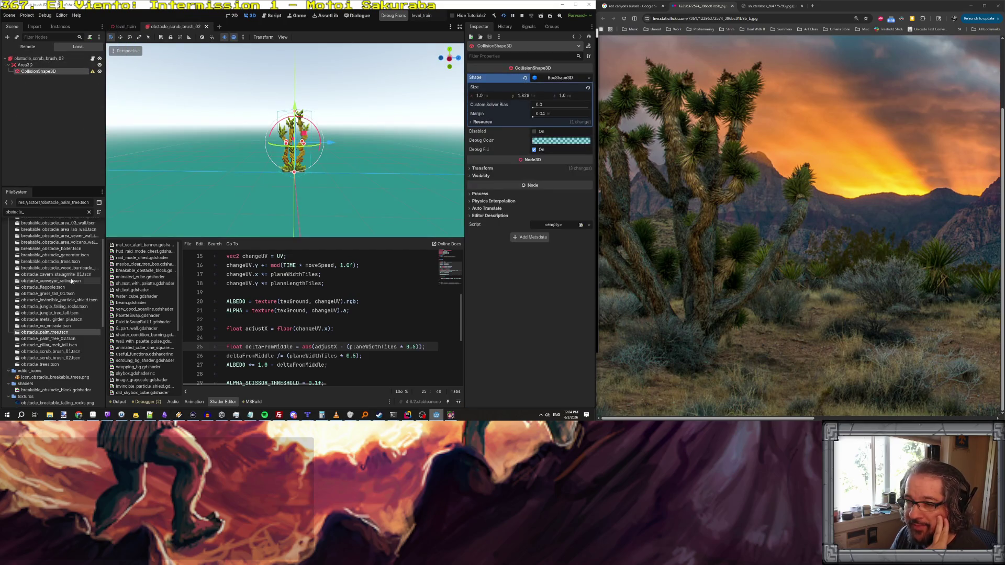
{"action": "double_click", "coordinate": [68, 351]}
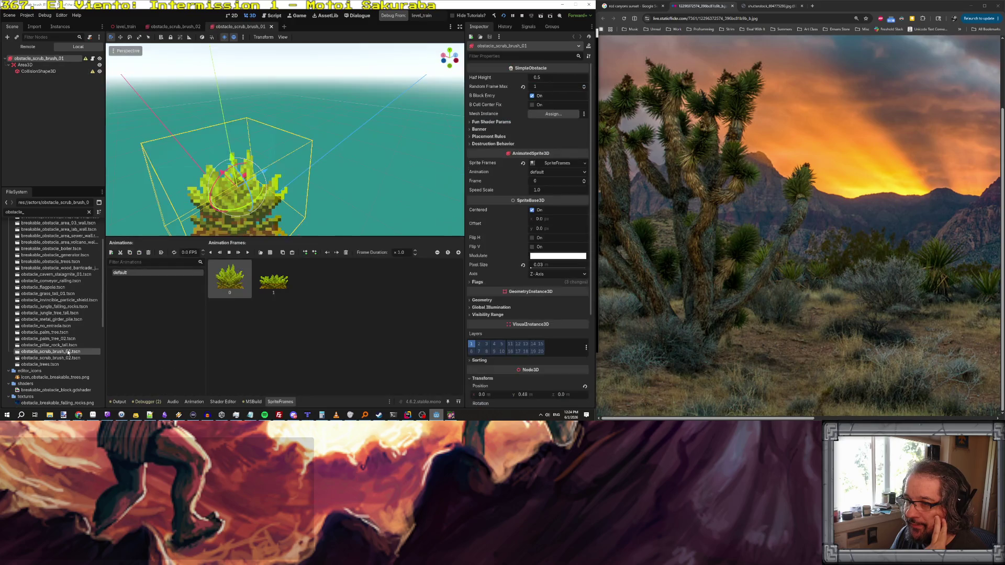
{"action": "mouse_move", "coordinate": [395, 152]}
{"action": "left_mouse_down"}
{"action": "mouse_move", "coordinate": [379, 178]}
{"action": "mouse_move", "coordinate": [359, 129]}
{"action": "mouse_move", "coordinate": [366, 173]}
{"action": "mouse_move", "coordinate": [366, 157]}
{"action": "left_mouse_up"}
{"action": "key", "text": "f"}
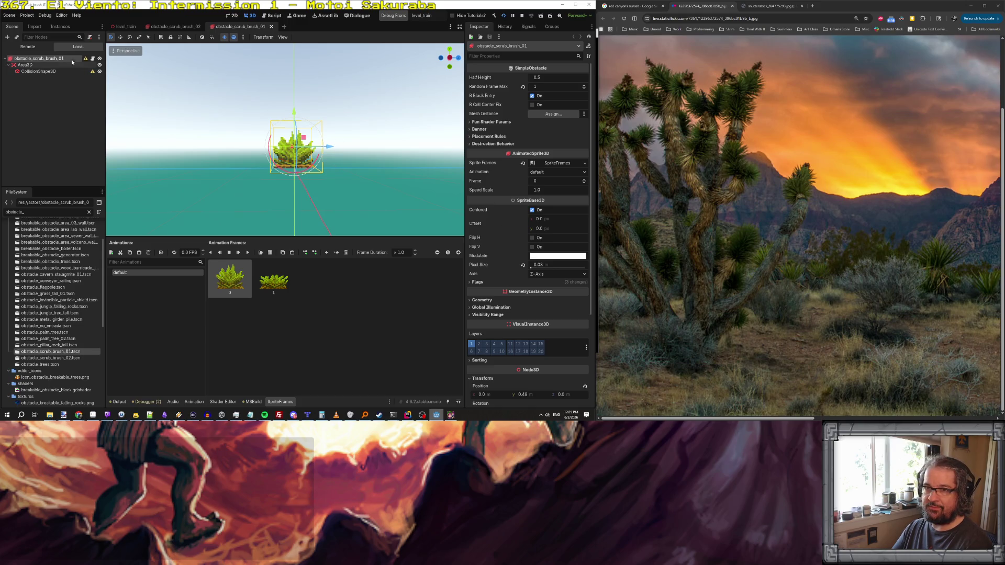
{"action": "mouse_move", "coordinate": [84, 60]}
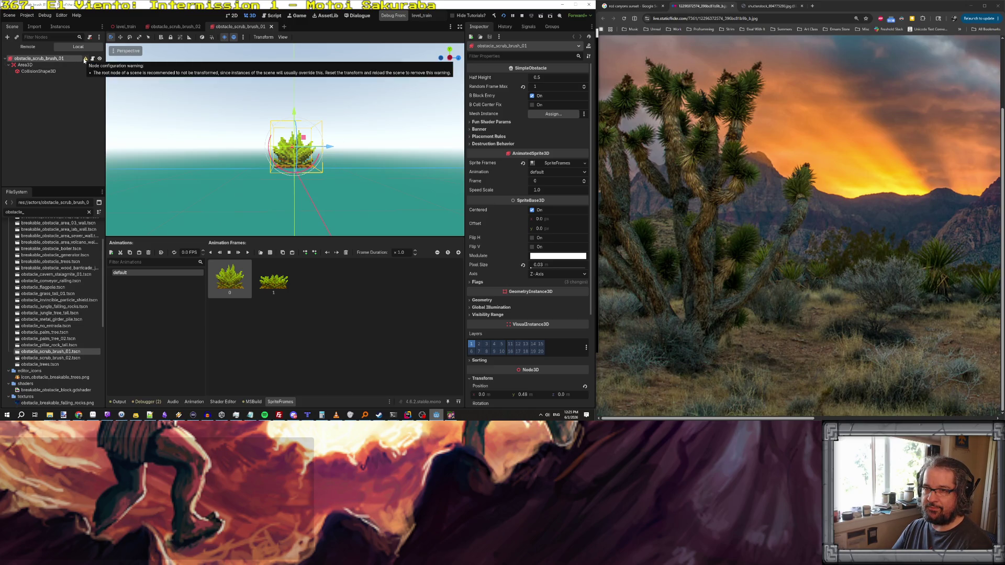
{"action": "left_click", "coordinate": [85, 59]}
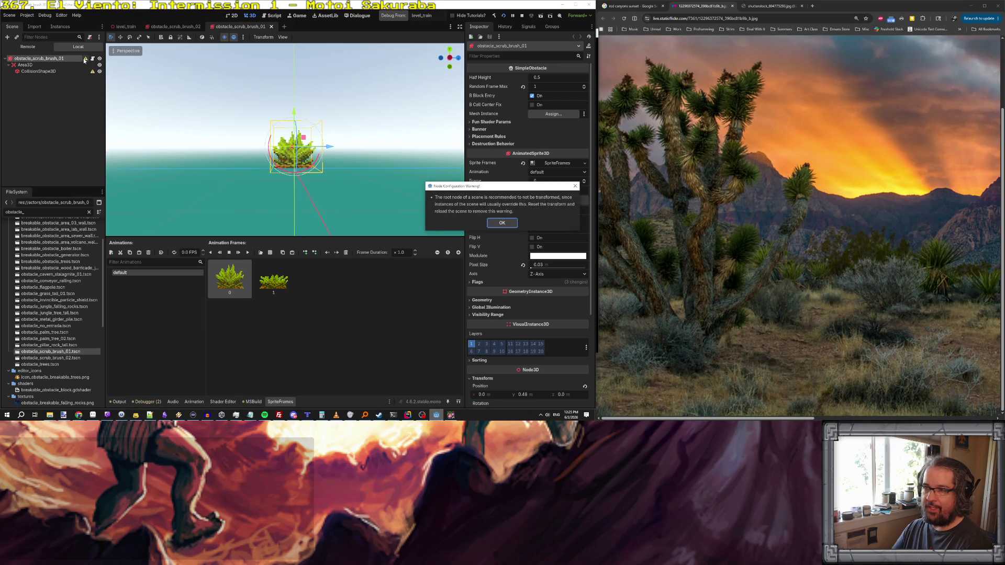
{"action": "left_click", "coordinate": [501, 224]}
- Set the root node's Y position to 0
{"action": "scroll", "coordinate": [508, 226], "scroll_direction": "down", "scroll_amount": 5}
{"action": "left_click", "coordinate": [523, 269]}
{"action": "type", "text": "0"}
{"action": "key", "text": "Return"}
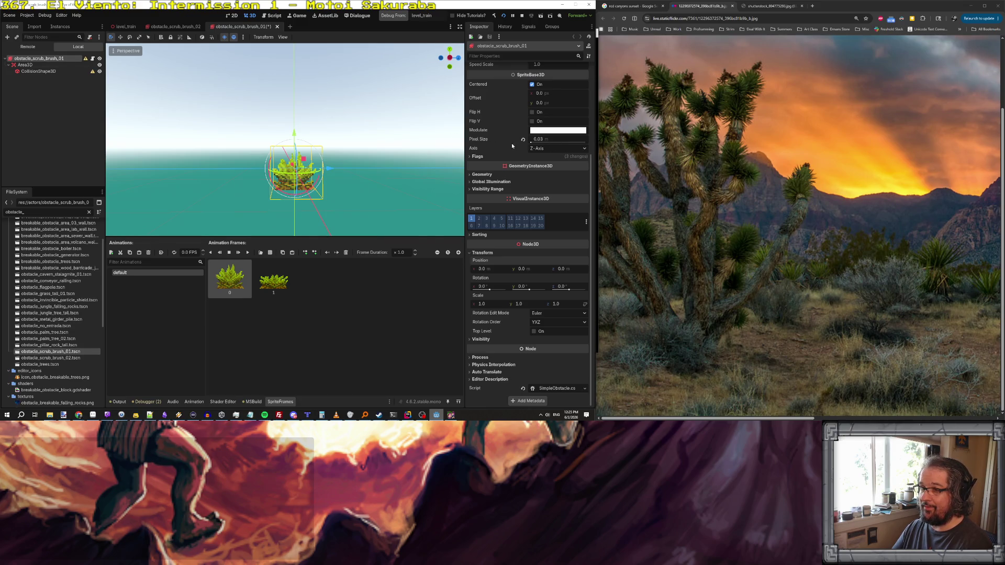
- Set the scrub brush sprite's vertical offset to 18
{"action": "mouse_move", "coordinate": [506, 143]}
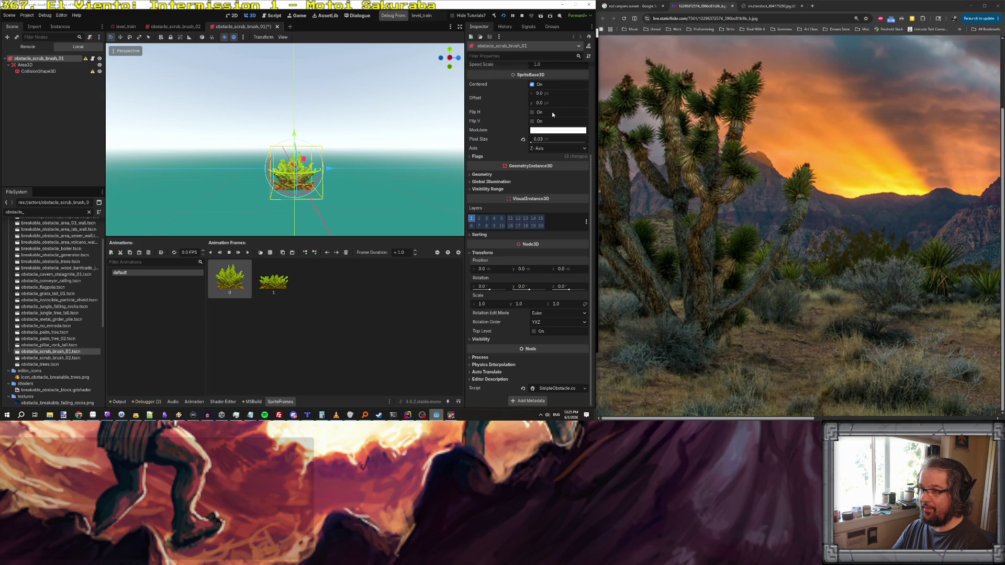
{"action": "left_click", "coordinate": [485, 157]}
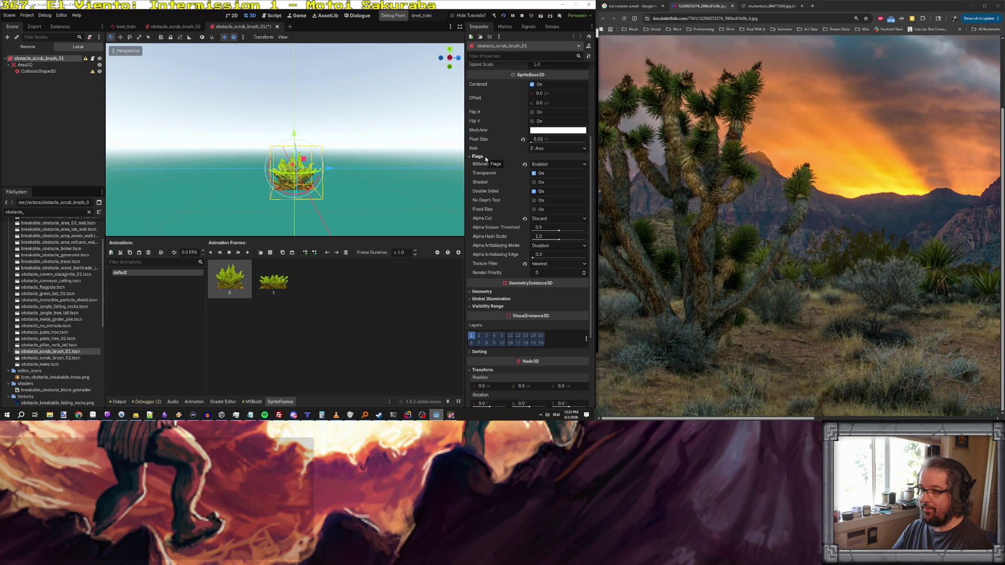
{"action": "left_click", "coordinate": [476, 157]}
{"action": "scroll", "coordinate": [535, 107], "scroll_direction": "up", "scroll_amount": 3}
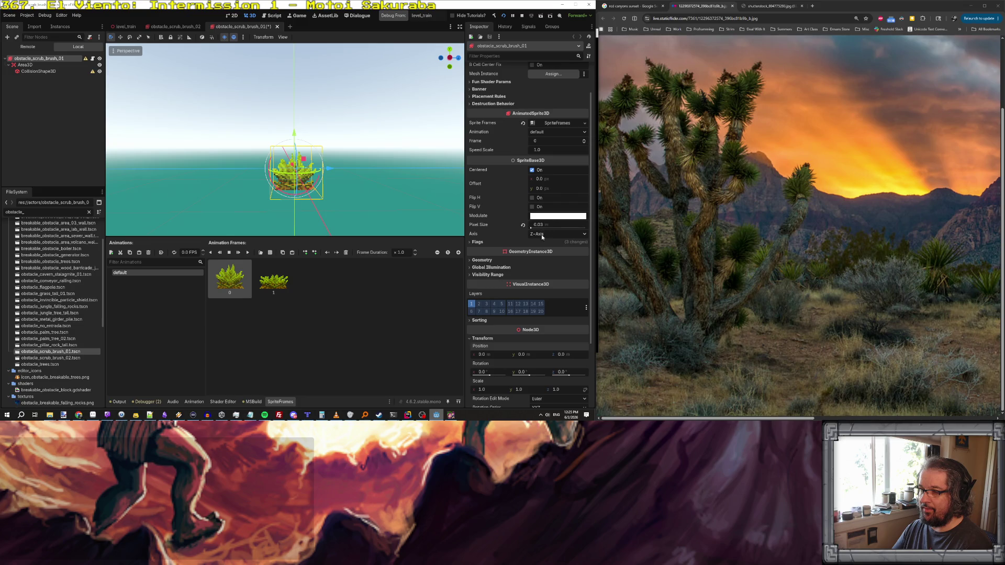
{"action": "left_click", "coordinate": [550, 188]}
{"action": "type", "text": "18"}
{"action": "key", "text": "Return"}
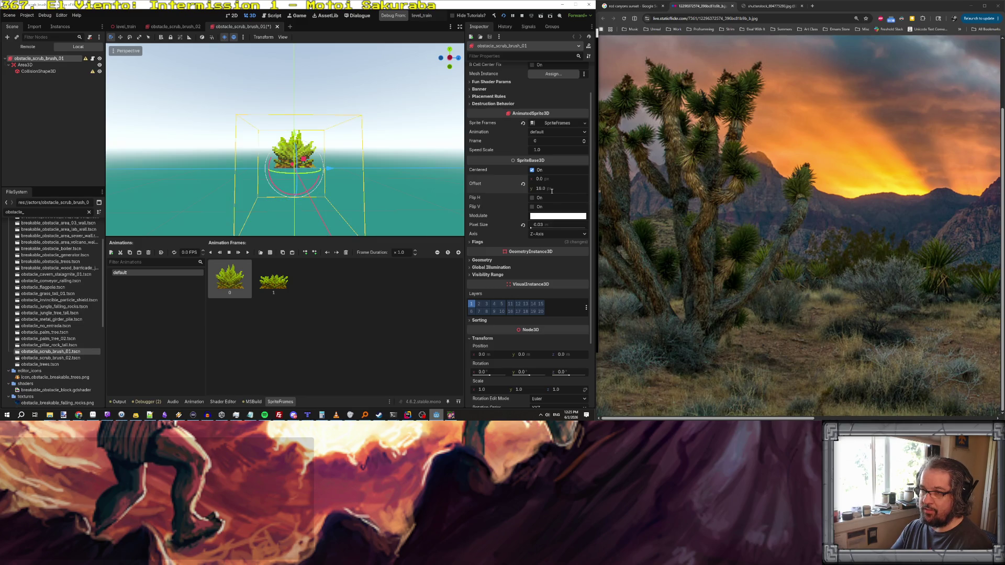
- Raise the CollisionShape3D box up around the bush and save the scene
{"action": "left_click", "coordinate": [129, 67]}
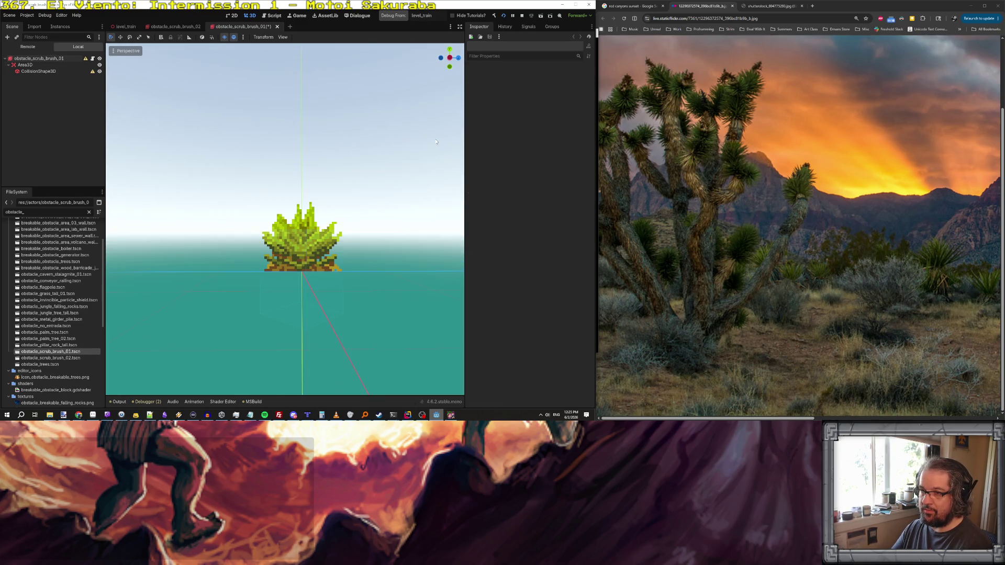
{"action": "left_click", "coordinate": [24, 64]}
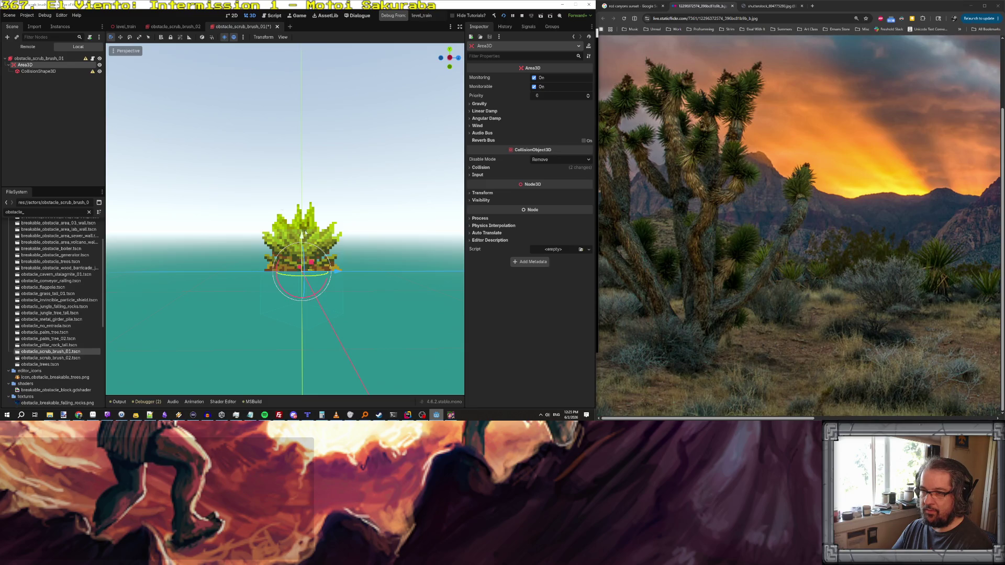
{"action": "left_click", "coordinate": [39, 71]}
{"action": "mouse_move", "coordinate": [302, 240]}
{"action": "left_mouse_down"}
{"action": "mouse_move", "coordinate": [302, 191]}
{"action": "mouse_move", "coordinate": [302, 205]}
{"action": "left_mouse_up"}
{"action": "key", "text": "ctrl+s"}
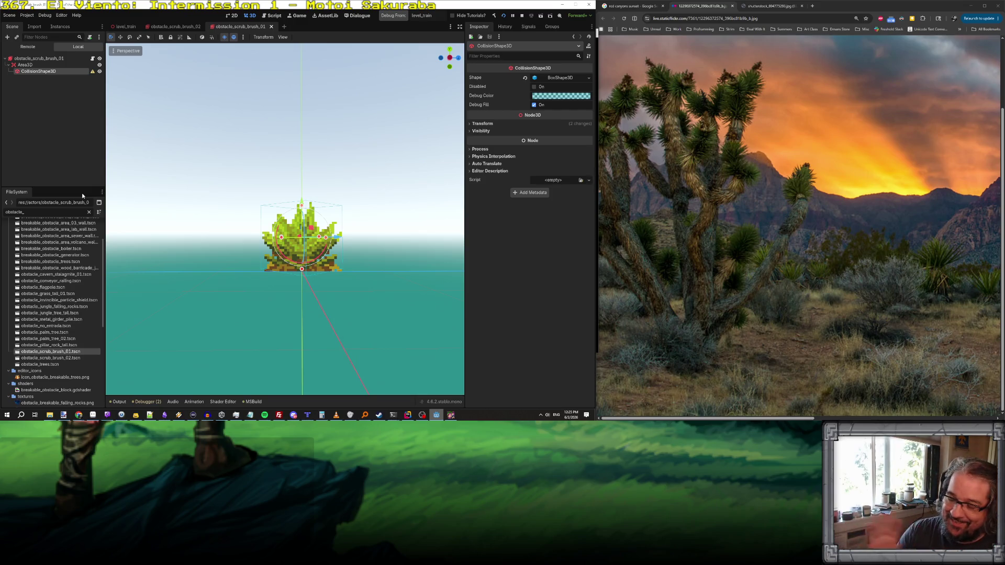
- Select the CollisionShape3D node in the obstacle_scrub_brush_01 scene
{"action": "left_click", "coordinate": [46, 59]}
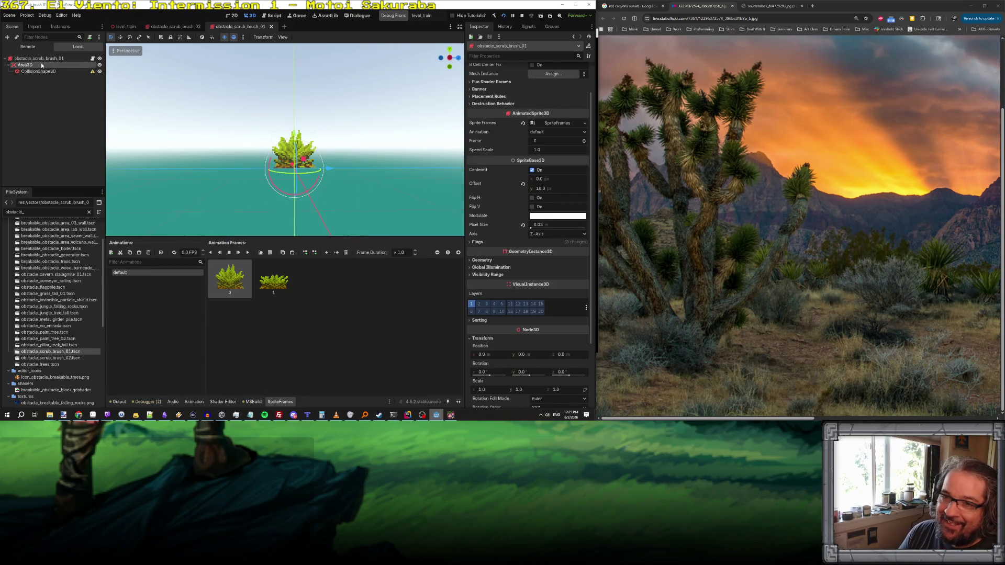
{"action": "left_click", "coordinate": [42, 65]}
{"action": "left_click", "coordinate": [47, 71]}
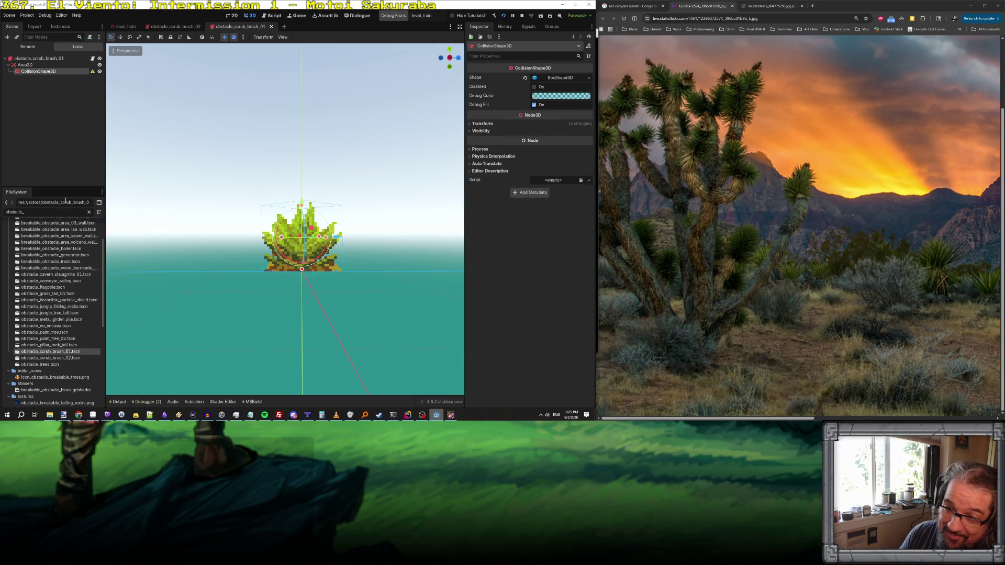
{"action": "left_click", "coordinate": [89, 212]}
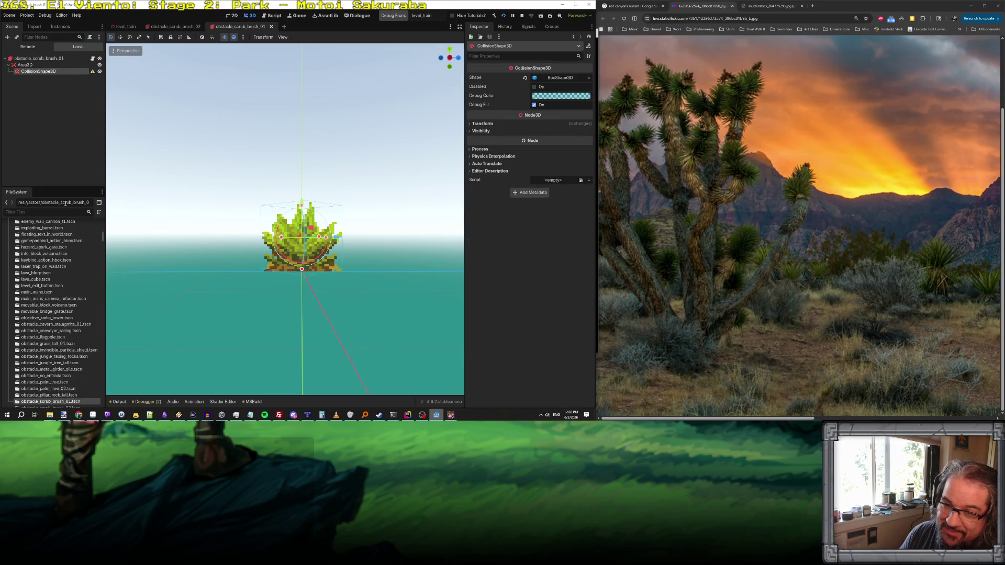
{"action": "left_click", "coordinate": [40, 58]}
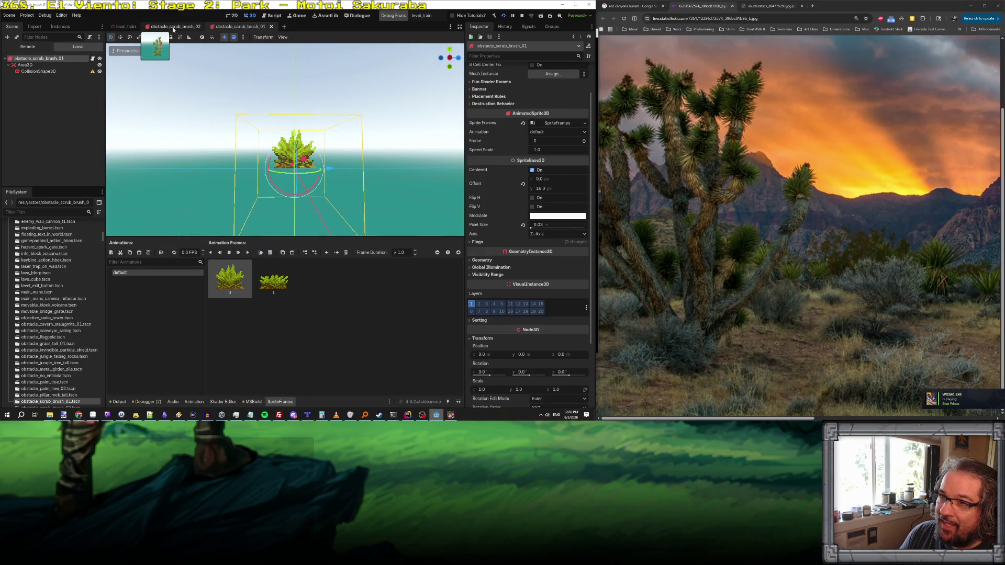
{"action": "left_click", "coordinate": [173, 27]}
{"action": "left_click", "coordinate": [251, 27]}
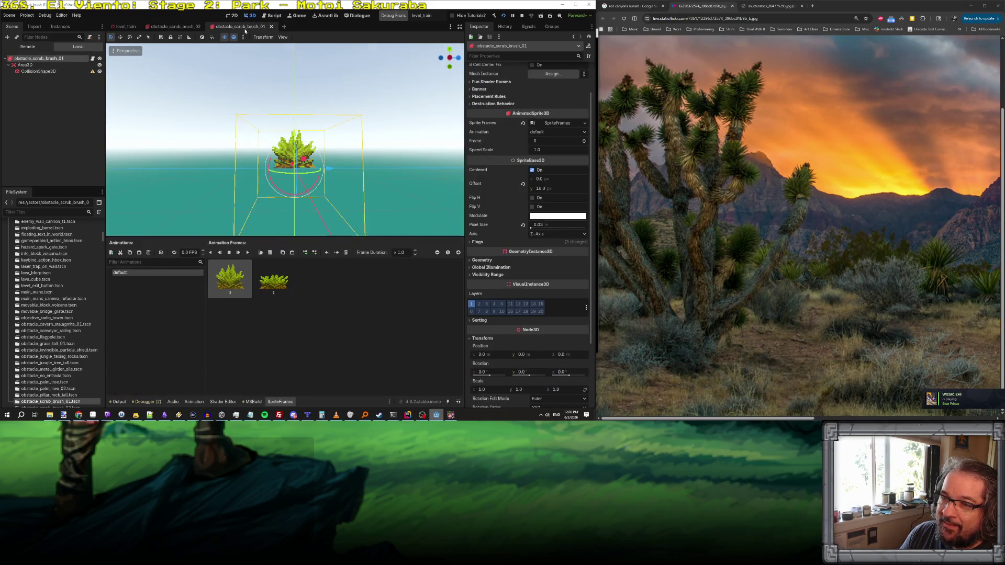
{"action": "left_click", "coordinate": [84, 71]}
- Enter 14 as the box shape's height and save the scene
{"action": "mouse_move", "coordinate": [93, 72]}
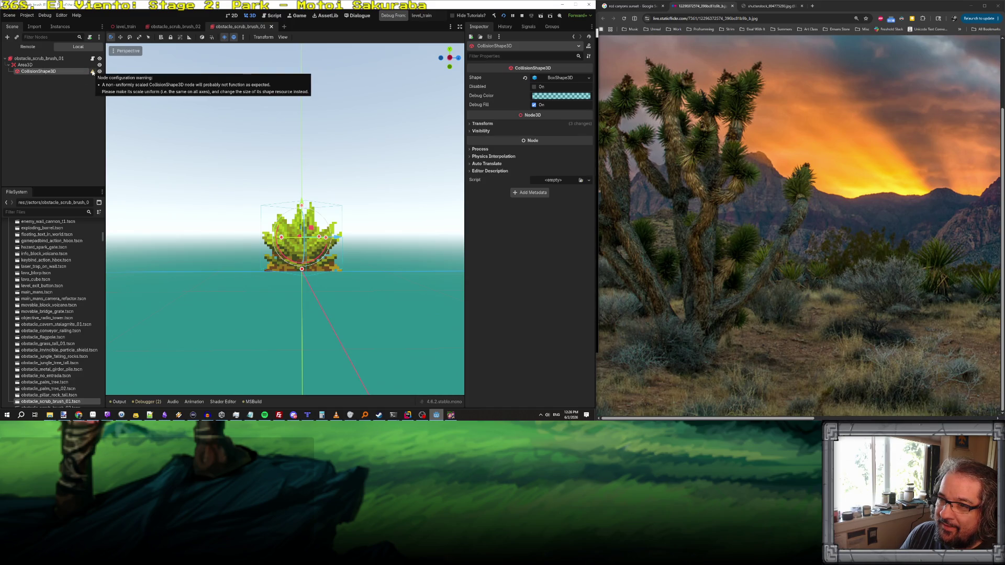
{"action": "left_click", "coordinate": [561, 80]}
{"action": "type", "text": "14"}
{"action": "key", "text": "Return"}
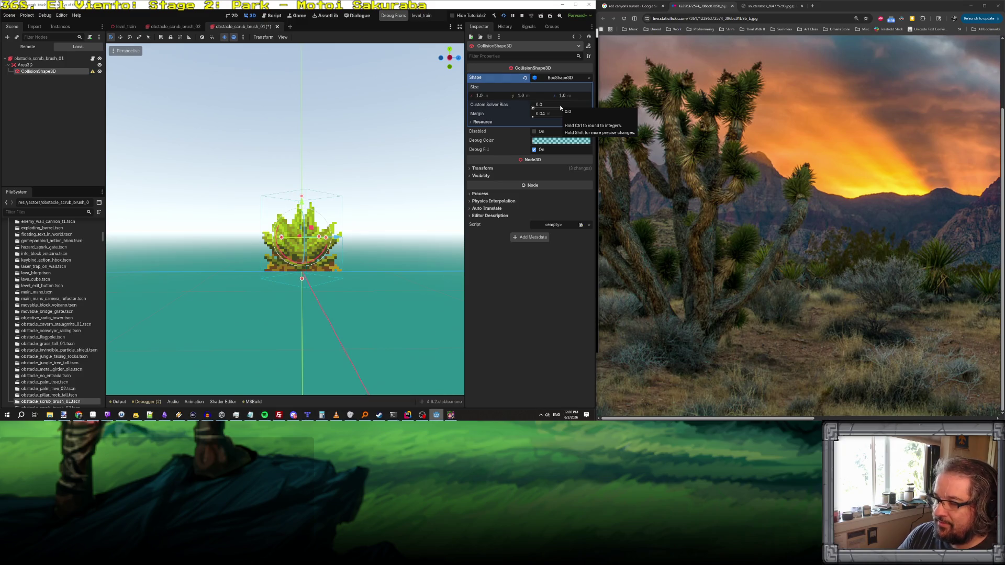
{"action": "left_click", "coordinate": [61, 64]}
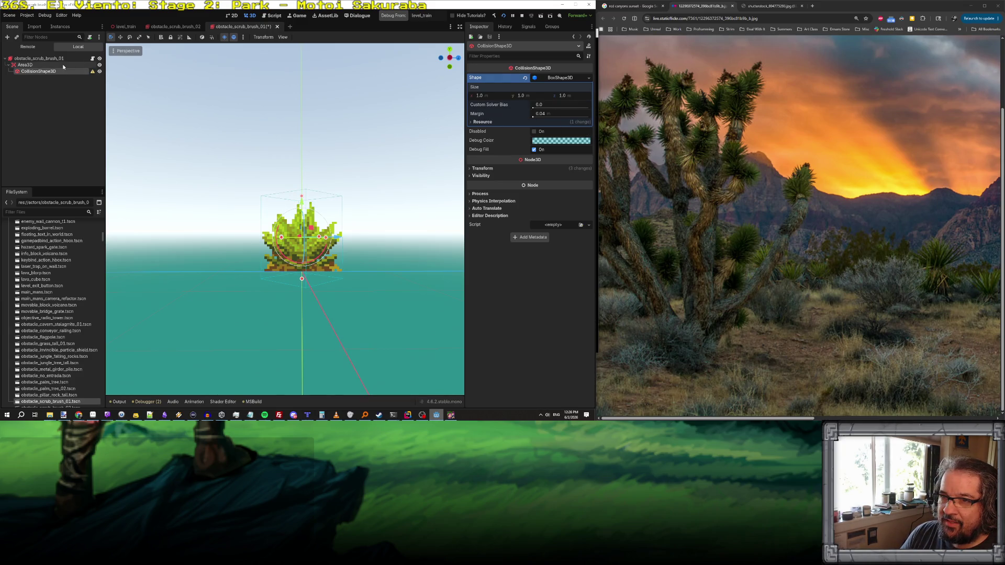
{"action": "left_click", "coordinate": [52, 58]}
{"action": "left_click", "coordinate": [56, 71]}
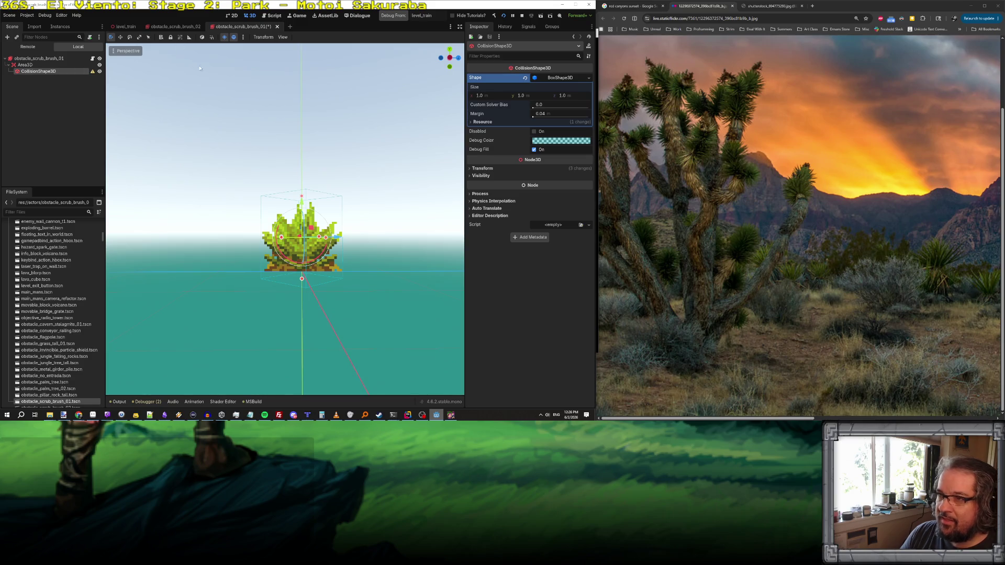
{"action": "key", "text": "ctrl+s"}
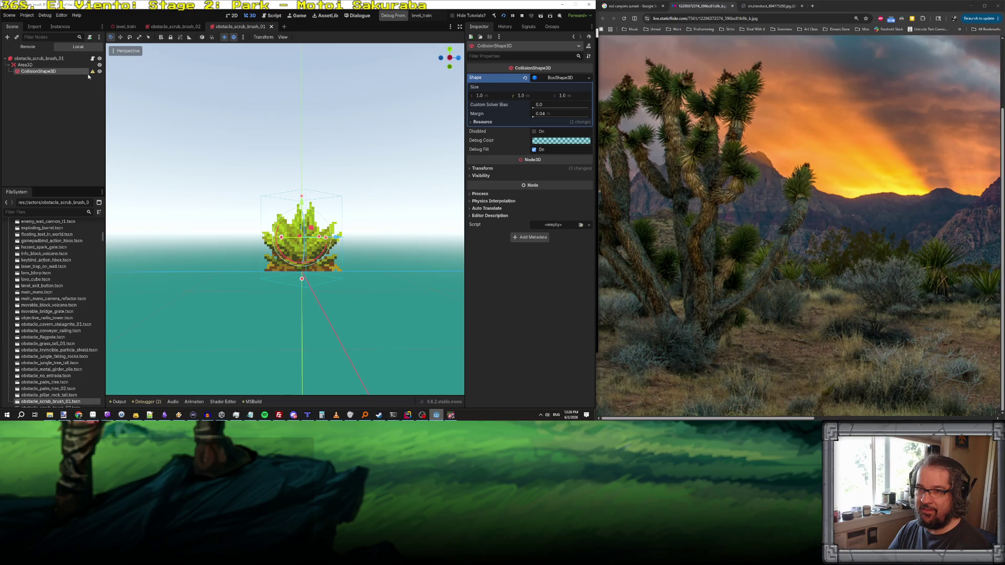
- Reset the collision shape's transform scale to a uniform 1, 1, 1
{"action": "mouse_move", "coordinate": [93, 72]}
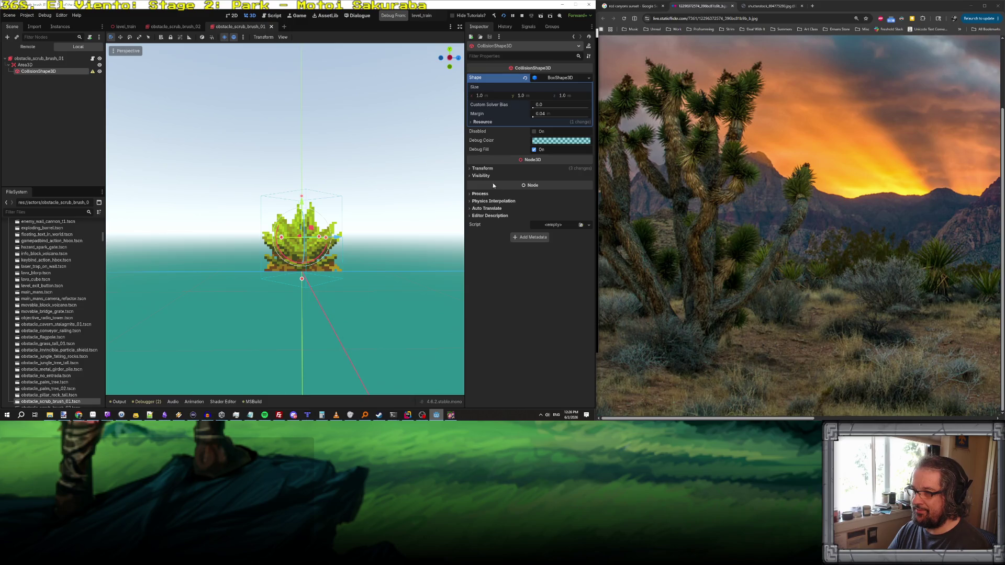
{"action": "left_click", "coordinate": [481, 168]}
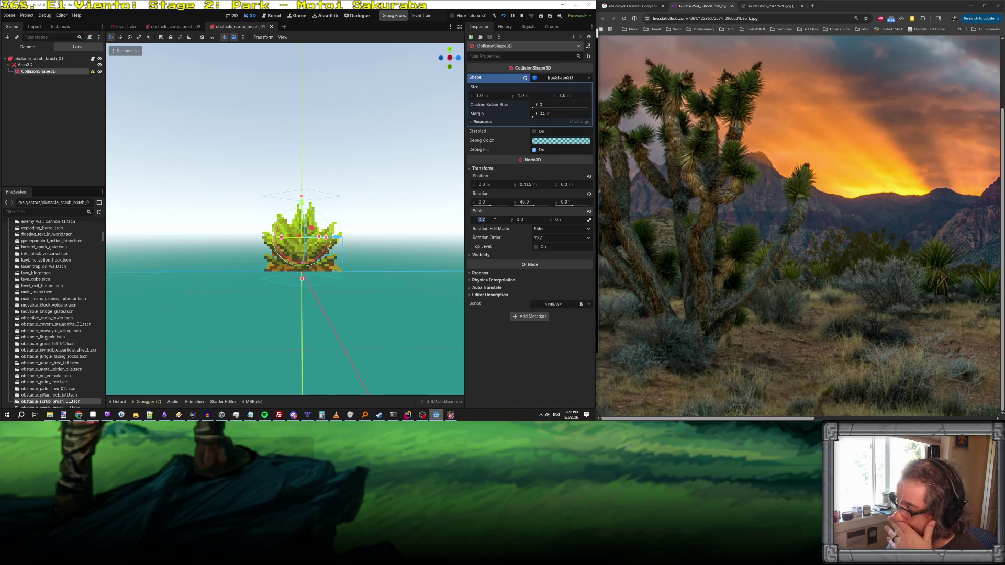
{"action": "type", "text": "1"}
{"action": "key", "text": "Tab"}
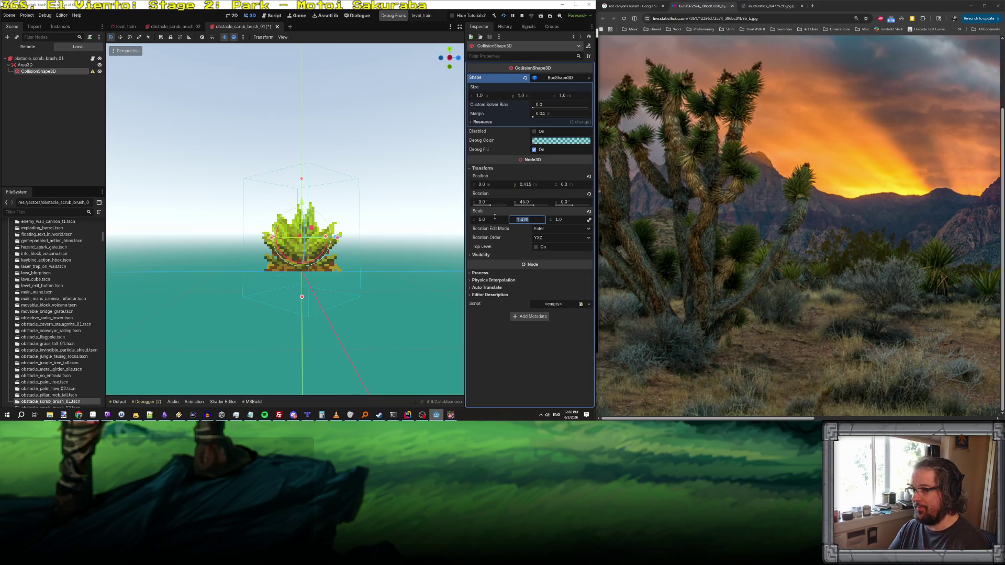
{"action": "type", "text": "1"}
{"action": "key", "text": "Tab"}
{"action": "type", "text": "1"}
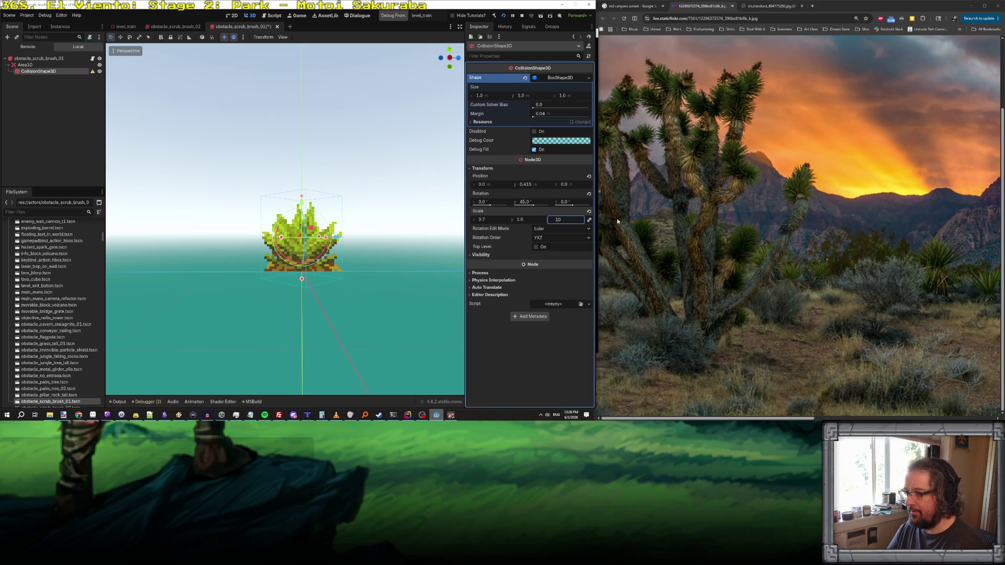
{"action": "key", "text": "Return"}
{"action": "left_click", "coordinate": [565, 220]}
{"action": "type", "text": "1"}
{"action": "key", "text": "Return"}
{"action": "key", "text": "shift+Tab"}
{"action": "key", "text": "shift+Tab"}
{"action": "type", "text": "1"}
{"action": "key", "text": "Return"}
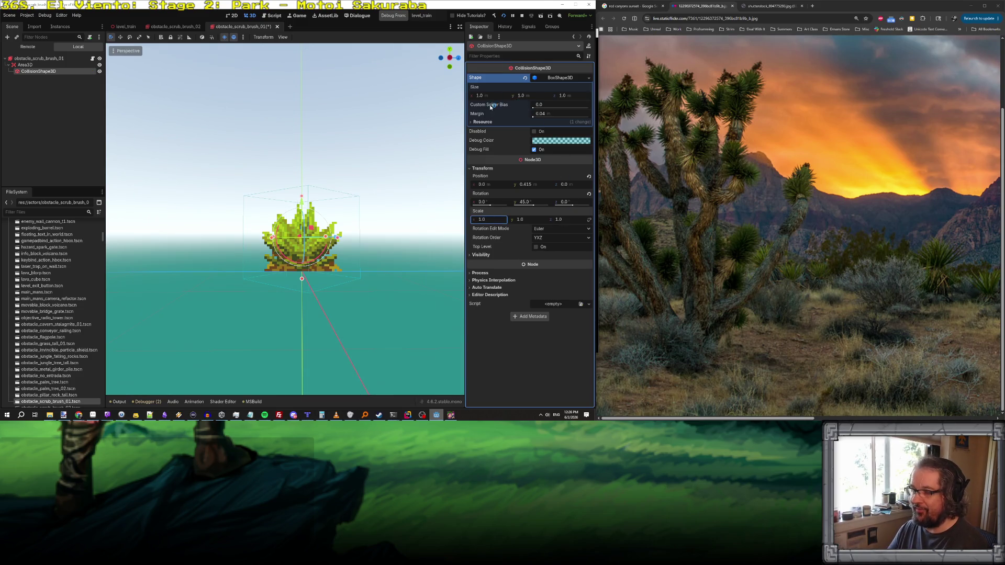
- Set the BoxShape3D width and depth to 0.7
{"action": "left_click", "coordinate": [491, 96]}
{"action": "type", "text": "0.7"}
{"action": "key", "text": "Return"}
{"action": "key", "text": "Tab"}
{"action": "key", "text": "Tab"}
{"action": "type", "text": "0.7"}
{"action": "key", "text": "Return"}
- Frame the bush and drag the collision box height down to 0.926
{"action": "key", "text": "f"}
{"action": "scroll", "coordinate": [344, 280], "scroll_direction": "down", "scroll_amount": 3}
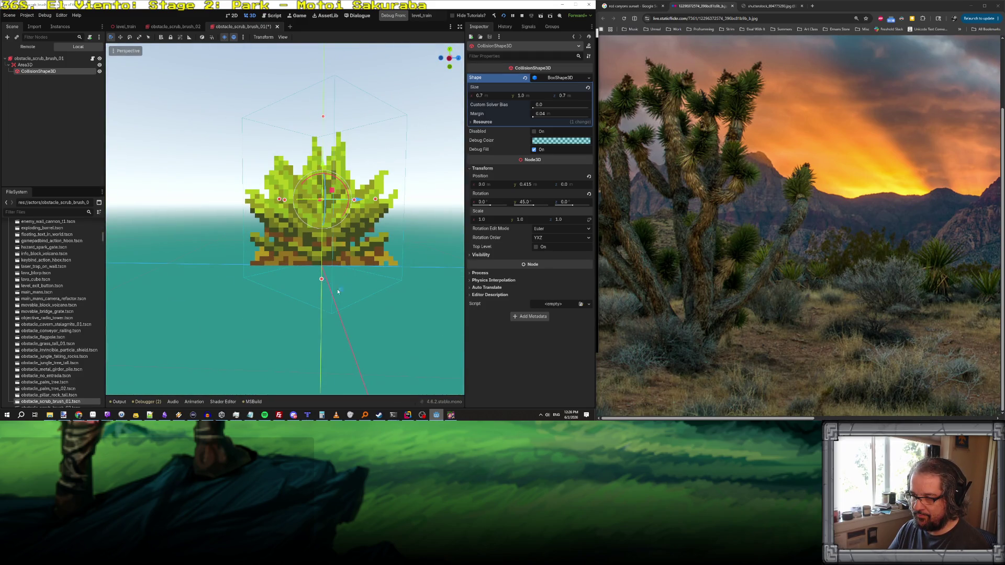
{"action": "scroll", "coordinate": [336, 289], "scroll_direction": "down", "scroll_amount": 3}
{"action": "key", "text": "f"}
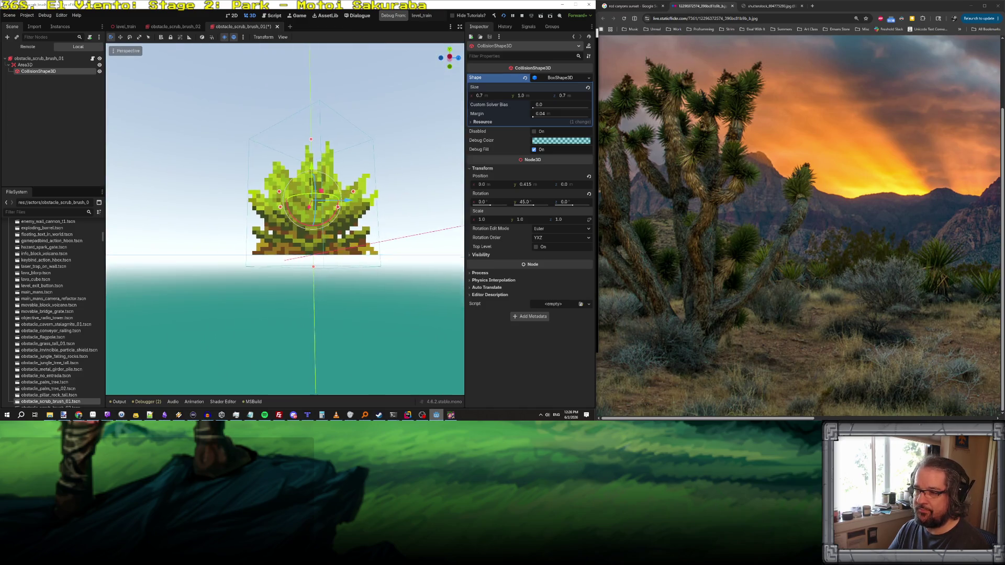
{"action": "scroll", "coordinate": [309, 271], "scroll_direction": "down", "scroll_amount": 3}
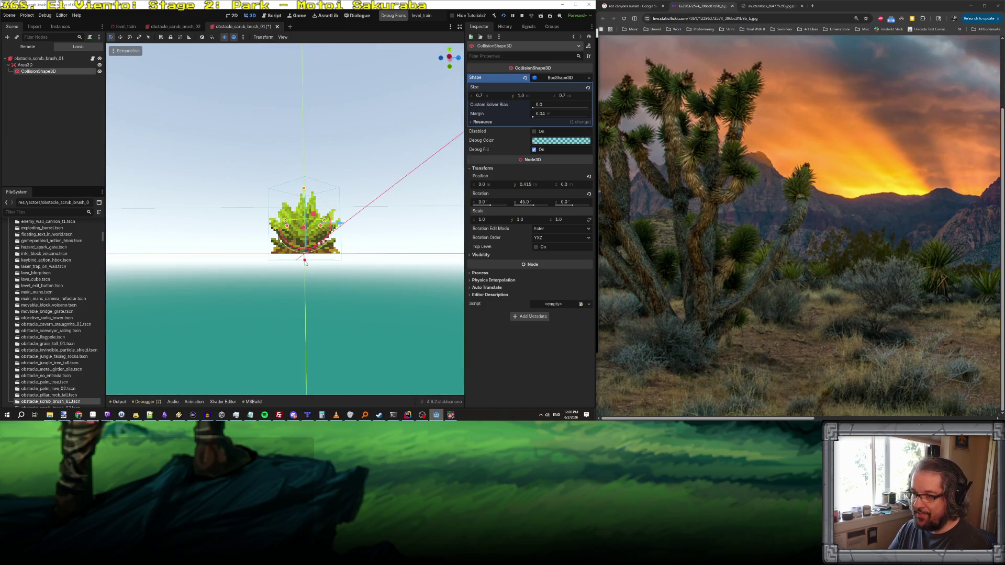
{"action": "left_click_drag", "start_coordinate": [305, 263], "coordinate": [306, 257]}
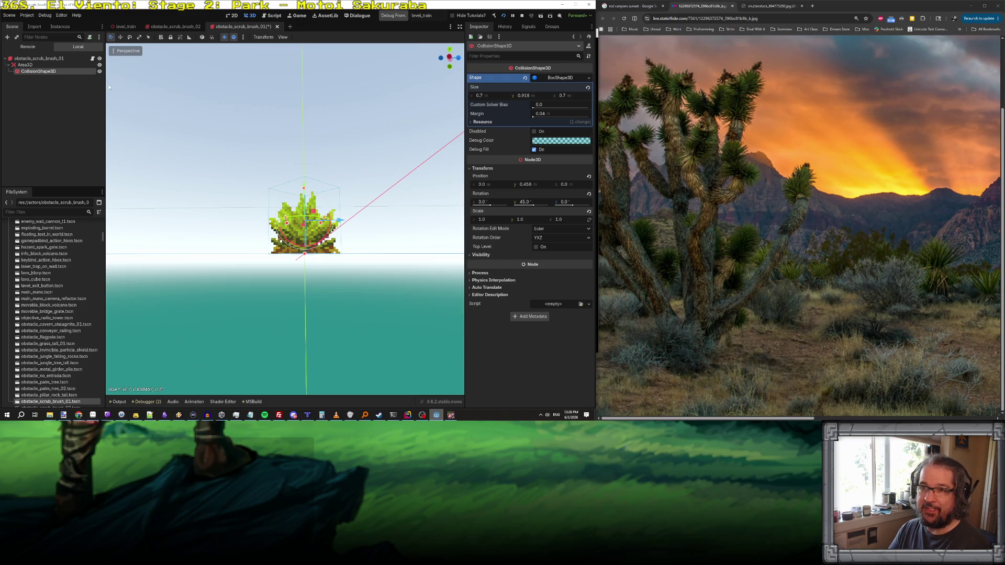
- In Front View, trim the box top down to the bush and save
{"action": "left_click", "coordinate": [127, 51]}
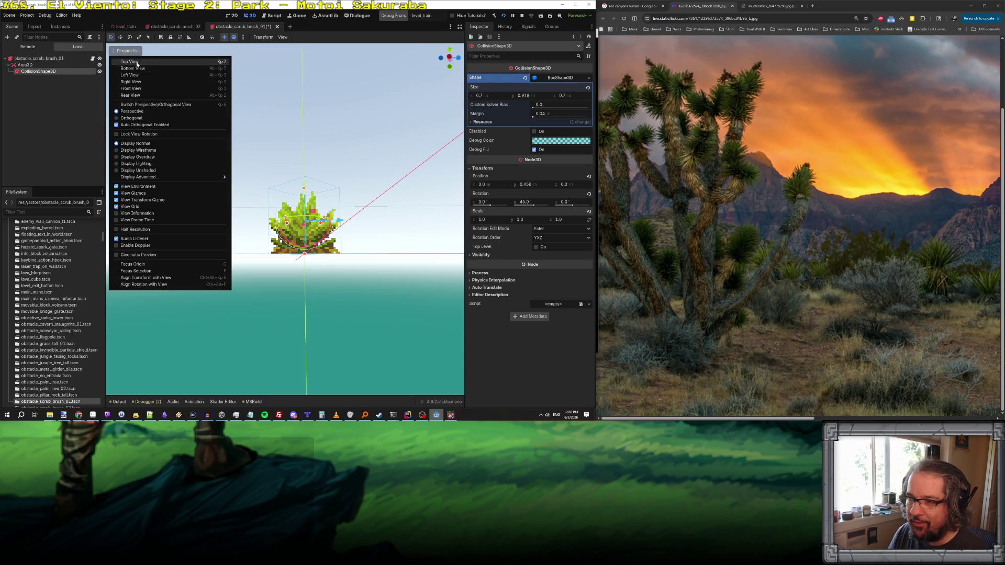
{"action": "left_click", "coordinate": [129, 61]}
{"action": "left_click", "coordinate": [124, 51]}
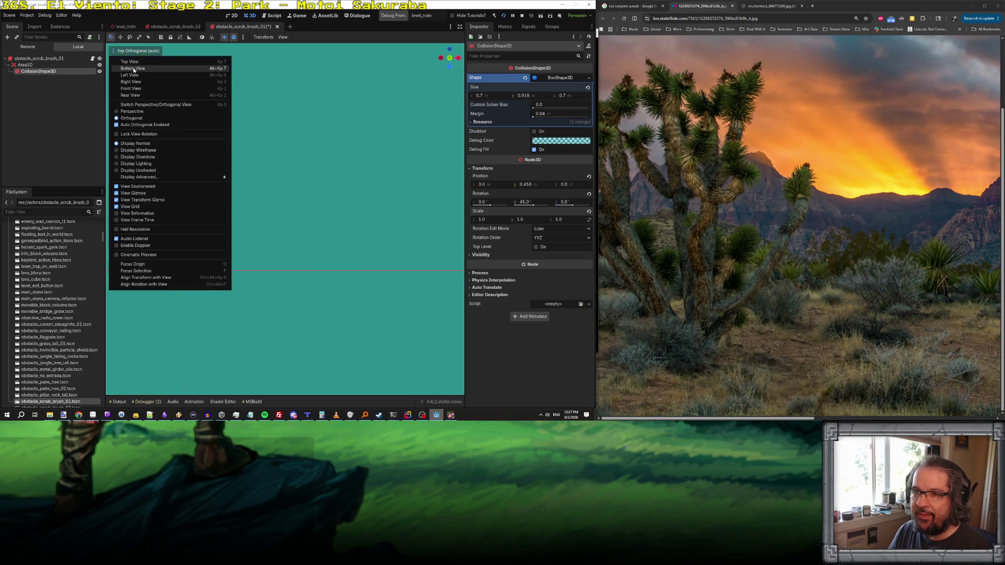
{"action": "left_click", "coordinate": [138, 90]}
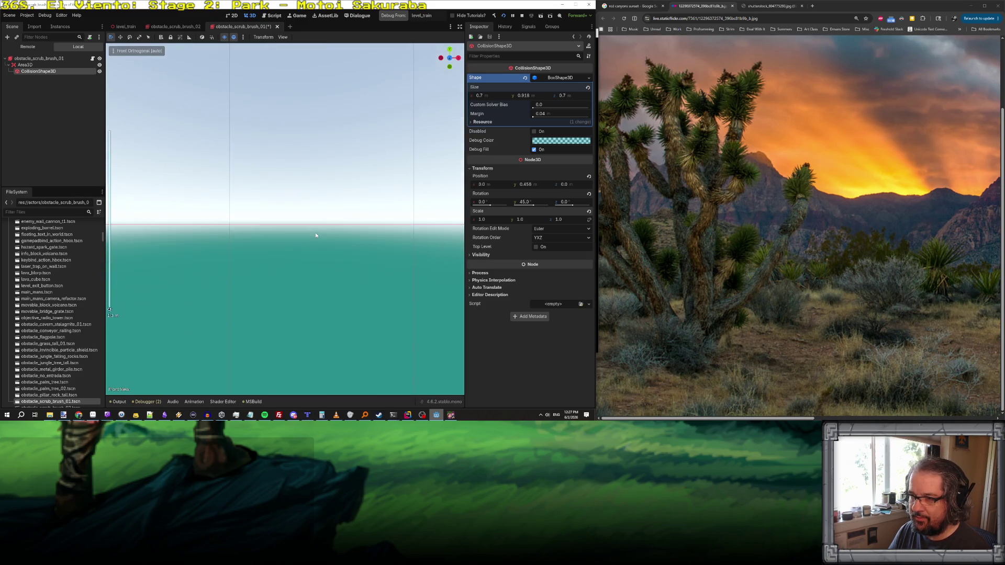
{"action": "scroll", "coordinate": [315, 233], "scroll_direction": "up", "scroll_amount": 3}
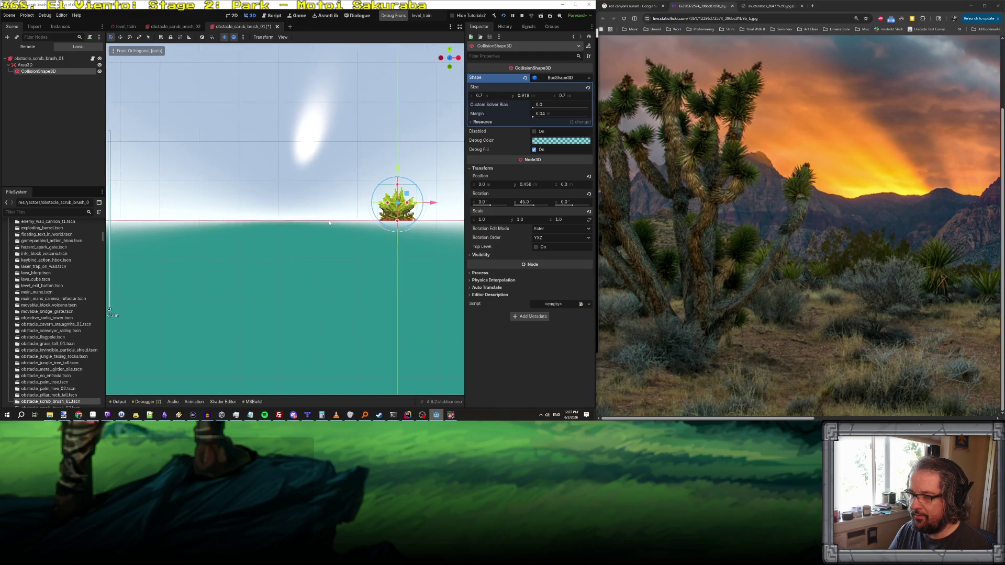
{"action": "scroll", "coordinate": [229, 192], "scroll_direction": "up", "scroll_amount": 4}
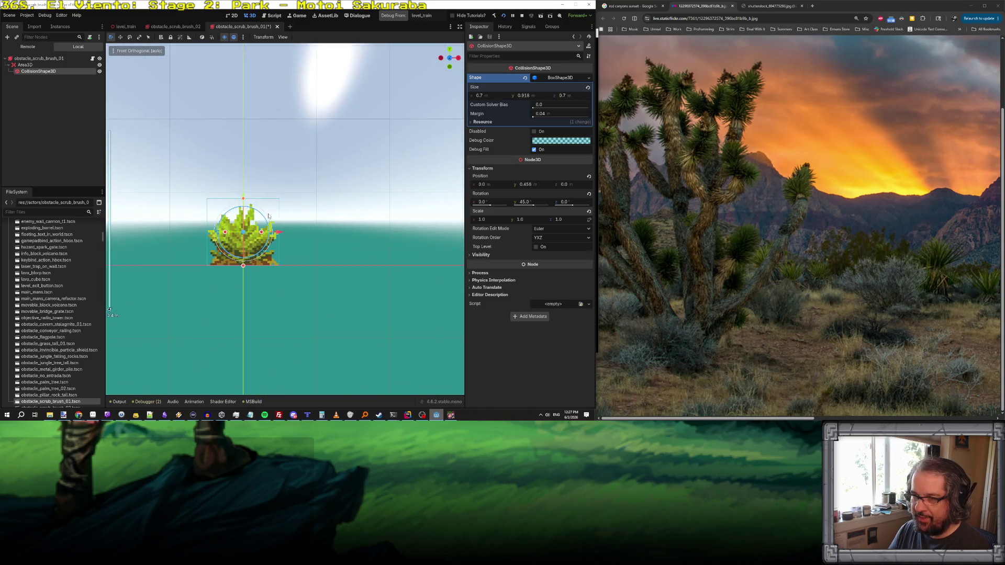
{"action": "left_click_drag", "start_coordinate": [229, 192], "coordinate": [229, 197]}
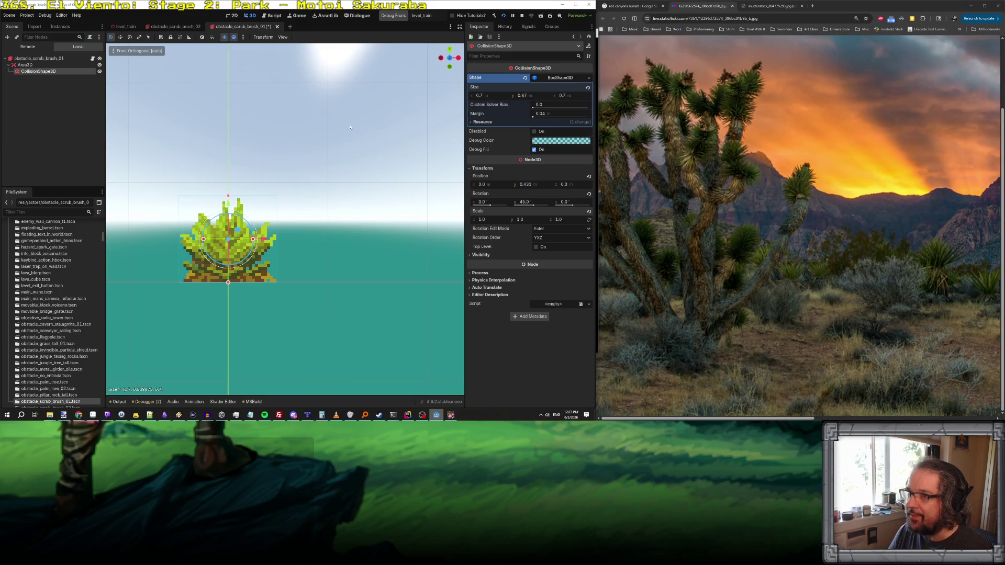
{"action": "key", "text": "ctrl+s"}
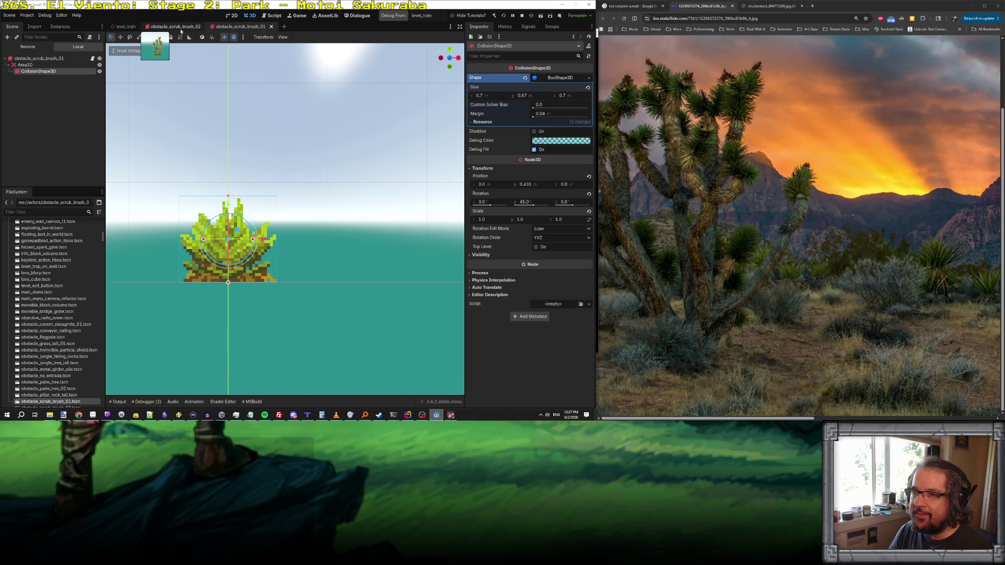
- In obstacle_scrub_brush_02, reset the collision shape's x and z scale to 1
{"action": "left_click", "coordinate": [179, 27]}
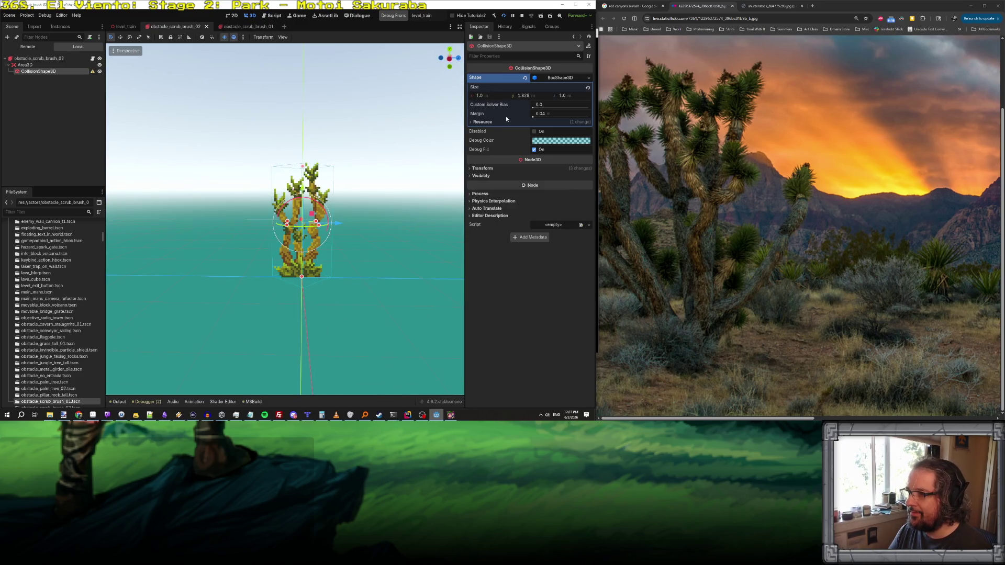
{"action": "left_click", "coordinate": [486, 168]}
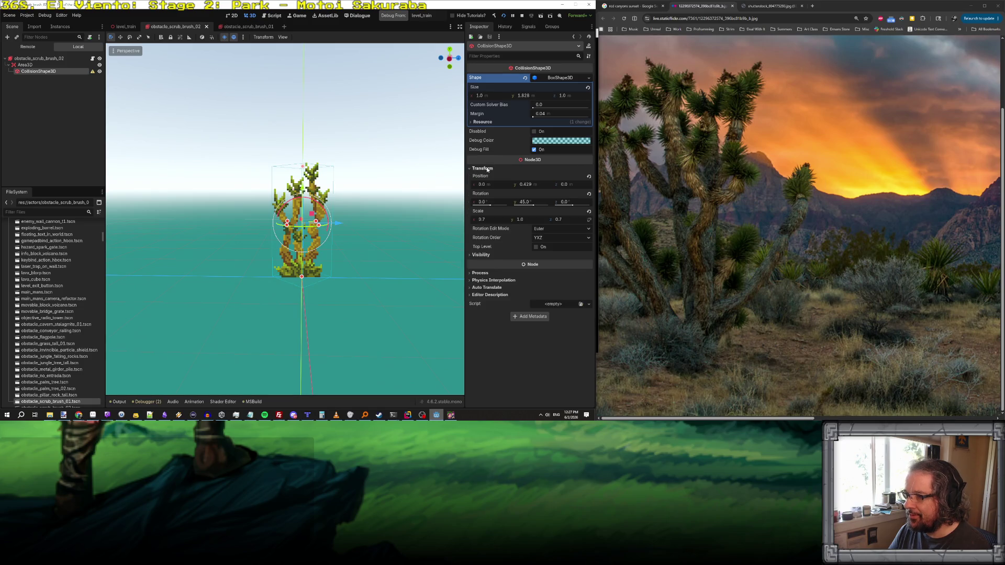
{"action": "left_click", "coordinate": [569, 219]}
{"action": "type", "text": "1"}
{"action": "left_click", "coordinate": [500, 219]}
{"action": "type", "text": "1"}
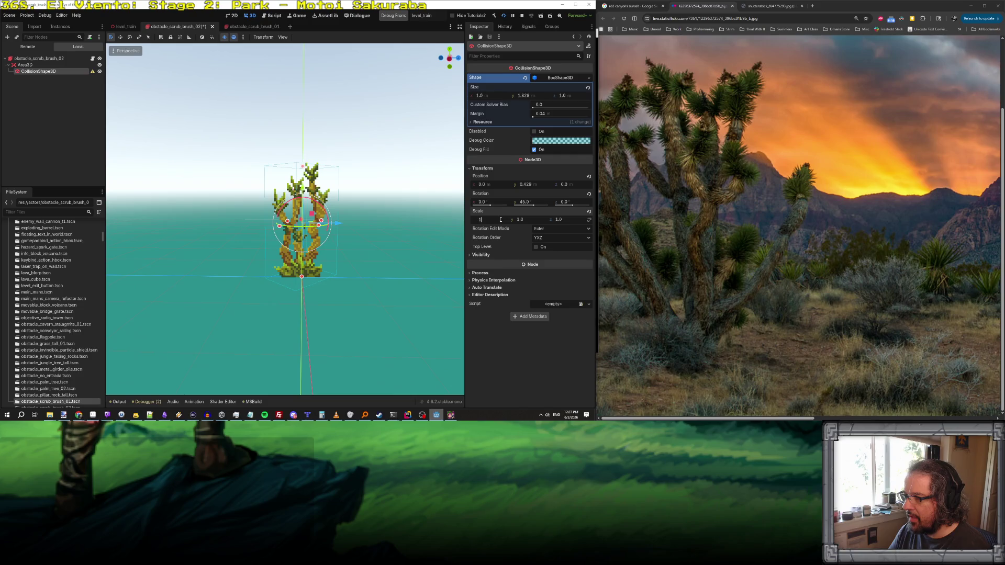
{"action": "key", "text": "Return"}
- Set the BoxShape3D size to 0.7 × 1 × 0.7
{"action": "left_click", "coordinate": [498, 96]}
{"action": "type", "text": "0.7"}
{"action": "key", "text": "Tab"}
{"action": "type", "text": "0"}
{"action": "left_click", "coordinate": [499, 97]}
{"action": "key", "text": "Tab"}
{"action": "type", "text": "1"}
{"action": "key", "text": "Tab"}
{"action": "type", "text": "0"}
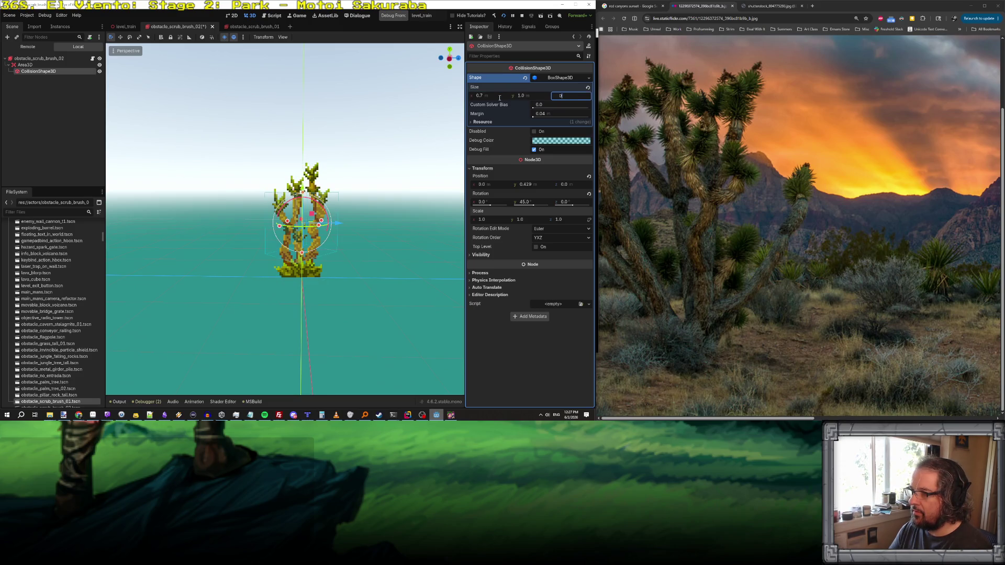
{"action": "left_click", "coordinate": [297, 234]}
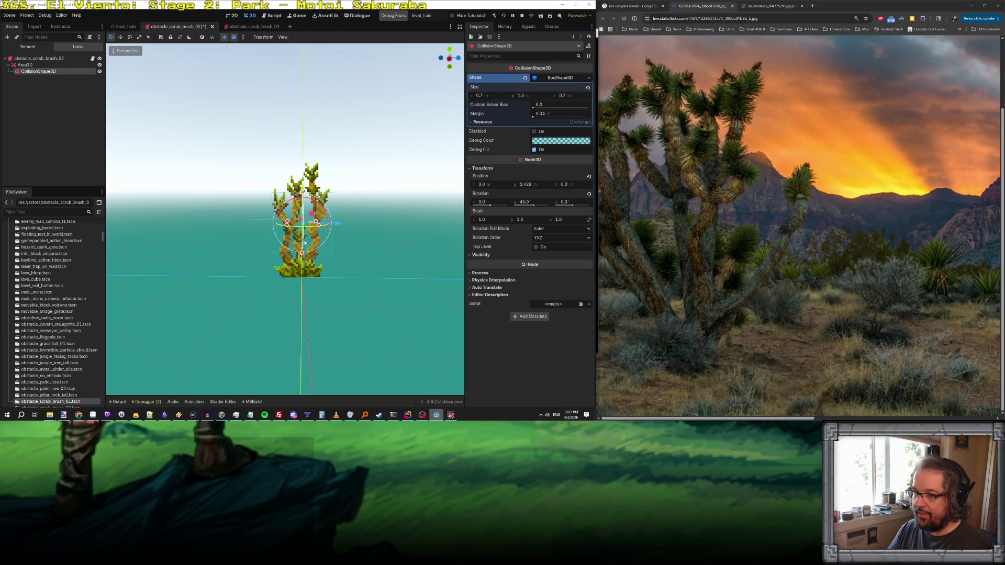
- In Front View, stretch the box from ground to plant tip and save
{"action": "left_click", "coordinate": [130, 68]}
{"action": "left_click", "coordinate": [128, 51]}
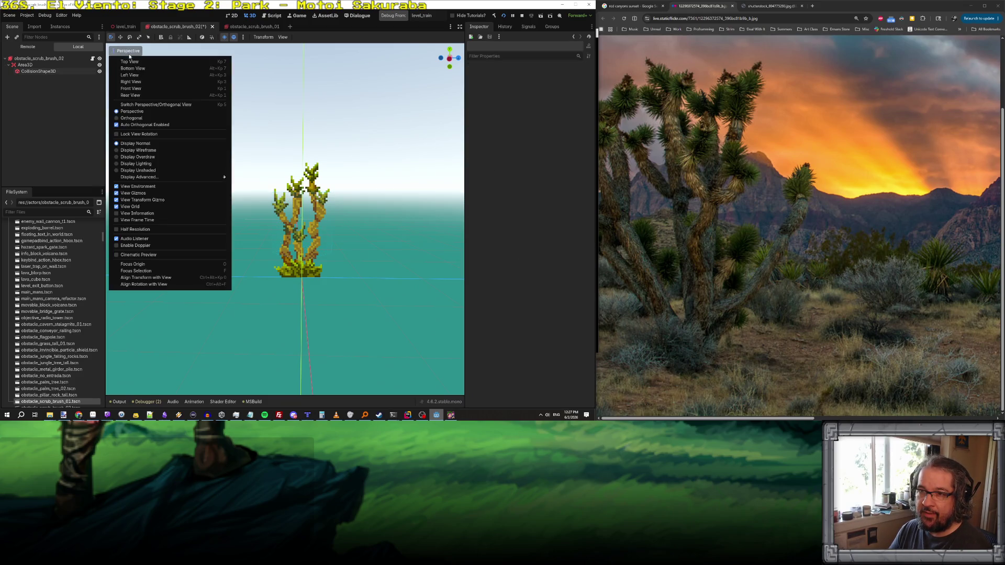
{"action": "left_click", "coordinate": [138, 89]}
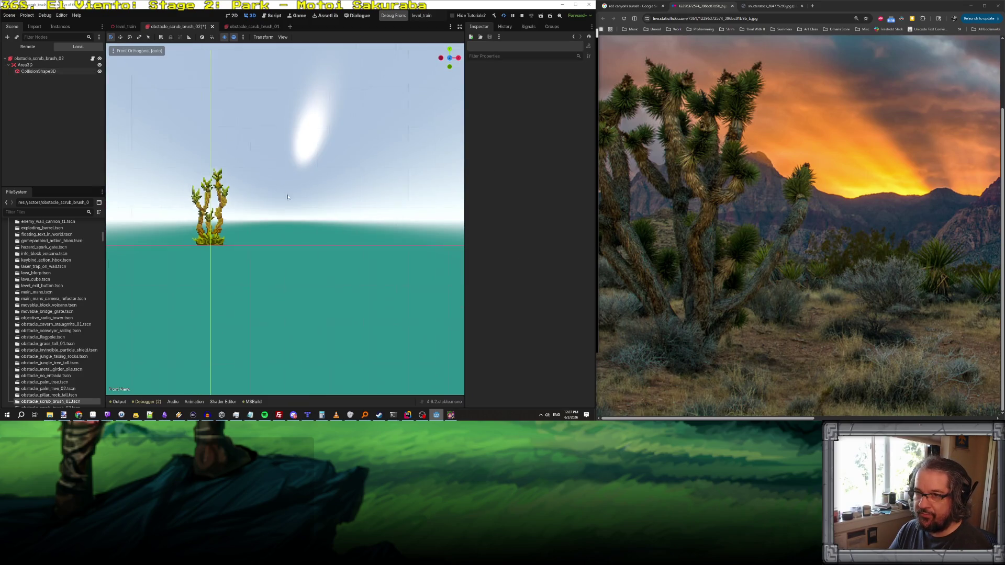
{"action": "left_click", "coordinate": [38, 71]}
{"action": "scroll", "coordinate": [277, 217], "scroll_direction": "up", "scroll_amount": 3}
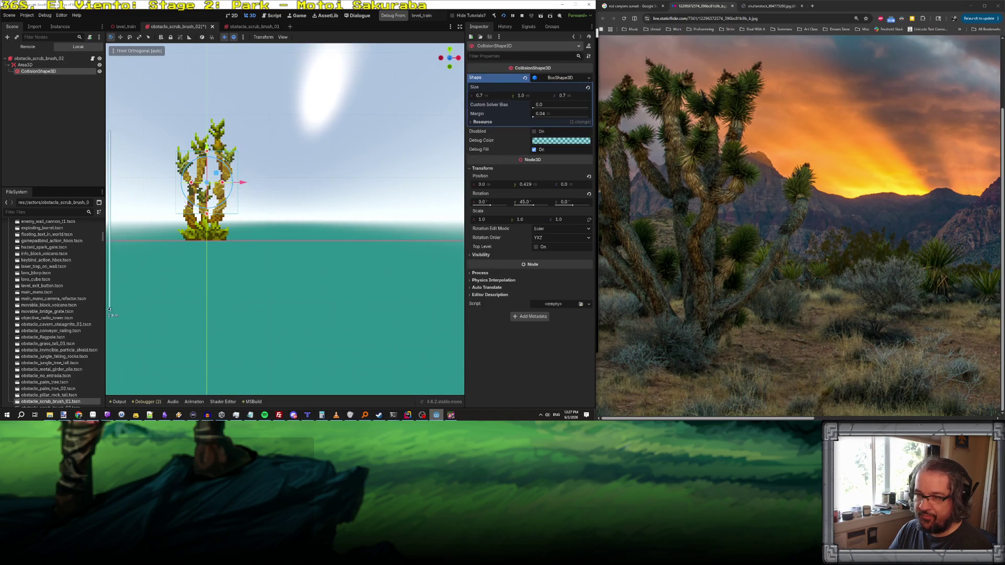
{"action": "left_click_drag", "start_coordinate": [207, 214], "coordinate": [207, 240]}
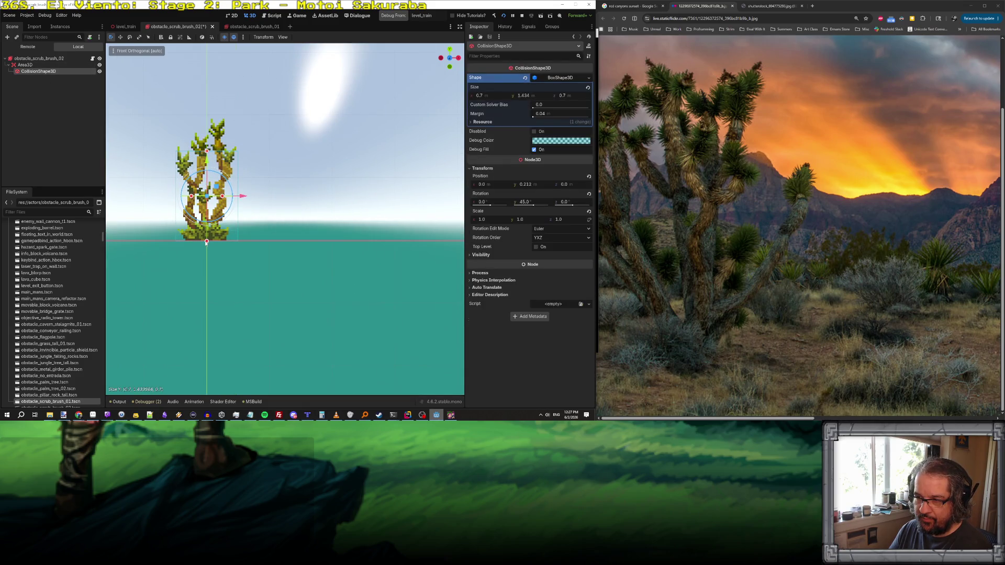
{"action": "left_click_drag", "start_coordinate": [207, 151], "coordinate": [207, 117]}
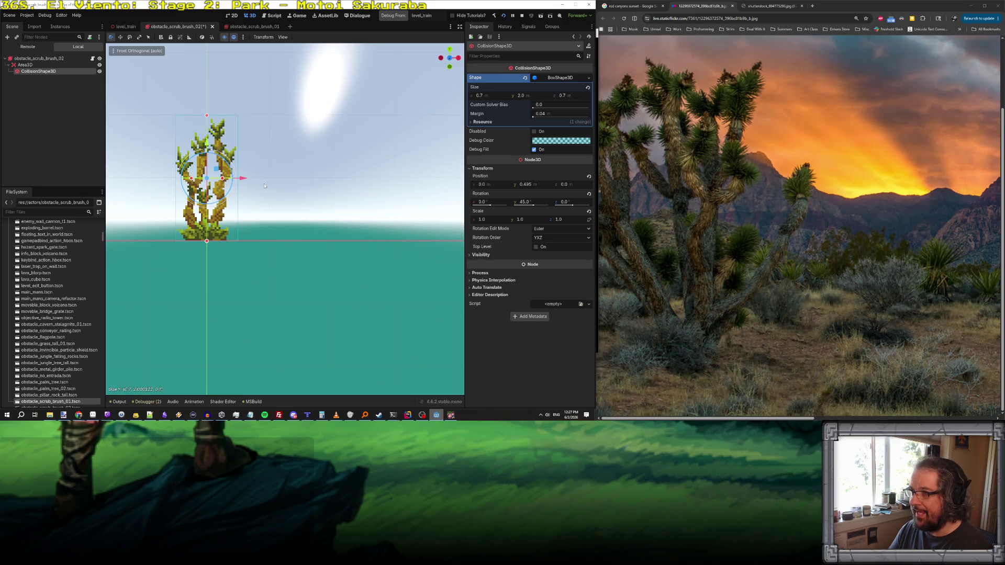
{"action": "key", "text": "ctrl+s"}
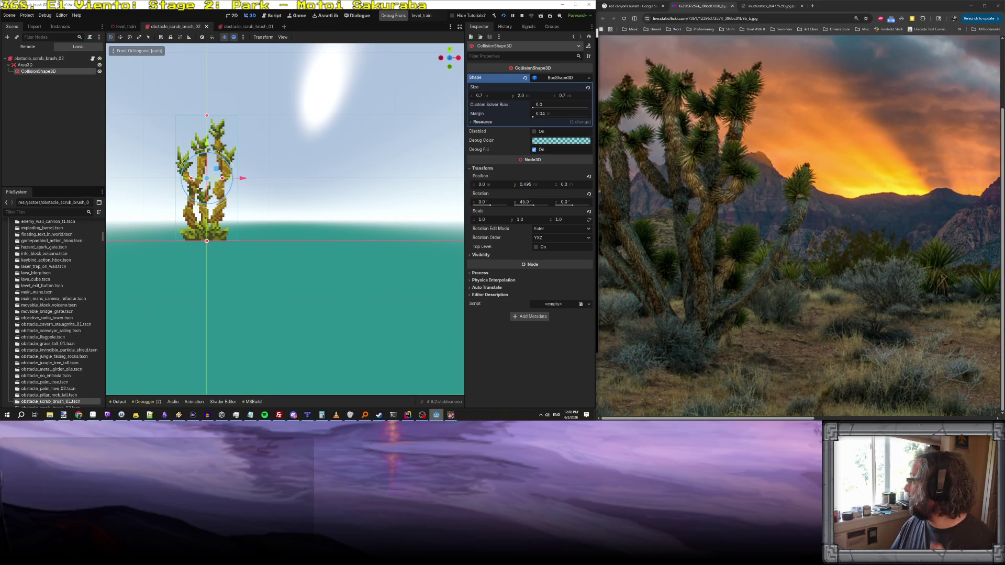
- Deselect the collision shape and select the scrub brush scene's root node
{"action": "key", "text": "alt+Tab"}
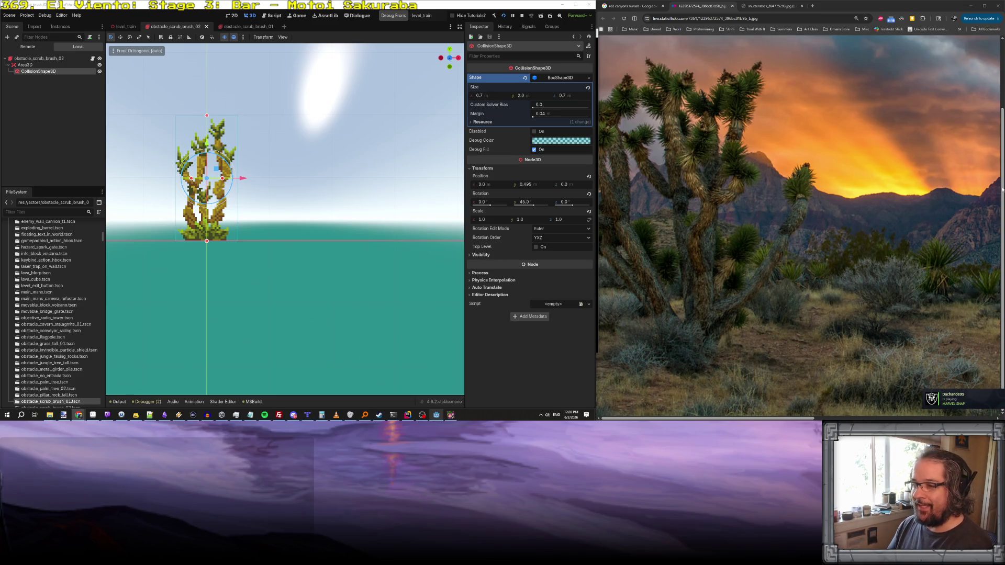
{"action": "left_click", "coordinate": [301, 179]}
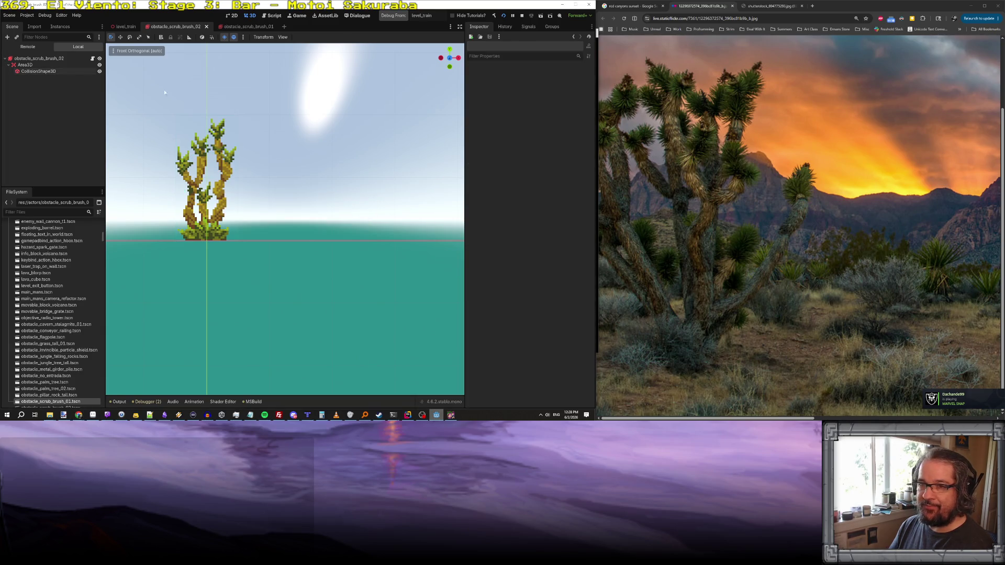
{"action": "left_click", "coordinate": [58, 59]}
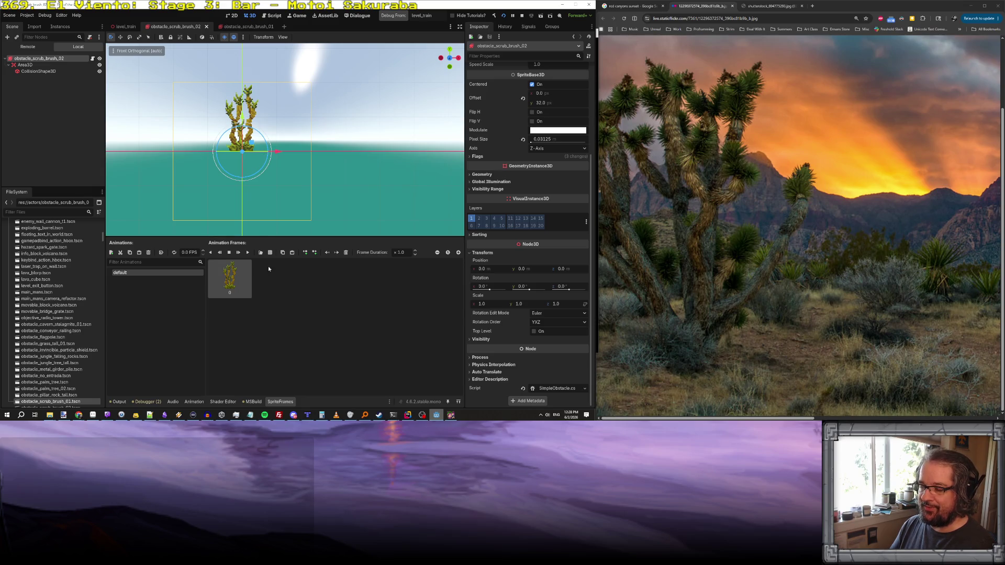
- Bring up the decoration spawning loop in TrainGroundMesh.cs in Rider
{"action": "left_click", "coordinate": [408, 416]}
{"action": "left_click", "coordinate": [262, 207]}
{"action": "left_click", "coordinate": [336, 130]}
{"action": "scroll", "coordinate": [341, 159], "scroll_direction": "down", "scroll_amount": 1}
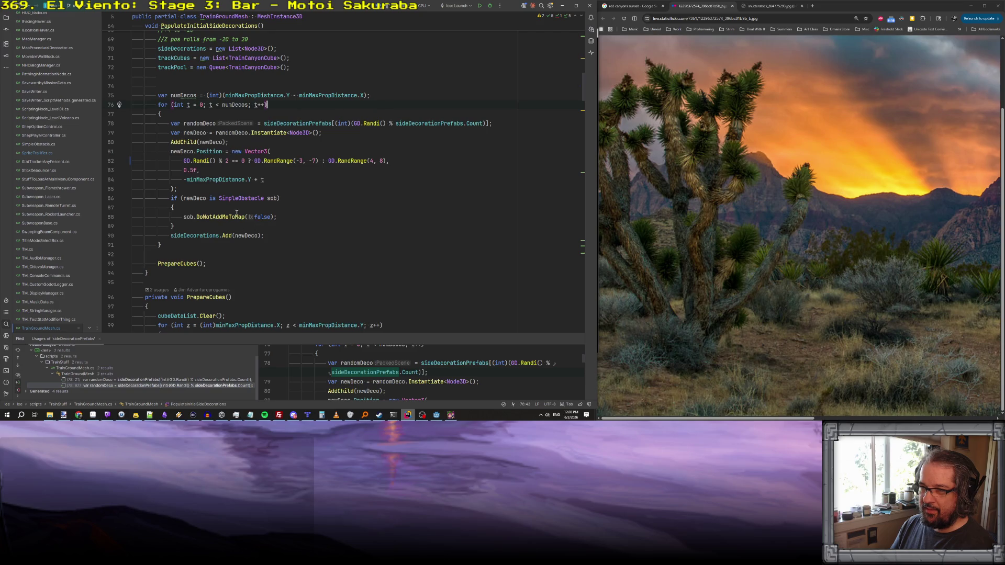
- Change the newDeco.Position height from 0.5f to 0.0f
{"action": "left_click", "coordinate": [255, 161]}
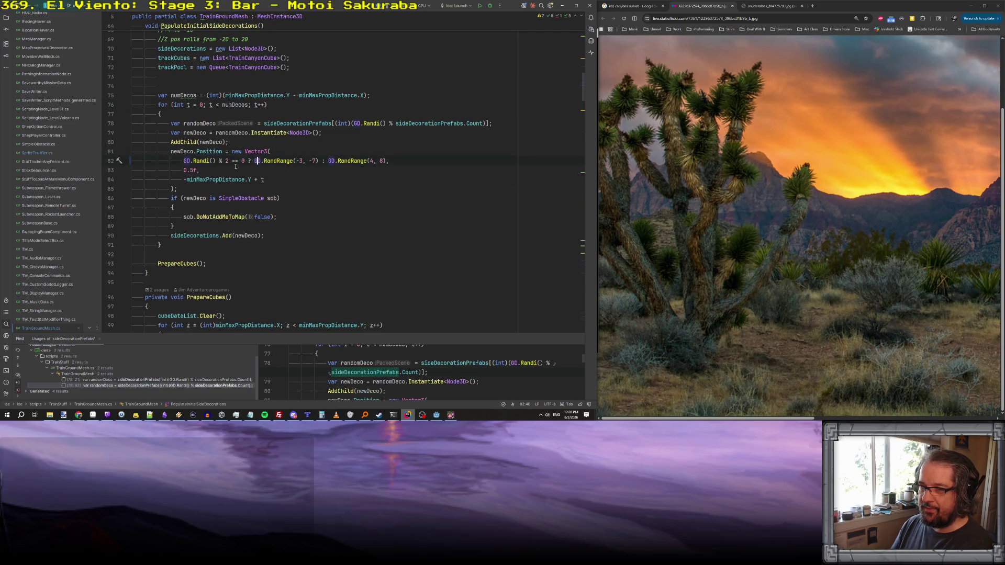
{"action": "left_click_drag", "start_coordinate": [192, 170], "coordinate": [189, 170]}
{"action": "type", "text": "0"}
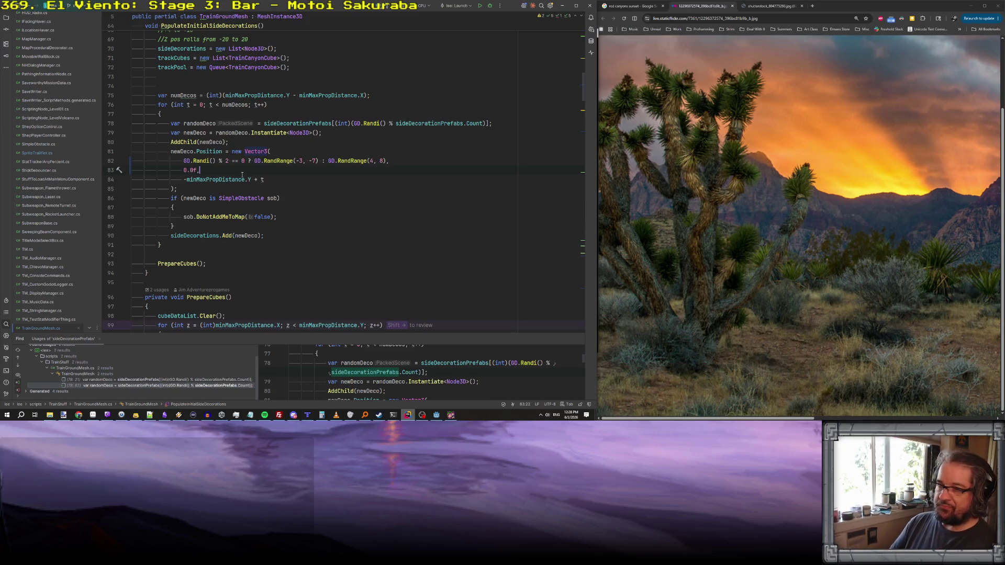
- Close the running game window and return to the Godot editor
{"action": "left_click", "coordinate": [450, 417]}
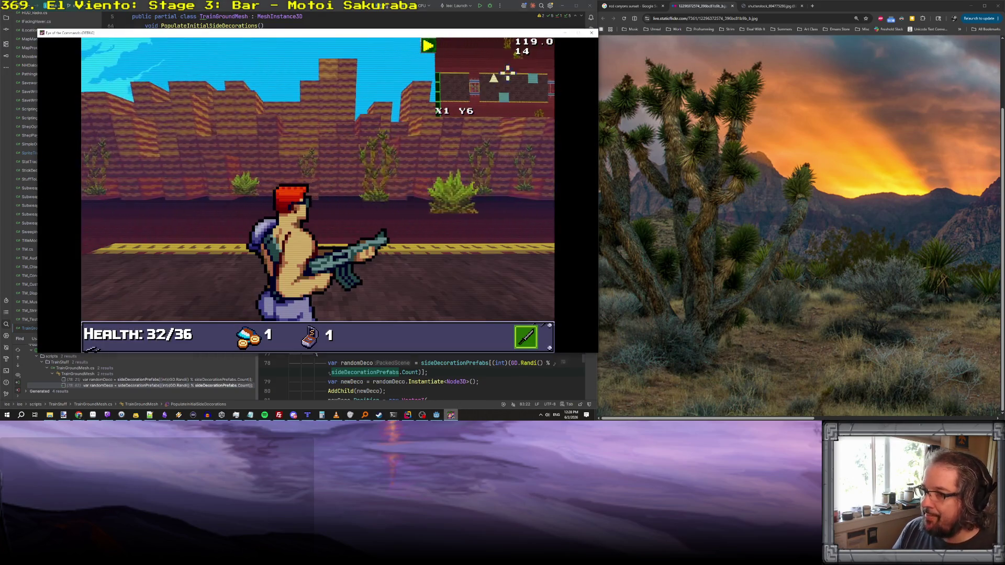
{"action": "key", "text": "alt+F4"}
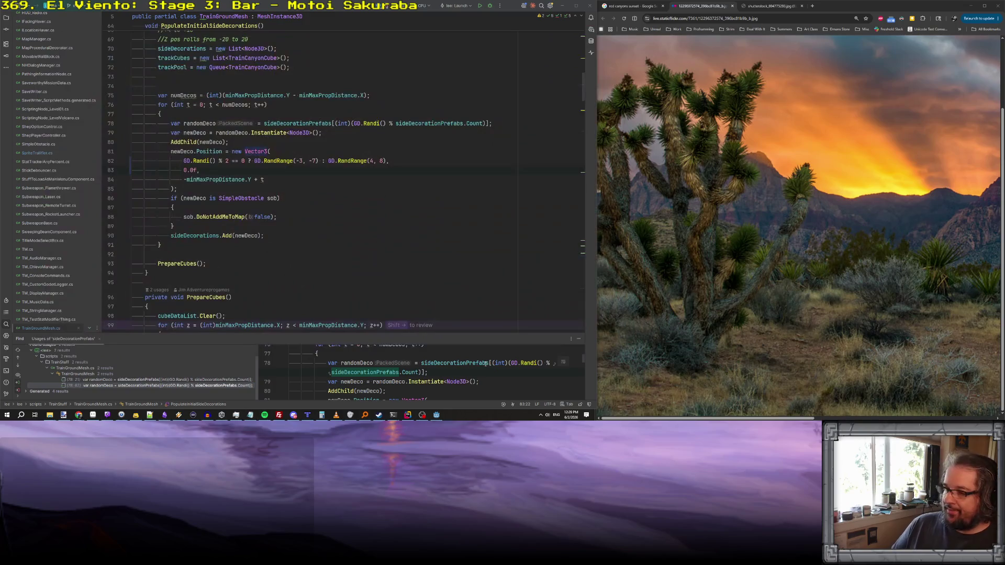
{"action": "left_click", "coordinate": [434, 418]}
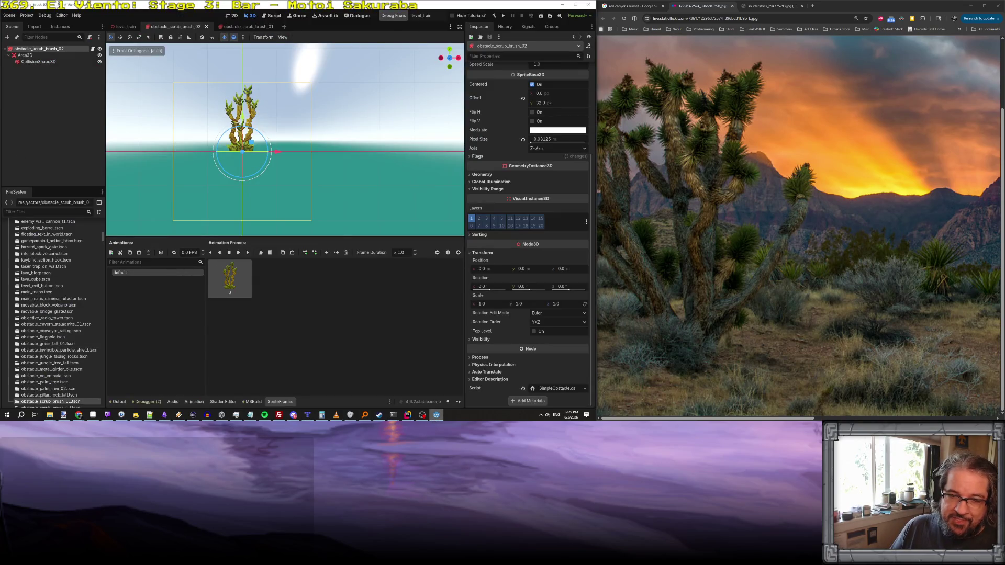
- Debug from levelTrain and look around at the roadside Joshua trees and shrubs
{"action": "left_click", "coordinate": [395, 16]}
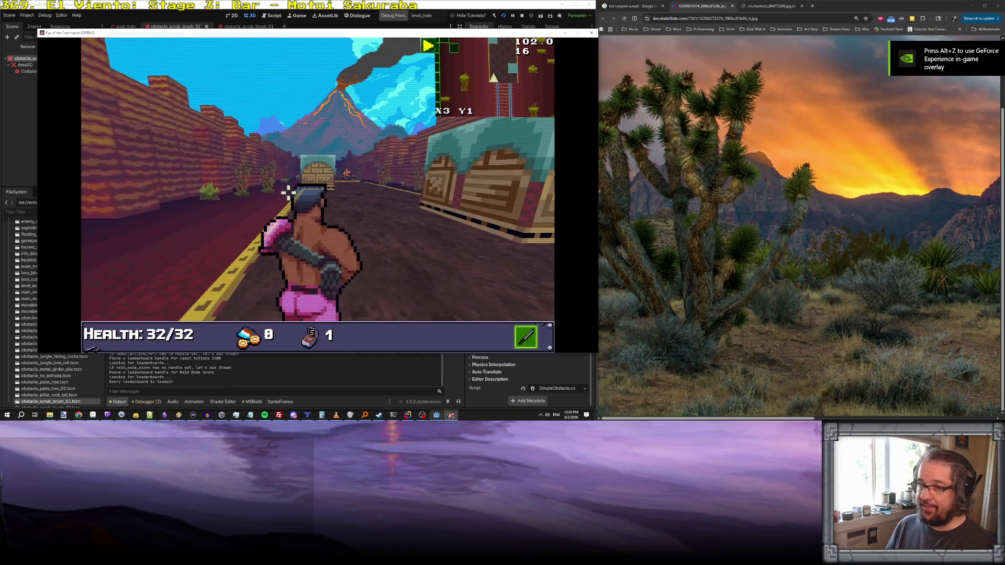
{"action": "key", "text": "Left"}
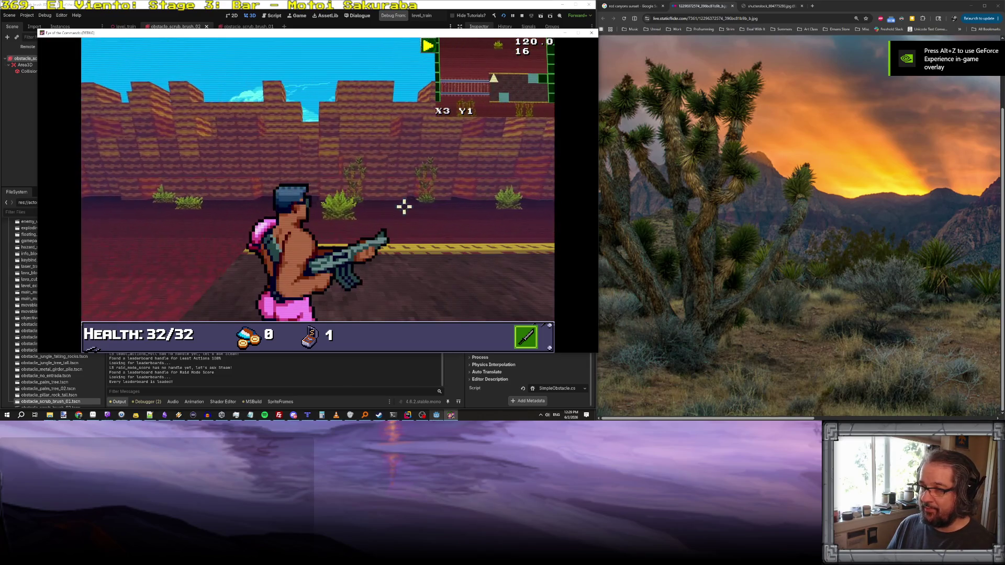
{"action": "key", "text": "Right"}
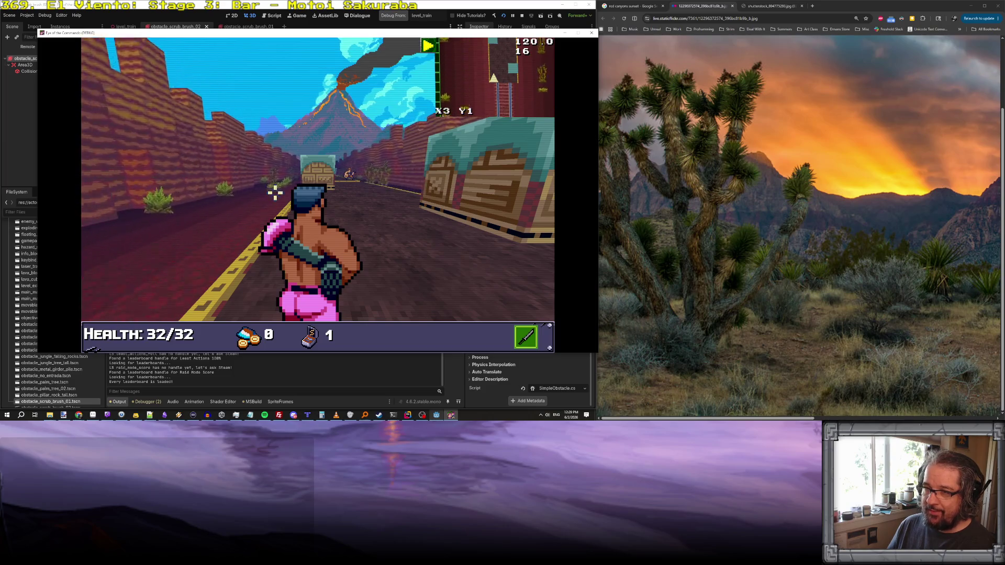
{"action": "key", "text": "Left"}
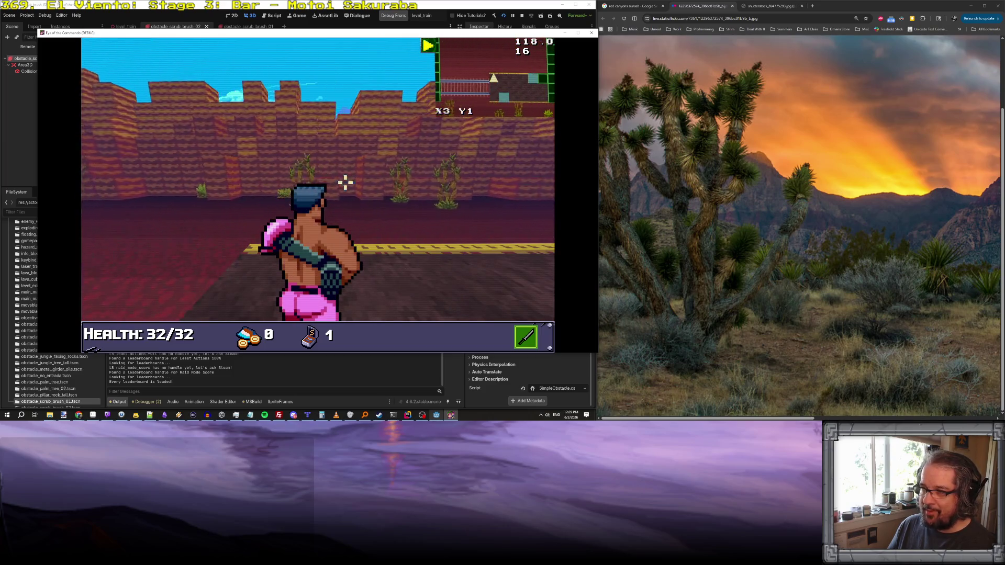
- Move toward the bushes and shoot at the crate ahead
{"action": "left_click", "coordinate": [460, 188]}
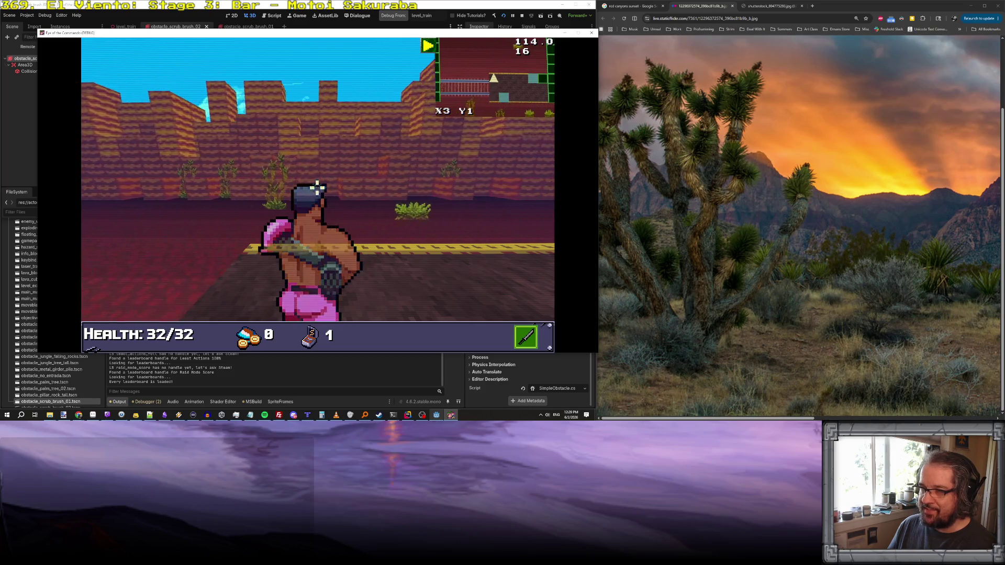
{"action": "key", "text": "Up"}
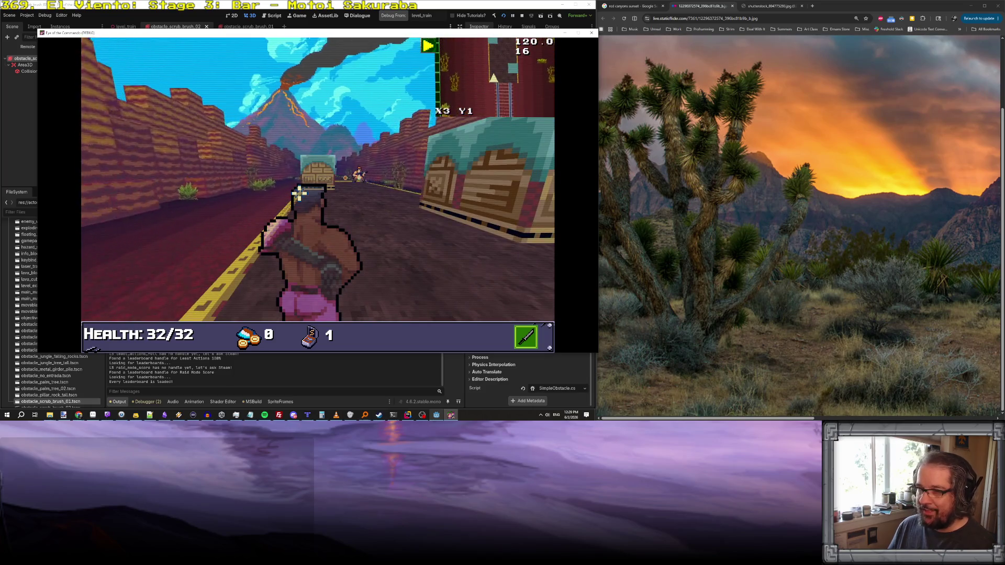
{"action": "left_click", "coordinate": [361, 172]}
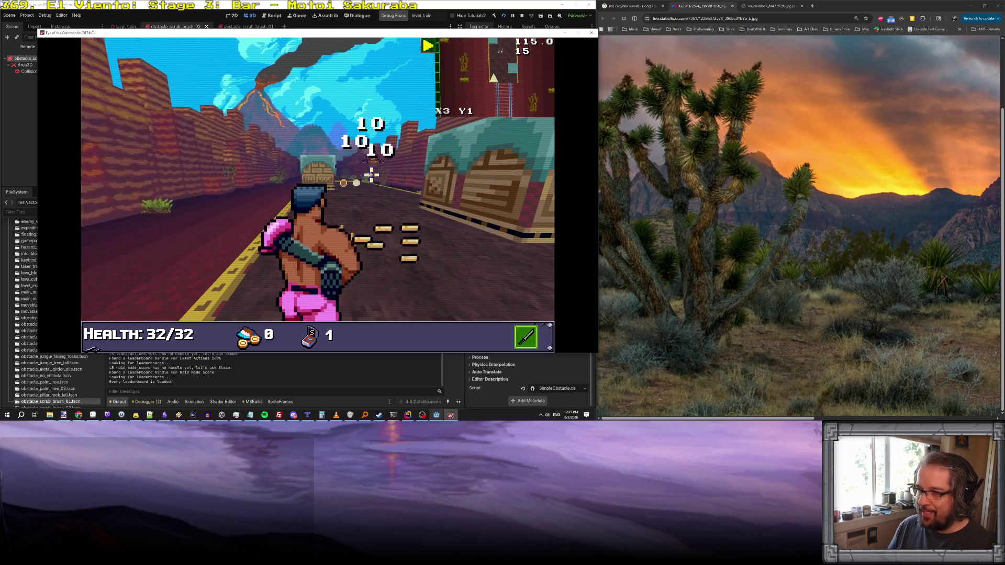
{"action": "key", "text": "Right"}
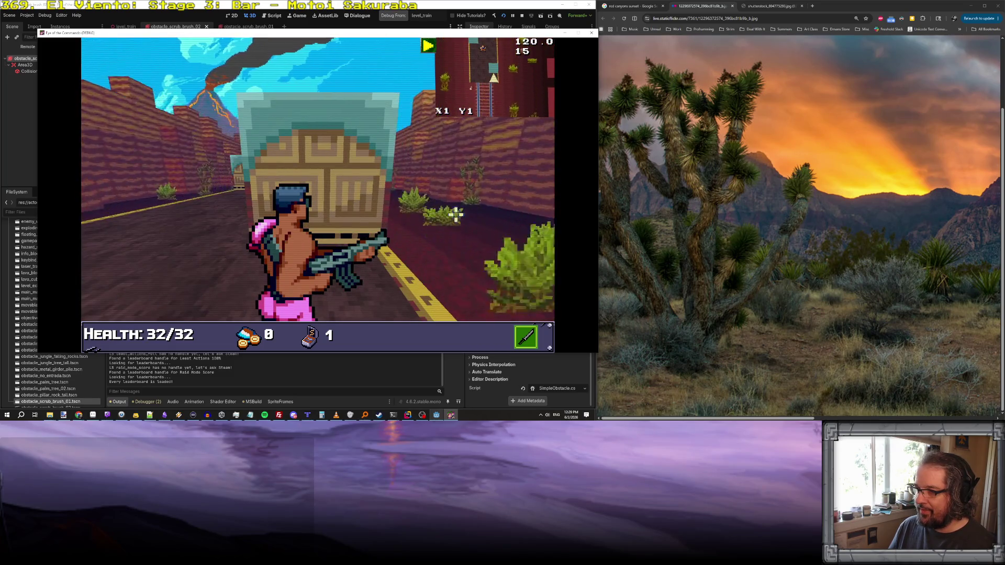
{"action": "mouse_move", "coordinate": [384, 195]}
{"action": "left_mouse_down"}
{"action": "mouse_move", "coordinate": [415, 175]}
{"action": "mouse_move", "coordinate": [410, 168]}
{"action": "mouse_move", "coordinate": [460, 173]}
{"action": "mouse_move", "coordinate": [387, 233]}
{"action": "mouse_move", "coordinate": [487, 198]}
{"action": "left_mouse_up"}
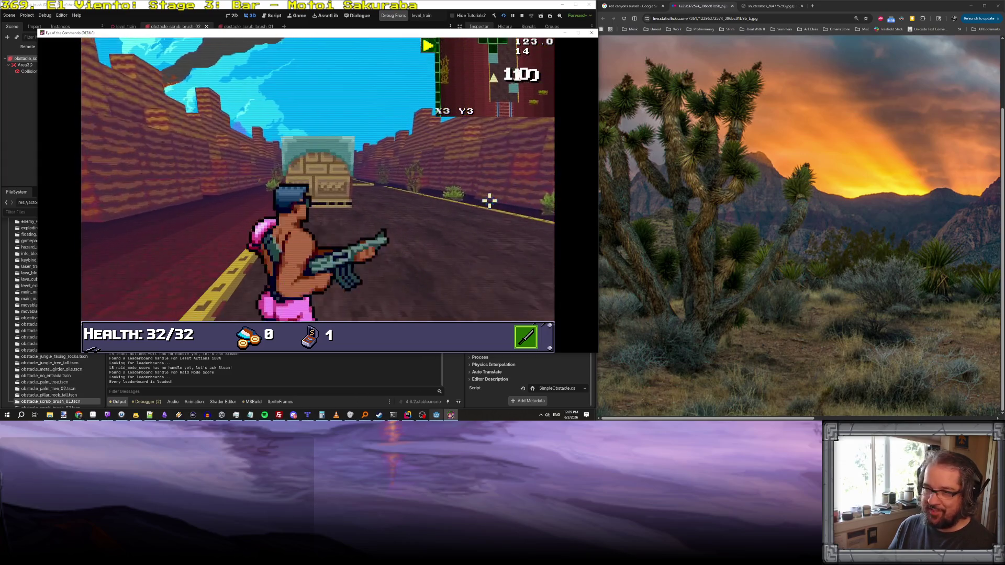
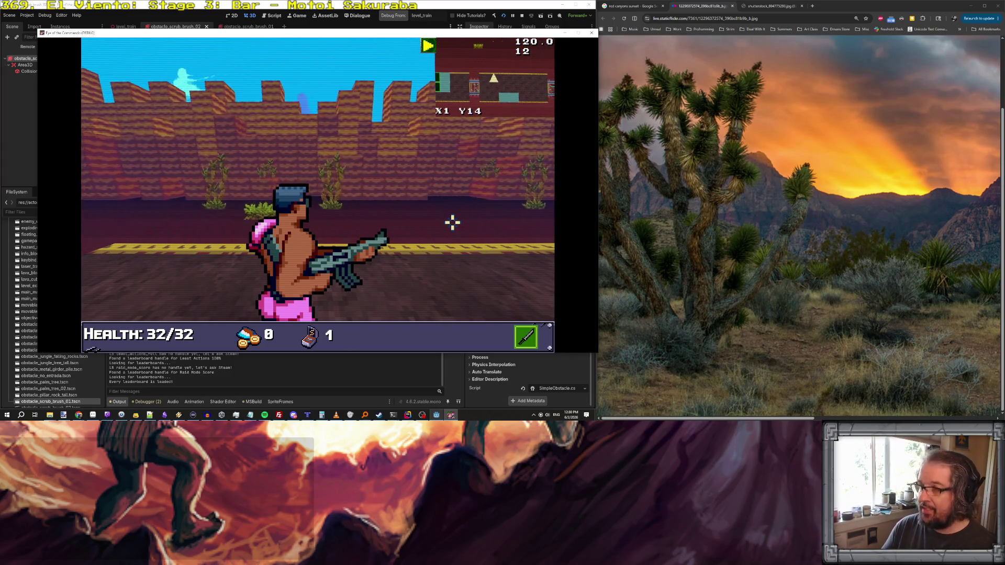
- Switch the player to bare fists and walk forward down the canyon road
{"action": "key", "text": "1"}
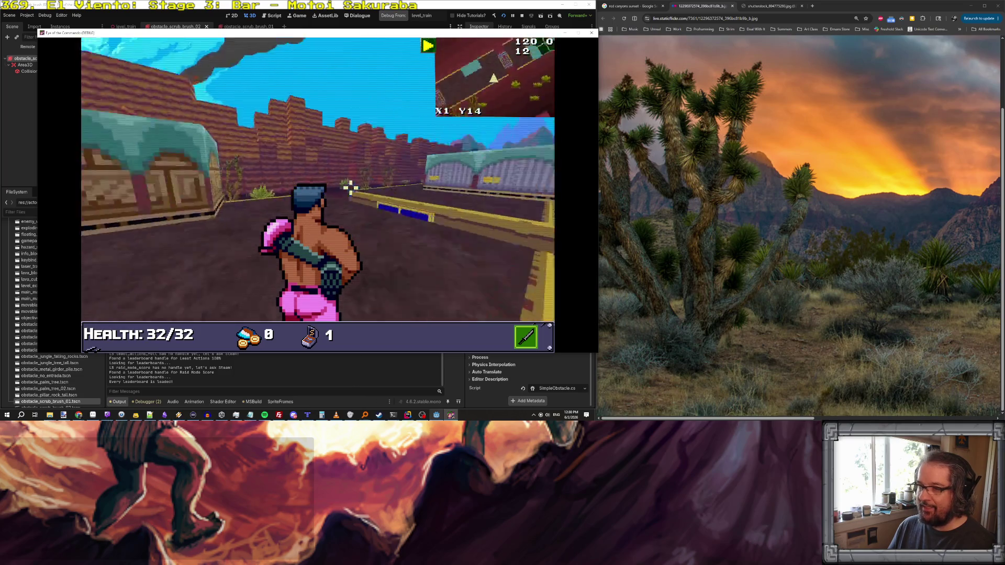
{"action": "key", "text": "w"}
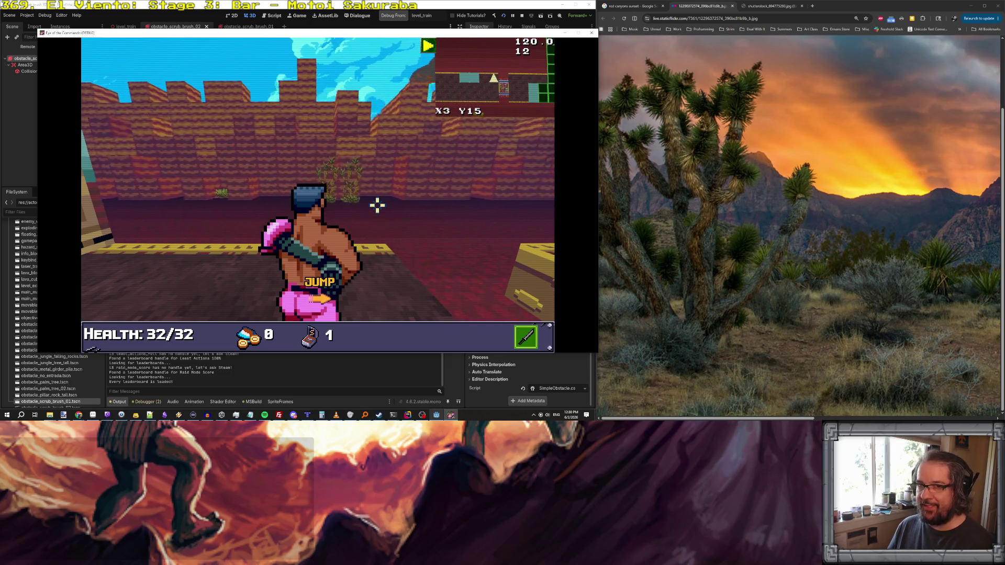
{"action": "key", "text": "w"}
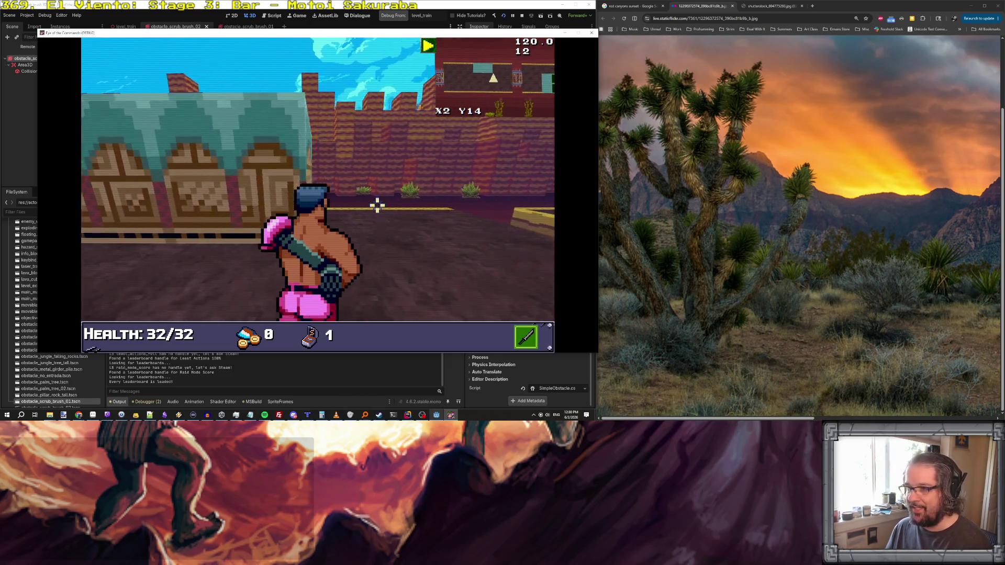
{"action": "key", "text": "w"}
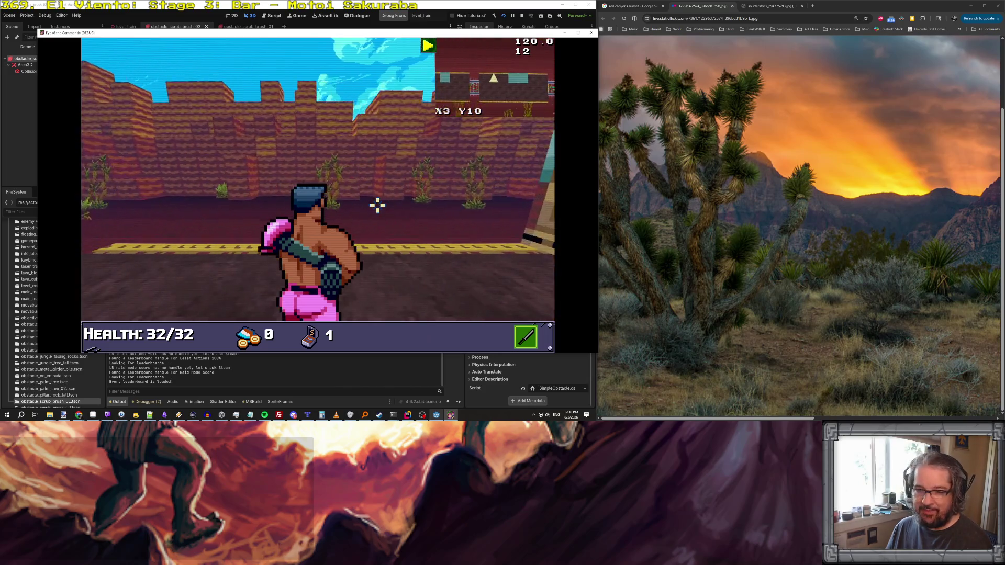
- Turn toward the decorated canyon wall, aim briefly, then bring up Explorer's recent folders
{"action": "key", "text": "a"}
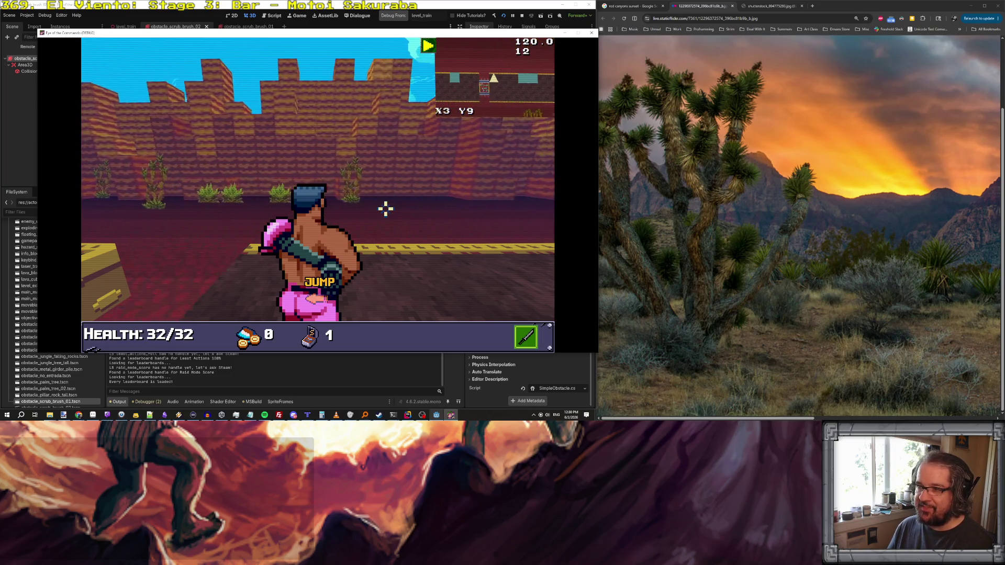
{"action": "left_click", "coordinate": [391, 199]}
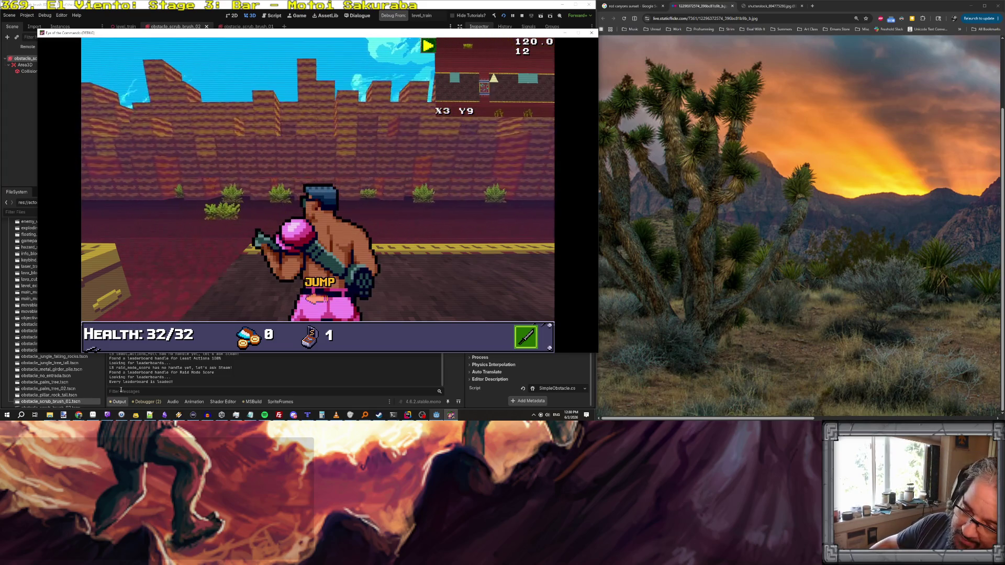
{"action": "right_click", "coordinate": [50, 415]}
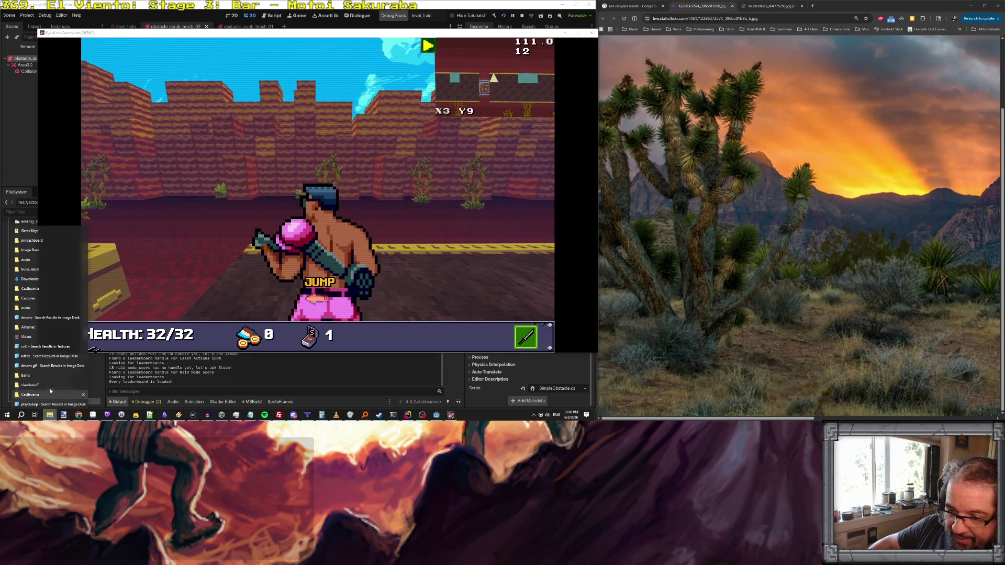
- Open the Almanac folder window and move it off the game view to the right
{"action": "left_click", "coordinate": [49, 384]}
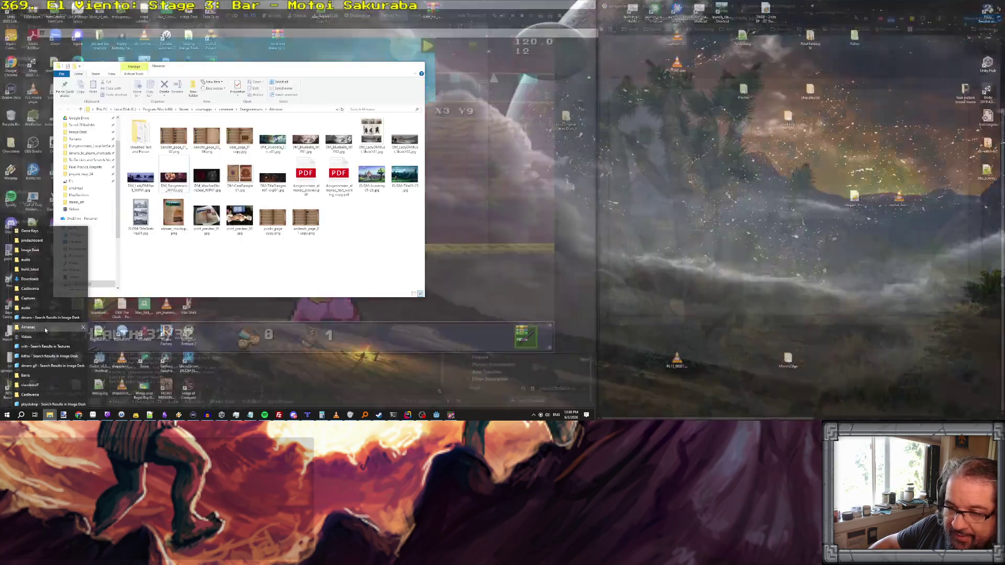
{"action": "left_click", "coordinate": [45, 327]}
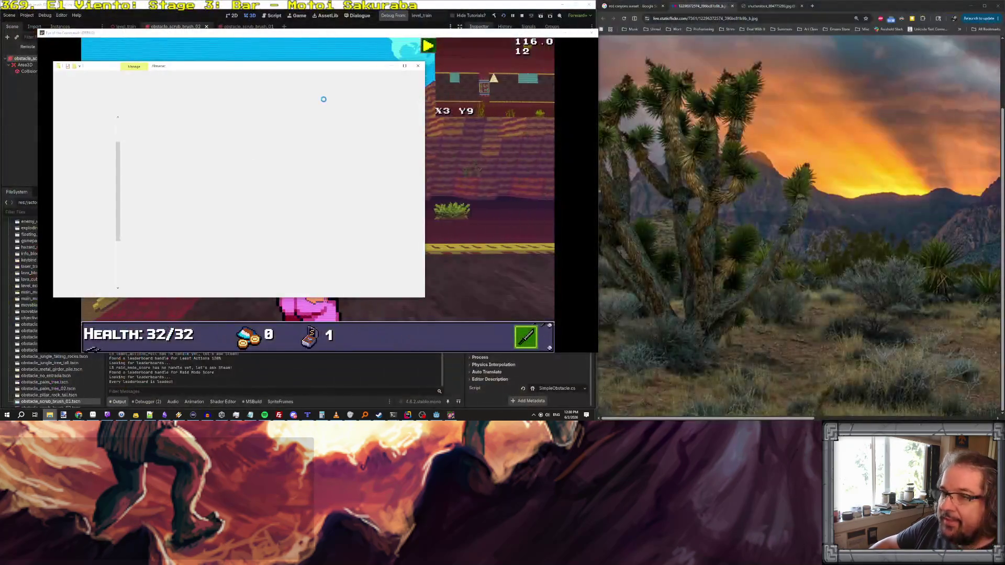
{"action": "left_click_drag", "start_coordinate": [233, 68], "coordinate": [714, 87]}
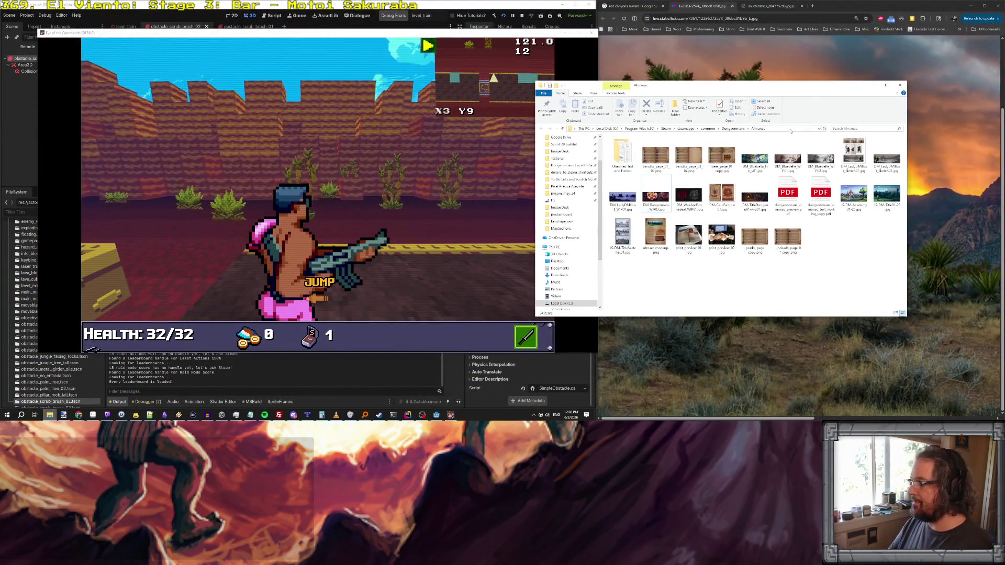
- Navigate via This PC > Videos to the Captures recordings folder
{"action": "left_click", "coordinate": [791, 131]}
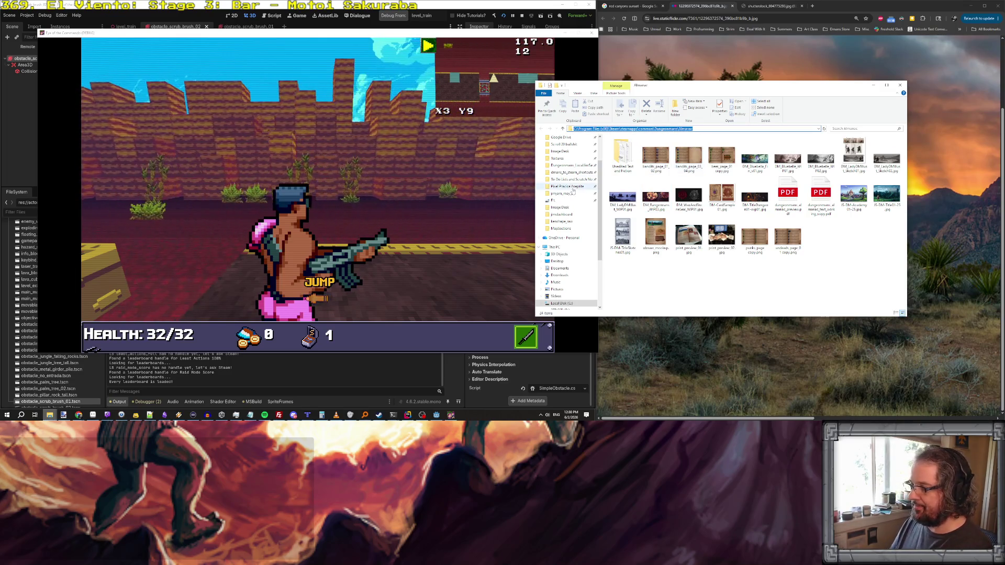
{"action": "scroll", "coordinate": [567, 208], "scroll_direction": "up", "scroll_amount": 2}
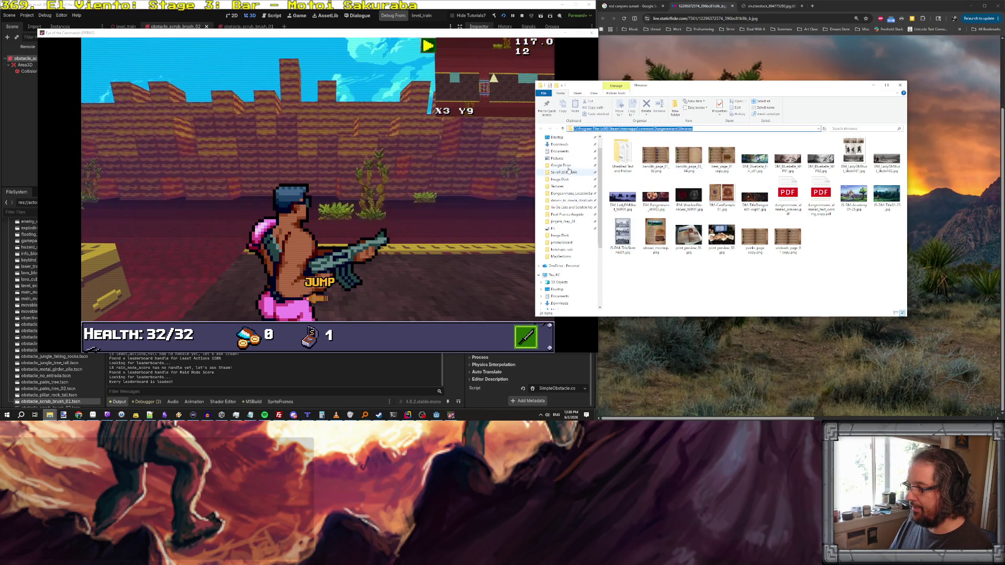
{"action": "left_click", "coordinate": [569, 163]}
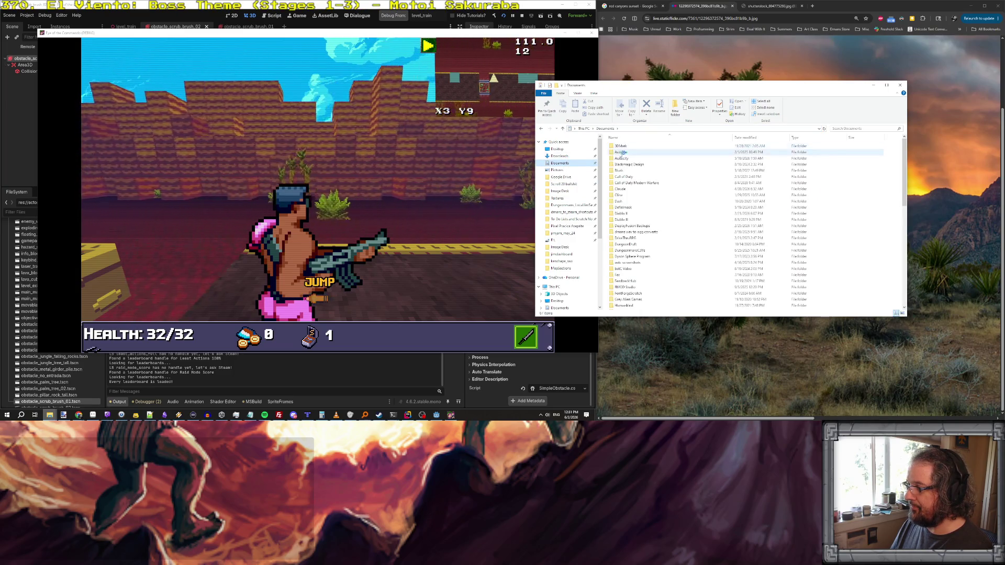
{"action": "left_click", "coordinate": [584, 129]}
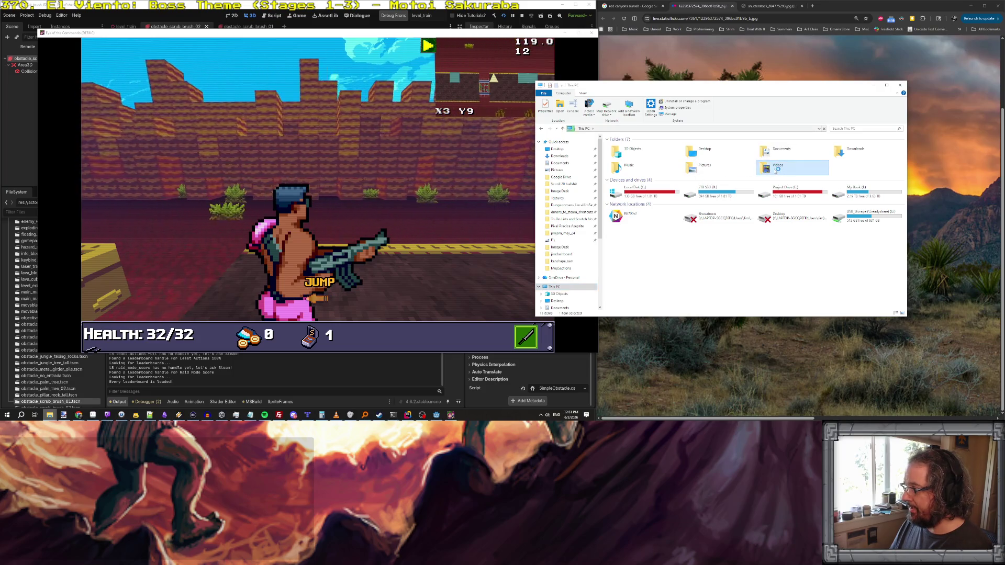
{"action": "double_click", "coordinate": [776, 170]}
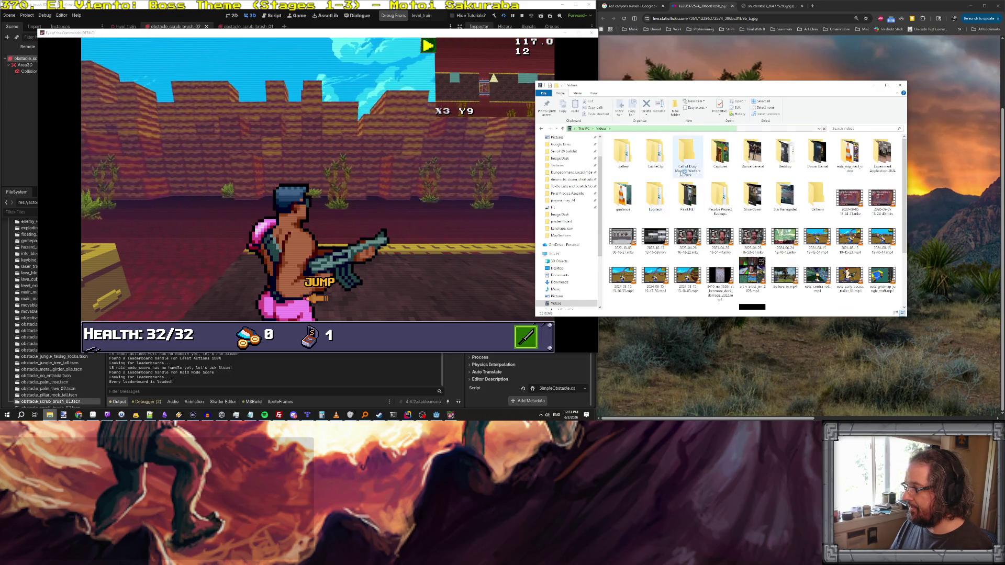
{"action": "double_click", "coordinate": [720, 150]}
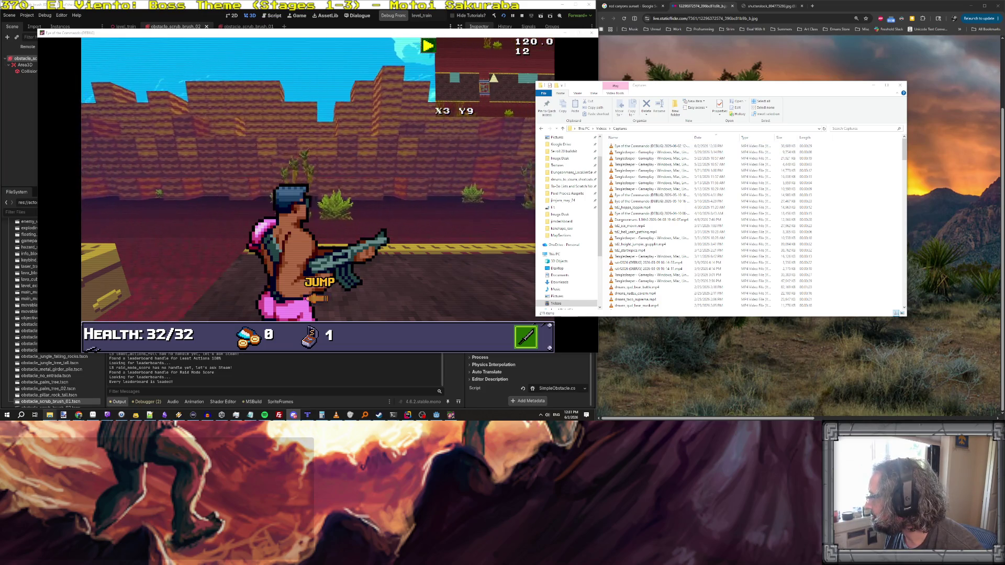
- Select the first recording in the Captures folder
{"action": "left_click", "coordinate": [664, 147]}
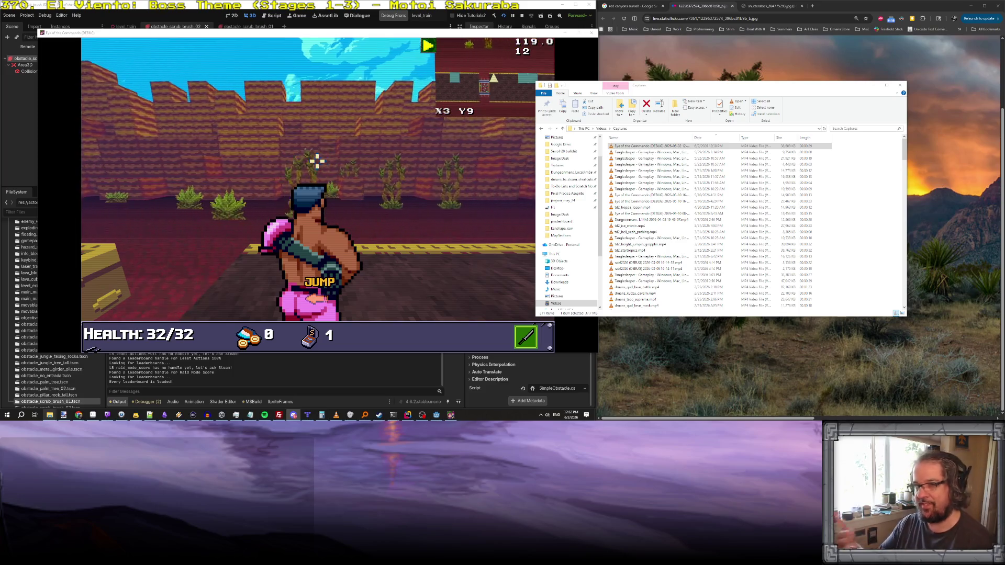
- Fire the weapon down the road in the game, then bring Rider forward
{"action": "left_click", "coordinate": [316, 160]}
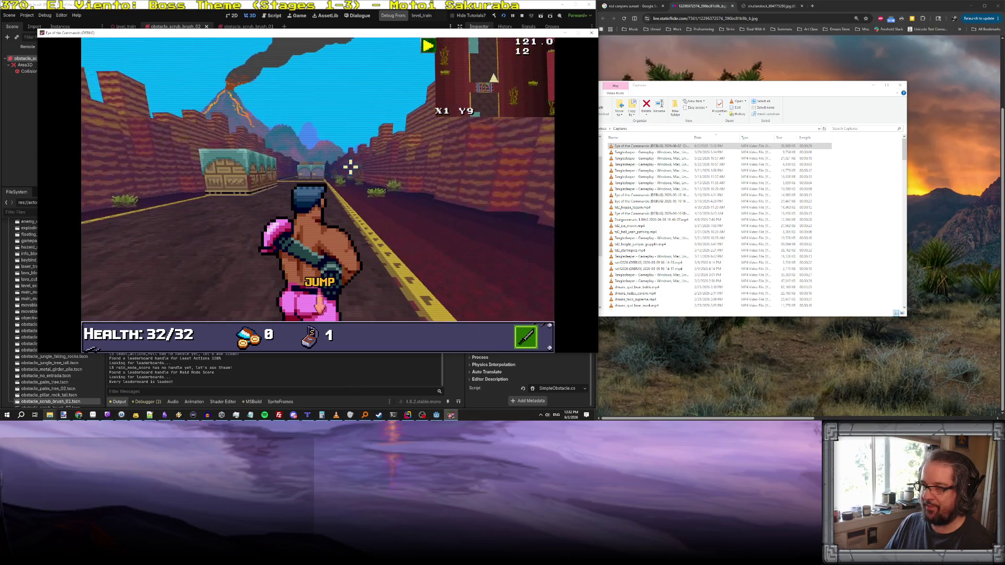
{"action": "left_click", "coordinate": [434, 164]}
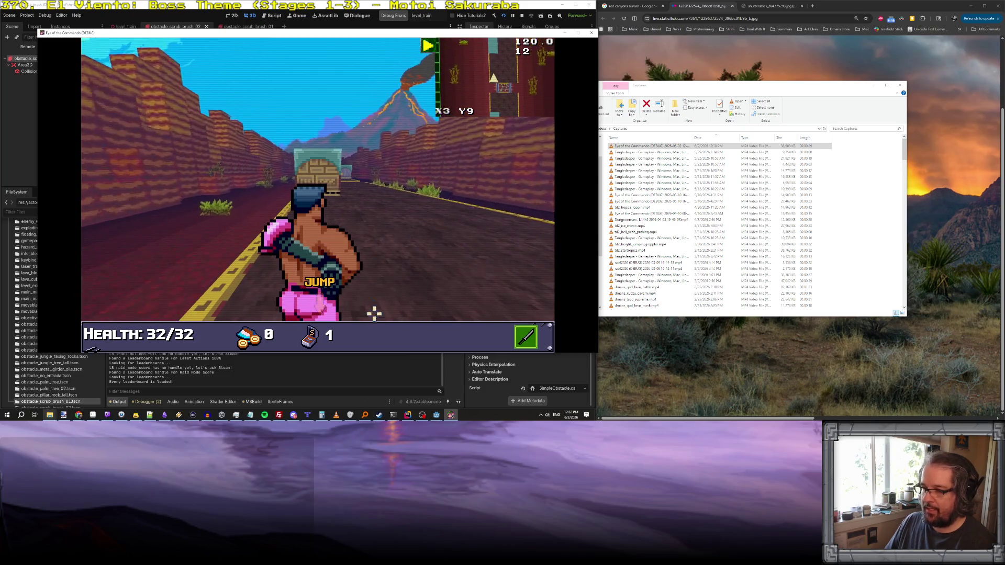
{"action": "left_click", "coordinate": [408, 415]}
{"action": "scroll", "coordinate": [67, 199], "scroll_direction": "down", "scroll_amount": 2}
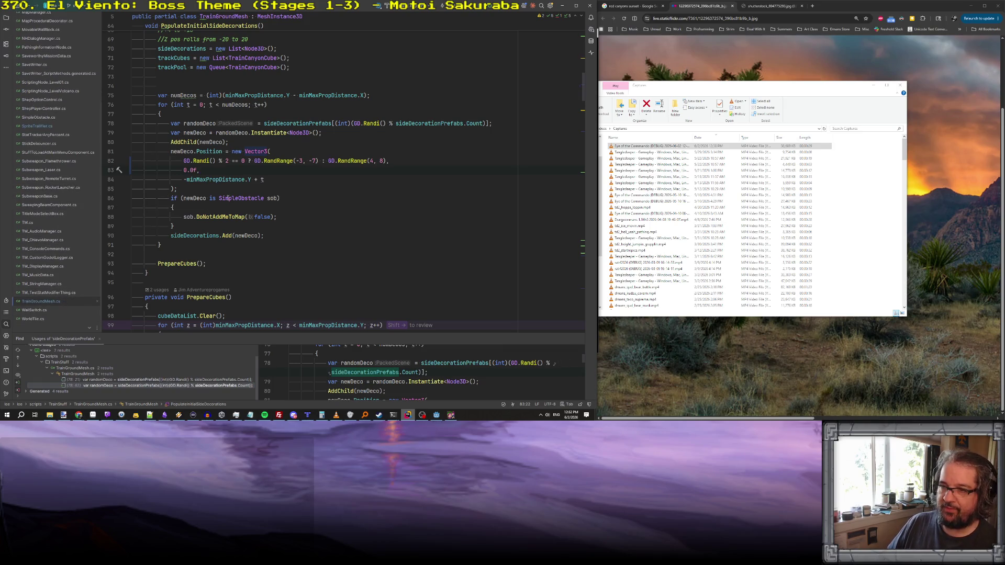
- Search TrainGroundMesh.cs for 'traincan' and step through the matches
{"action": "scroll", "coordinate": [219, 201], "scroll_direction": "down", "scroll_amount": 20}
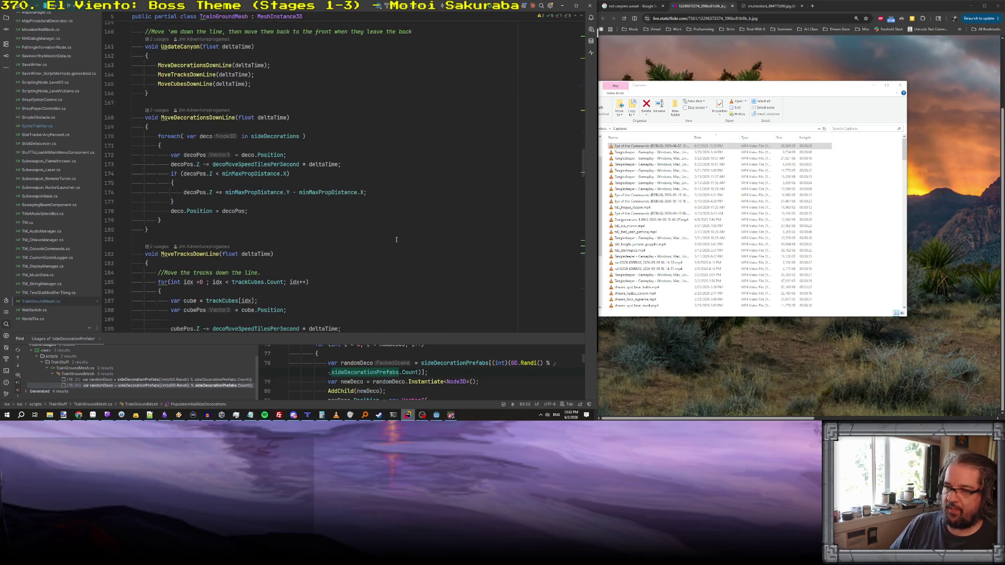
{"action": "mouse_move", "coordinate": [582, 164]}
{"action": "left_mouse_down"}
{"action": "mouse_move", "coordinate": [591, 299]}
{"action": "mouse_move", "coordinate": [552, 50]}
{"action": "left_mouse_up"}
{"action": "scroll", "coordinate": [419, 183], "scroll_direction": "down", "scroll_amount": 20}
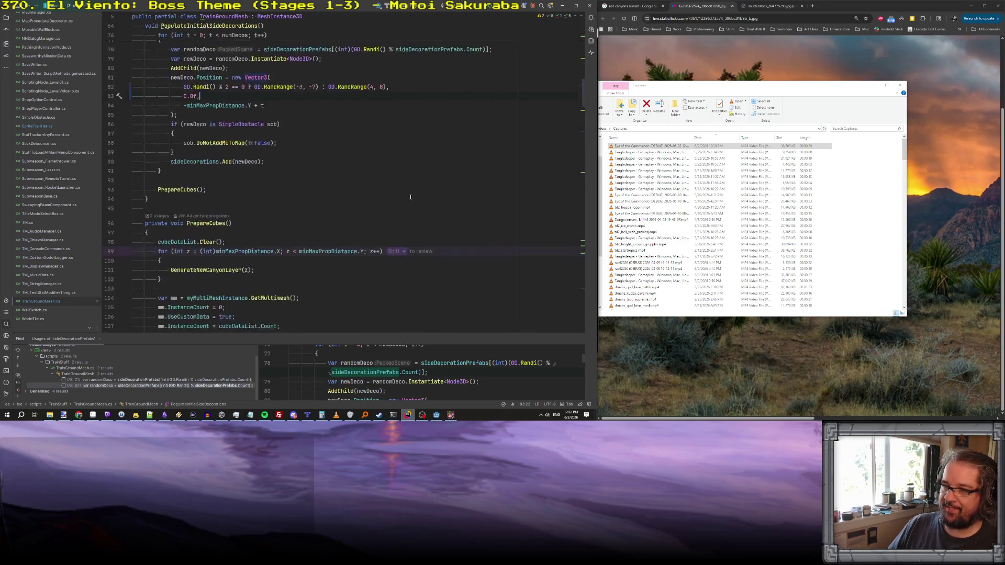
{"action": "key", "text": "ctrl+f"}
{"action": "type", "text": "train"}
{"action": "scroll", "coordinate": [324, 235], "scroll_direction": "down", "scroll_amount": 20}
{"action": "type", "text": "can"}
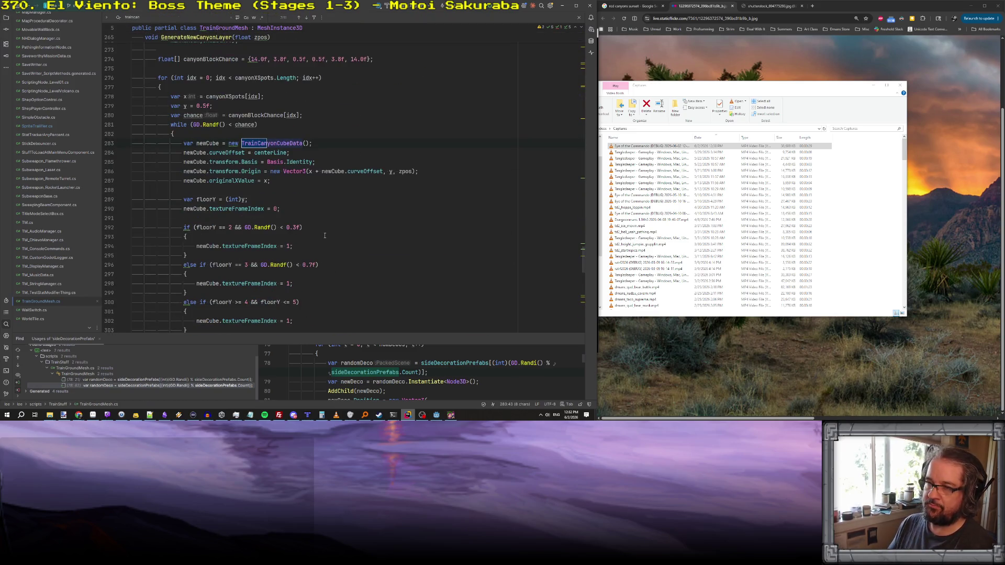
{"action": "key", "text": "Return"}
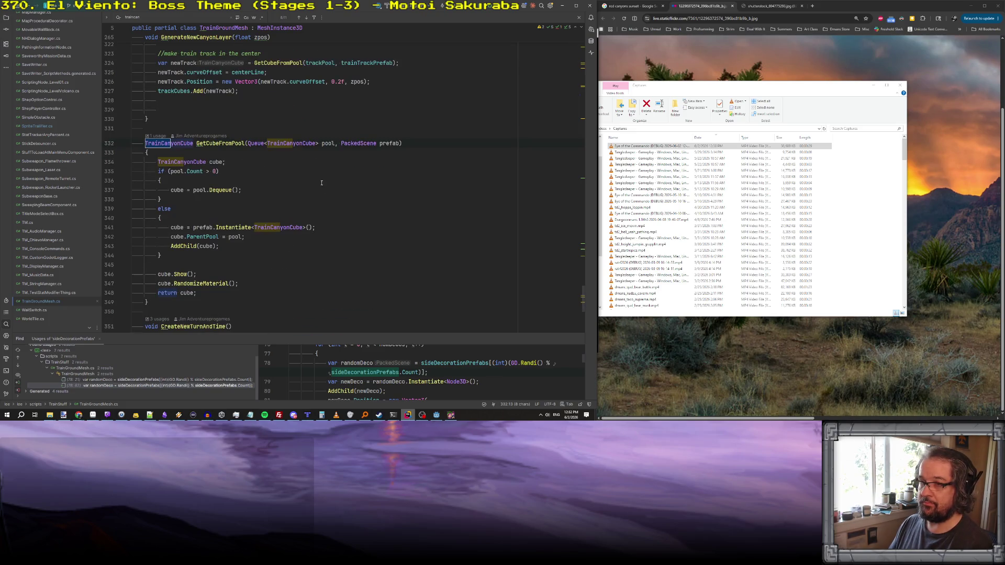
{"action": "key", "text": "Return"}
- Open the TrainCanyonCube class file and read through its SetFadeAlpha method
{"action": "left_click", "coordinate": [302, 147], "text": "ctrl"}
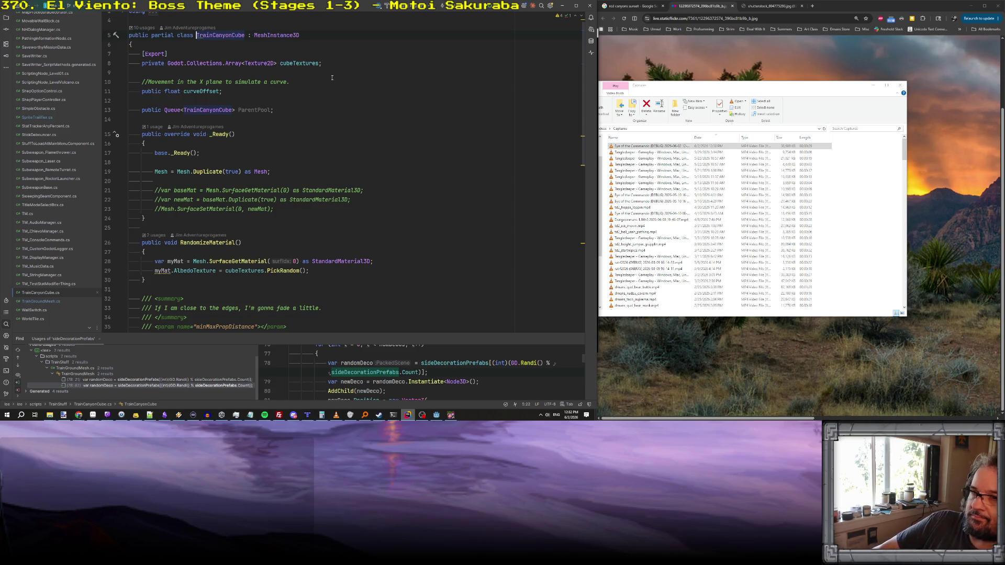
{"action": "scroll", "coordinate": [330, 84], "scroll_direction": "down", "scroll_amount": 6}
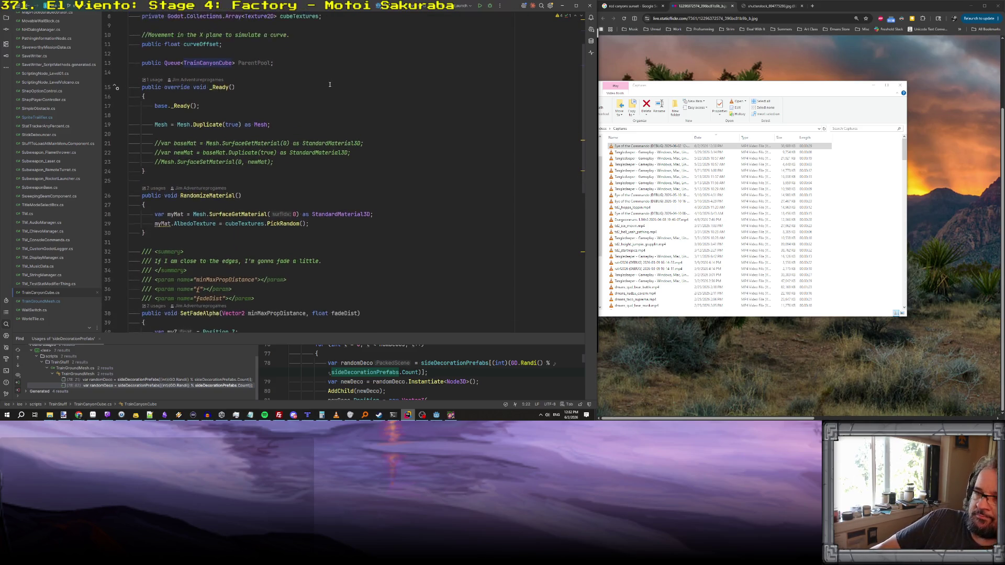
{"action": "scroll", "coordinate": [330, 84], "scroll_direction": "down", "scroll_amount": 5}
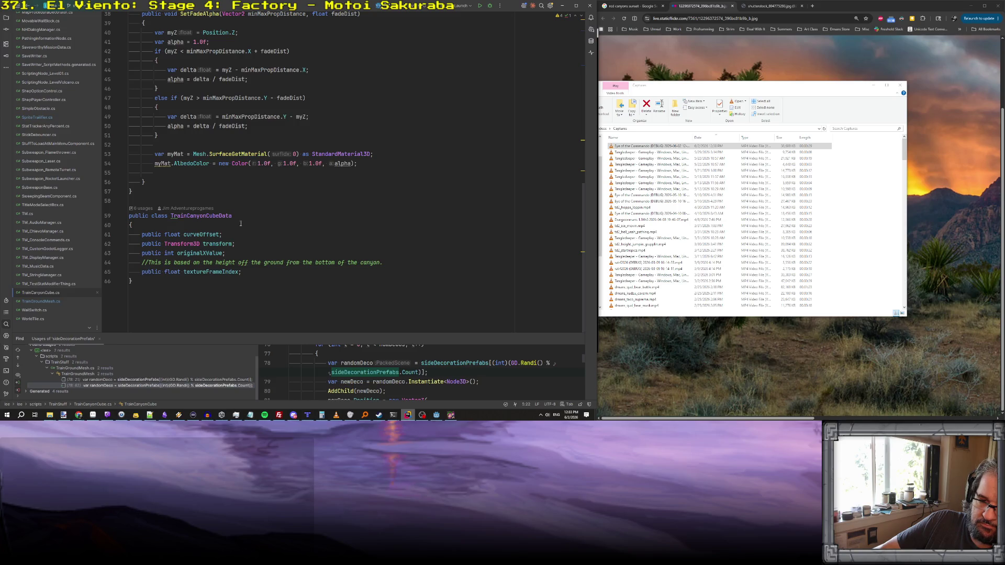
{"action": "scroll", "coordinate": [245, 205], "scroll_direction": "up", "scroll_amount": 6}
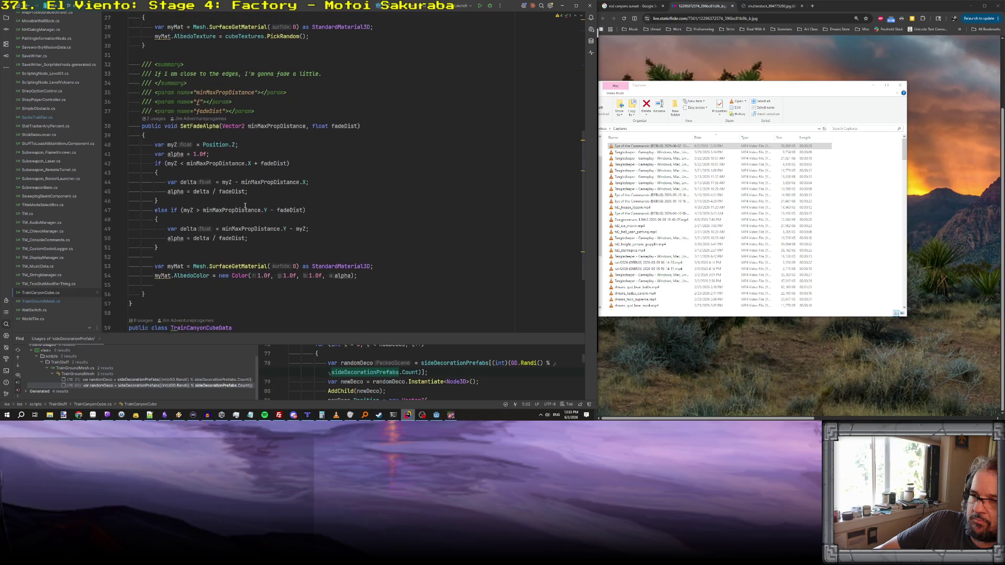
{"action": "scroll", "coordinate": [245, 206], "scroll_direction": "up", "scroll_amount": 5}
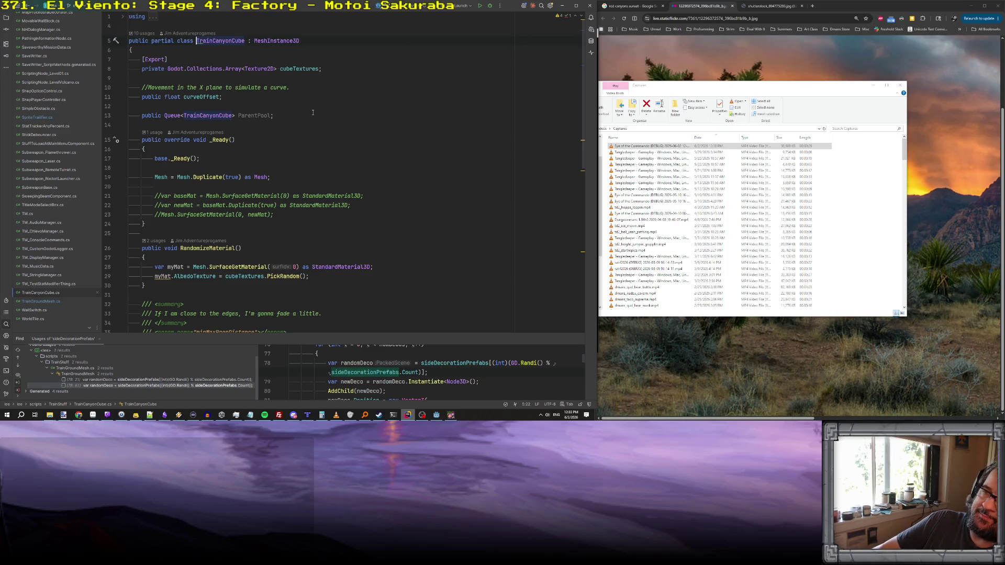
- Back in TrainGroundMesh, inspect GetCubeFromPool and the cube-adding loop in GenerateNewCanyonLayer
{"action": "key", "text": "ctrl+Tab"}
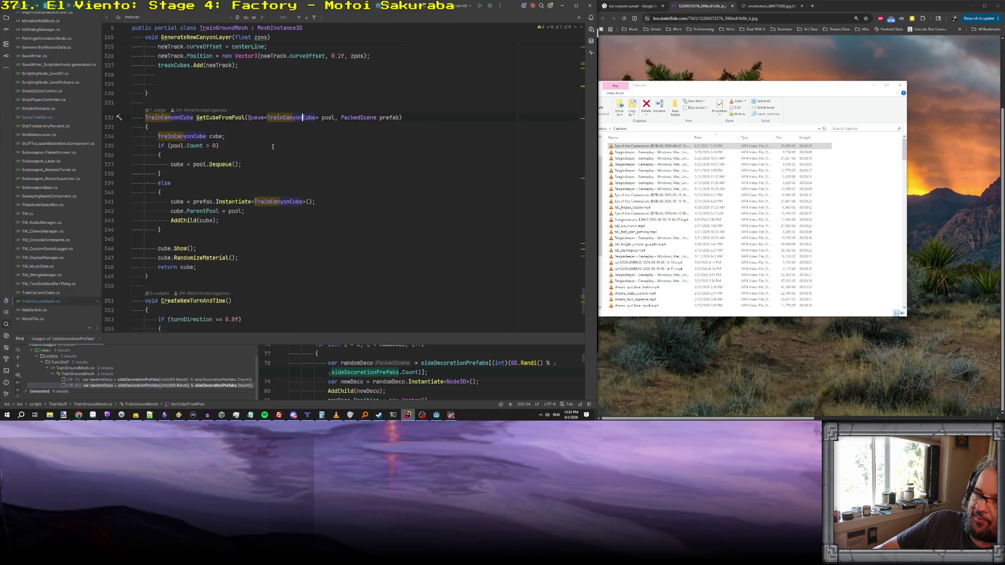
{"action": "scroll", "coordinate": [272, 147], "scroll_direction": "down", "scroll_amount": 4}
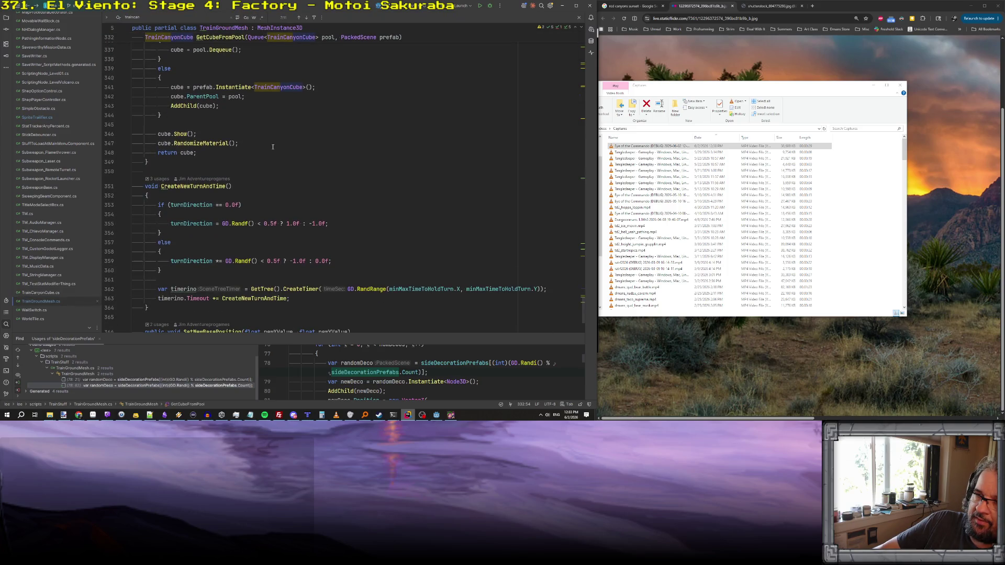
{"action": "scroll", "coordinate": [272, 147], "scroll_direction": "up", "scroll_amount": 5}
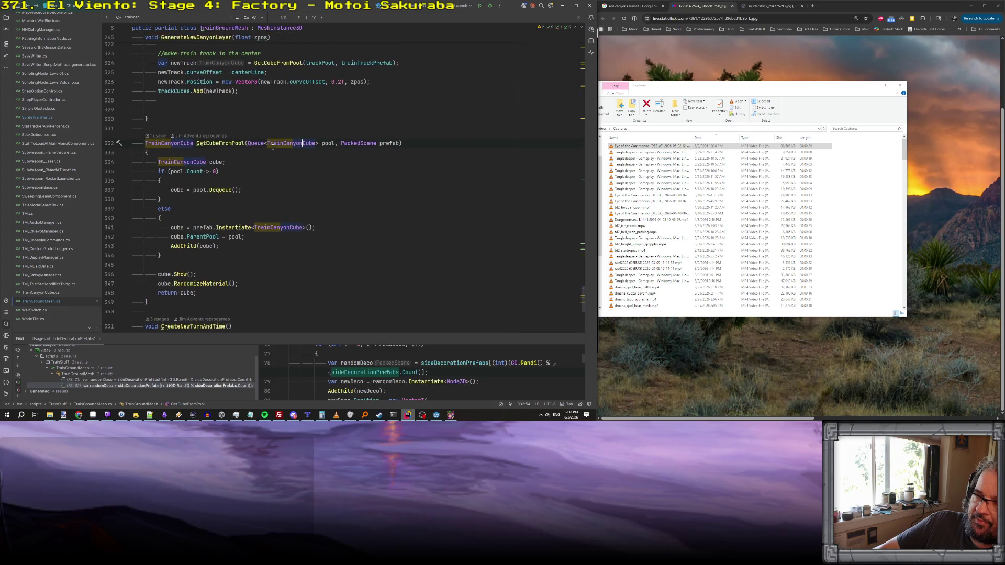
{"action": "left_click", "coordinate": [358, 141]}
{"action": "scroll", "coordinate": [227, 151], "scroll_direction": "up", "scroll_amount": 6}
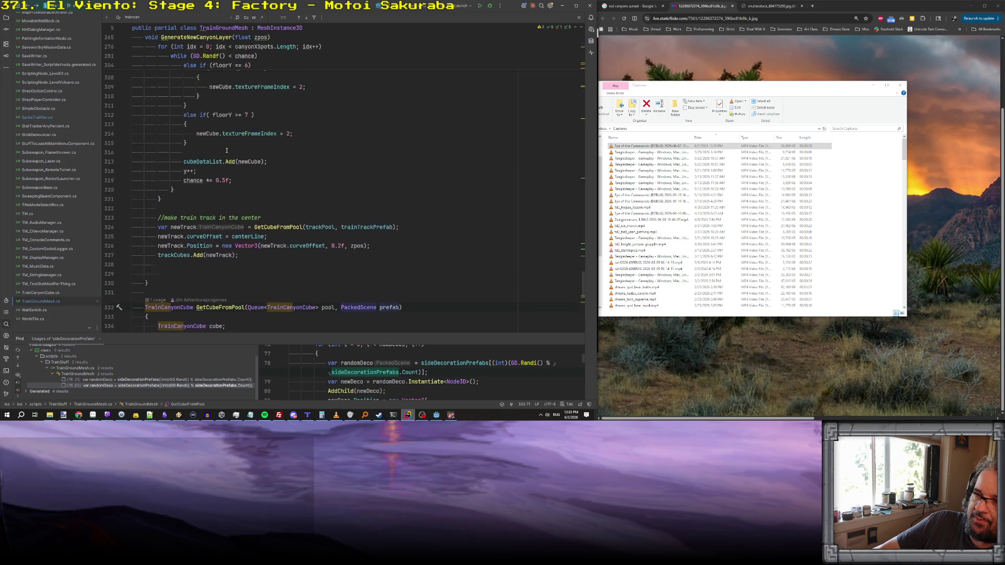
{"action": "scroll", "coordinate": [227, 151], "scroll_direction": "up", "scroll_amount": 15}
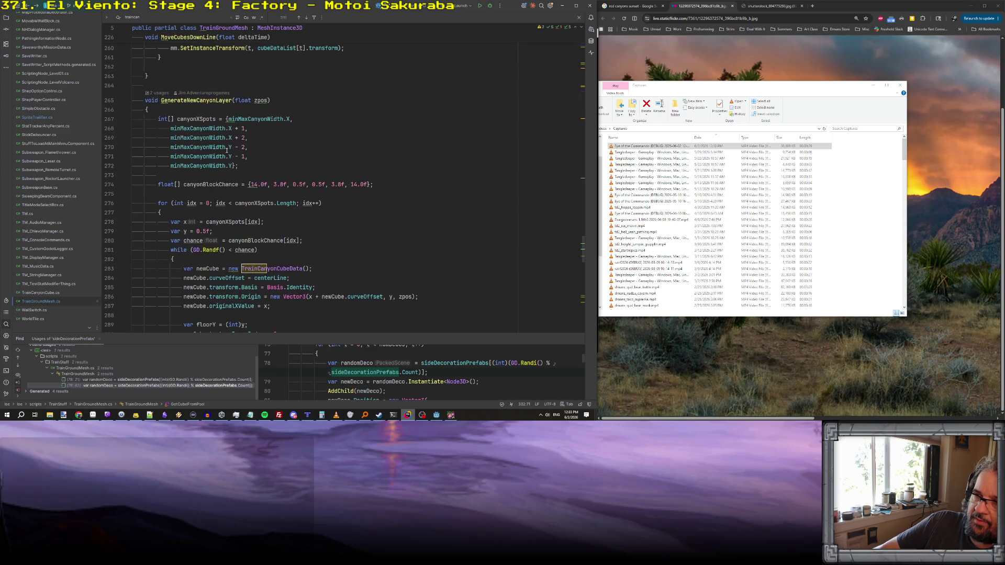
{"action": "scroll", "coordinate": [218, 114], "scroll_direction": "down", "scroll_amount": 4}
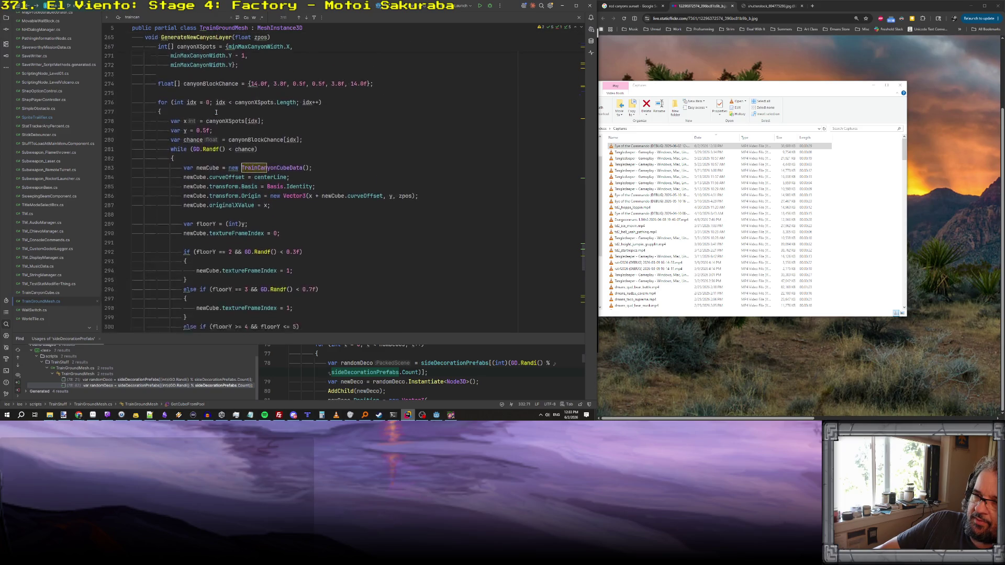
{"action": "scroll", "coordinate": [222, 147], "scroll_direction": "down", "scroll_amount": 4}
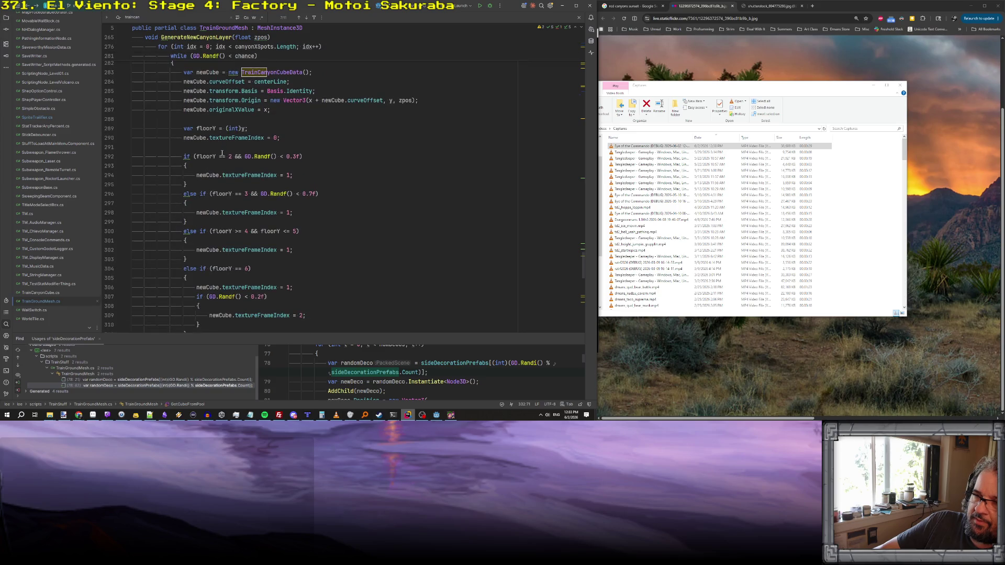
{"action": "scroll", "coordinate": [222, 153], "scroll_direction": "down", "scroll_amount": 2}
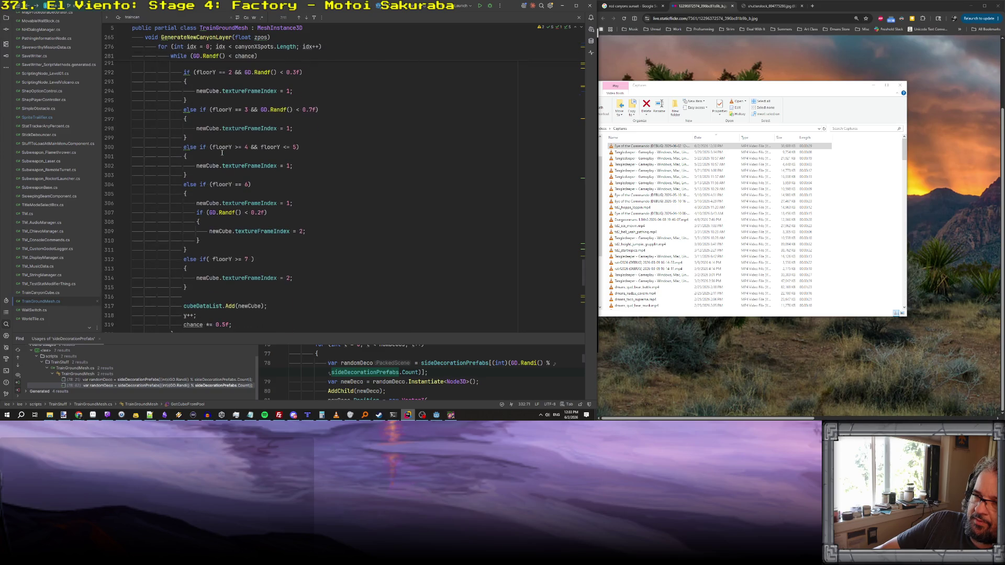
{"action": "scroll", "coordinate": [222, 153], "scroll_direction": "down", "scroll_amount": 4}
{"action": "scroll", "coordinate": [222, 153], "scroll_direction": "up", "scroll_amount": 6}
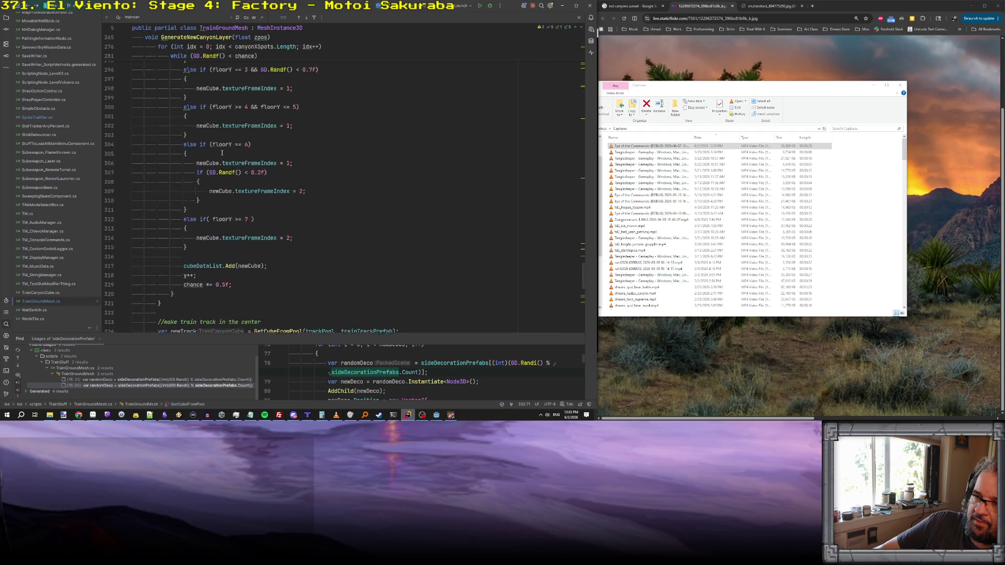
{"action": "scroll", "coordinate": [222, 152], "scroll_direction": "down", "scroll_amount": 2}
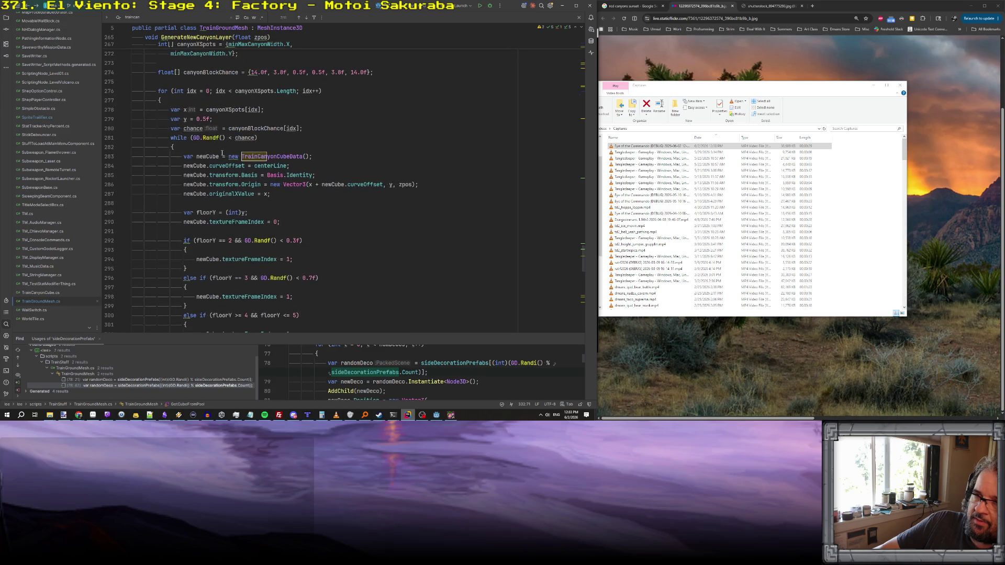
{"action": "scroll", "coordinate": [222, 153], "scroll_direction": "down", "scroll_amount": 4}
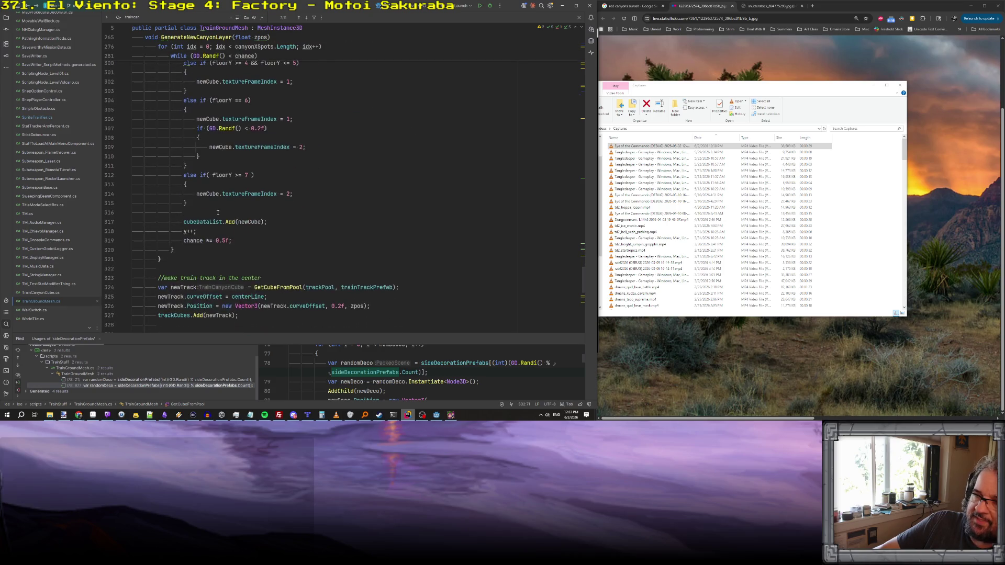
{"action": "left_click", "coordinate": [188, 248]}
{"action": "scroll", "coordinate": [210, 249], "scroll_direction": "up", "scroll_amount": 1}
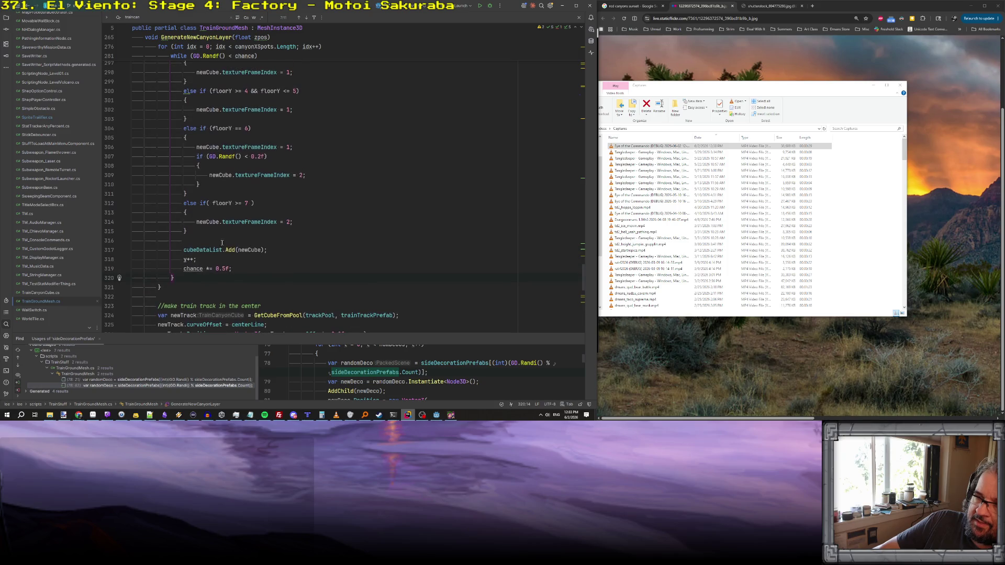
{"action": "left_click", "coordinate": [249, 250]}
{"action": "scroll", "coordinate": [241, 209], "scroll_direction": "up", "scroll_amount": 8}
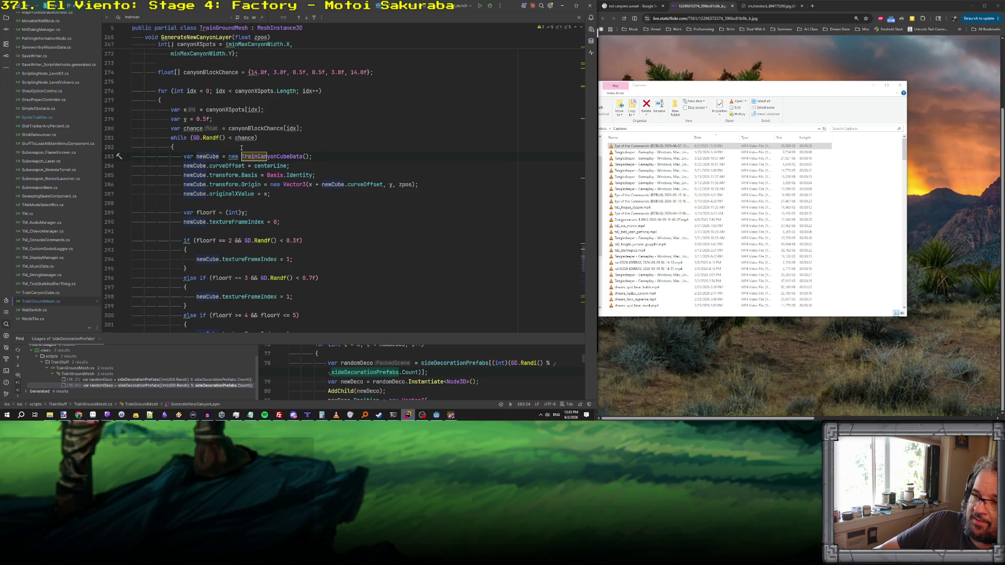
- Insert a new line after the chance declaration starting with TrainCanyonCube
{"action": "left_click", "coordinate": [318, 129]}
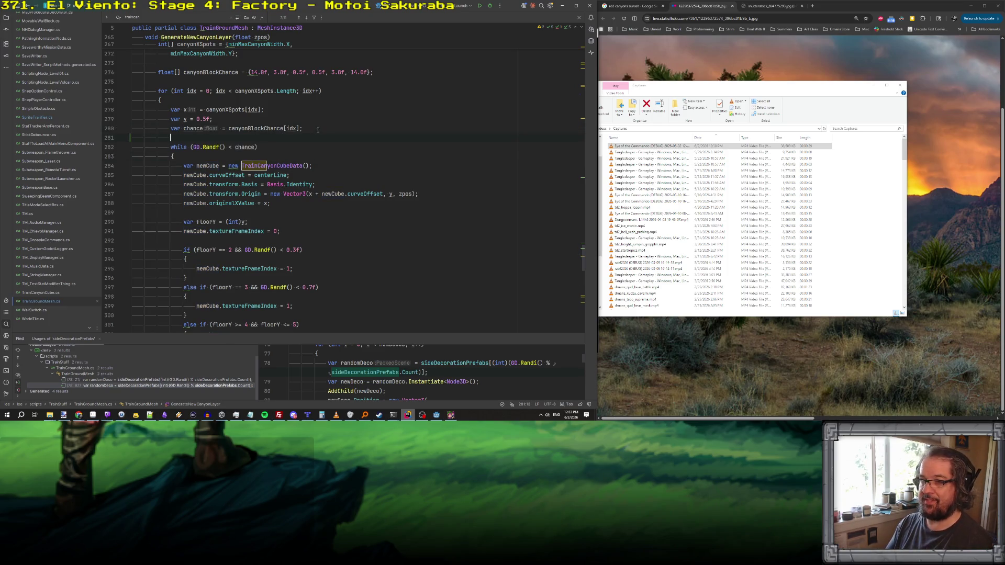
{"action": "type", "text": "f"}
{"action": "key", "text": "Return"}
{"action": "type", "text": "TrainC"}
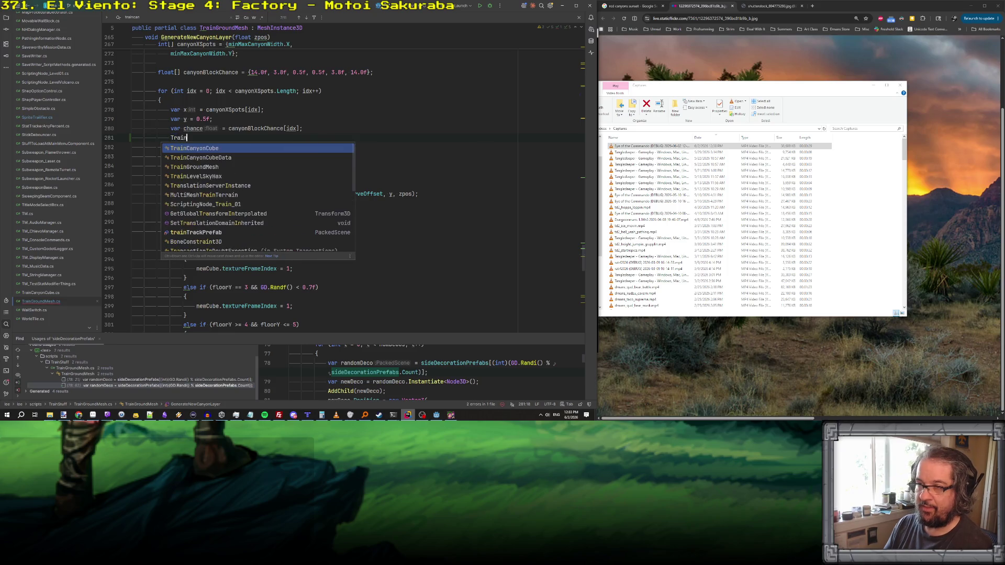
{"action": "key", "text": "Return"}
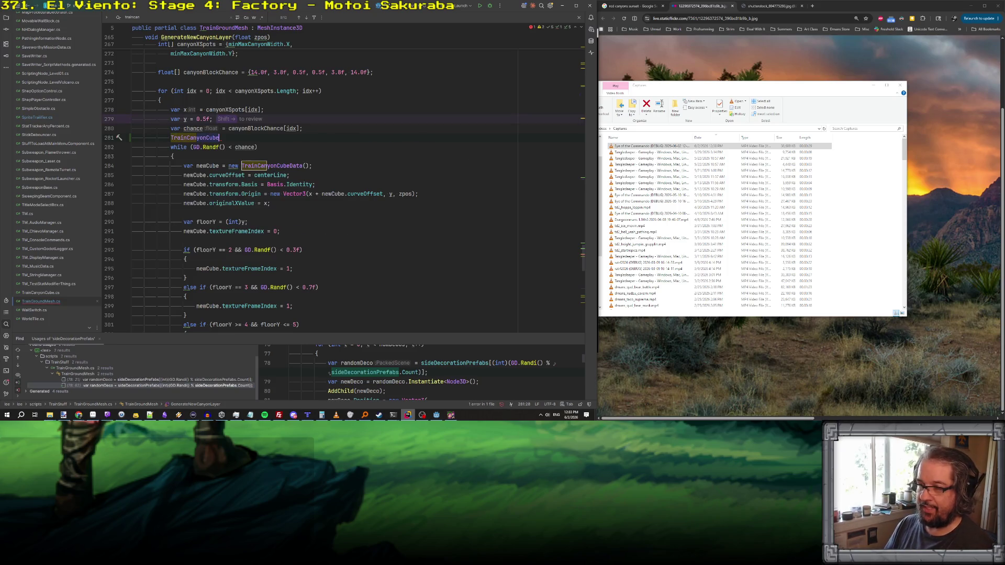
{"action": "scroll", "coordinate": [318, 143], "scroll_direction": "down", "scroll_amount": 6}
{"action": "scroll", "coordinate": [318, 142], "scroll_direction": "up", "scroll_amount": 3}
{"action": "scroll", "coordinate": [319, 142], "scroll_direction": "down", "scroll_amount": 8}
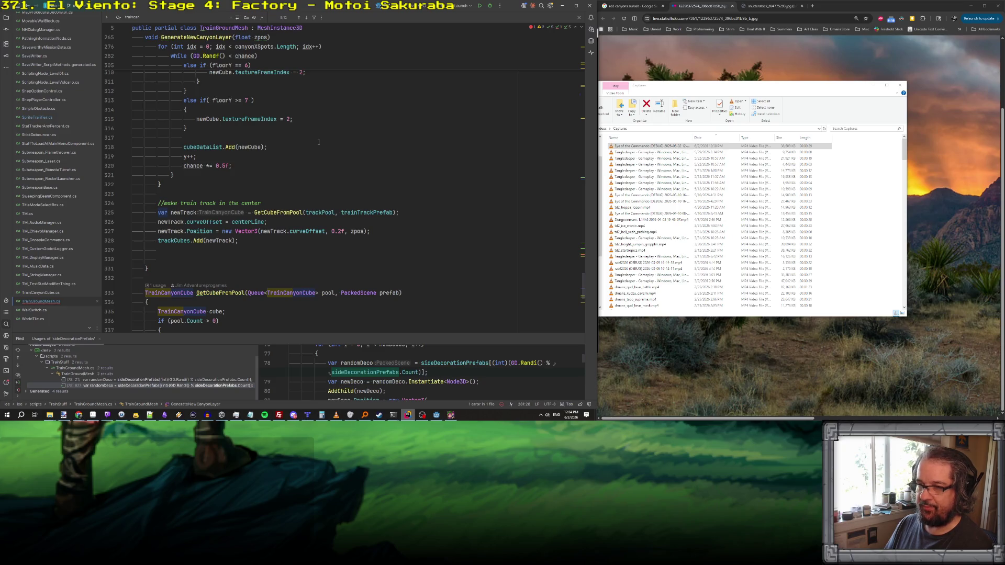
{"action": "scroll", "coordinate": [318, 142], "scroll_direction": "up", "scroll_amount": 14}
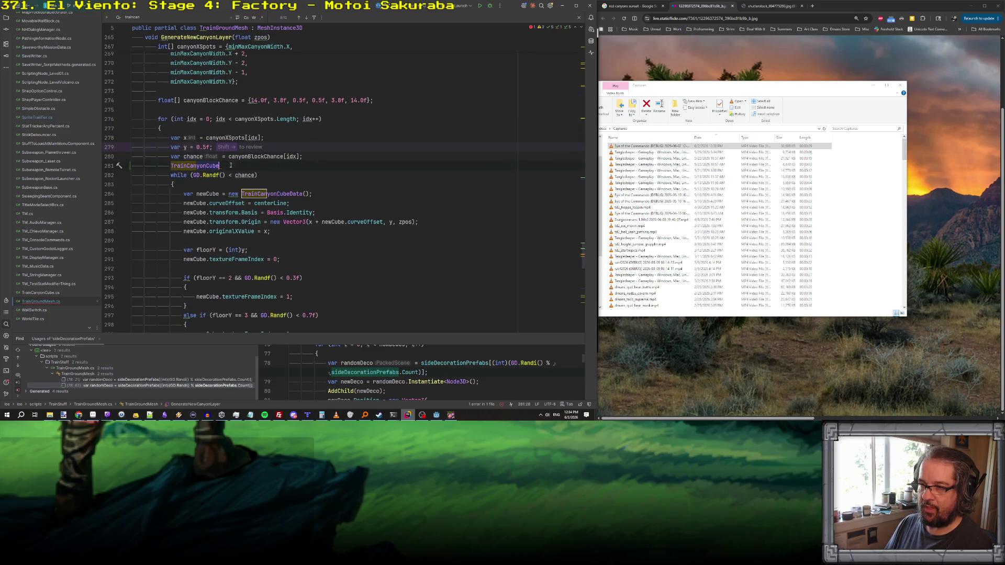
{"action": "scroll", "coordinate": [234, 164], "scroll_direction": "down", "scroll_amount": 1}
{"action": "scroll", "coordinate": [232, 138], "scroll_direction": "down", "scroll_amount": 5}
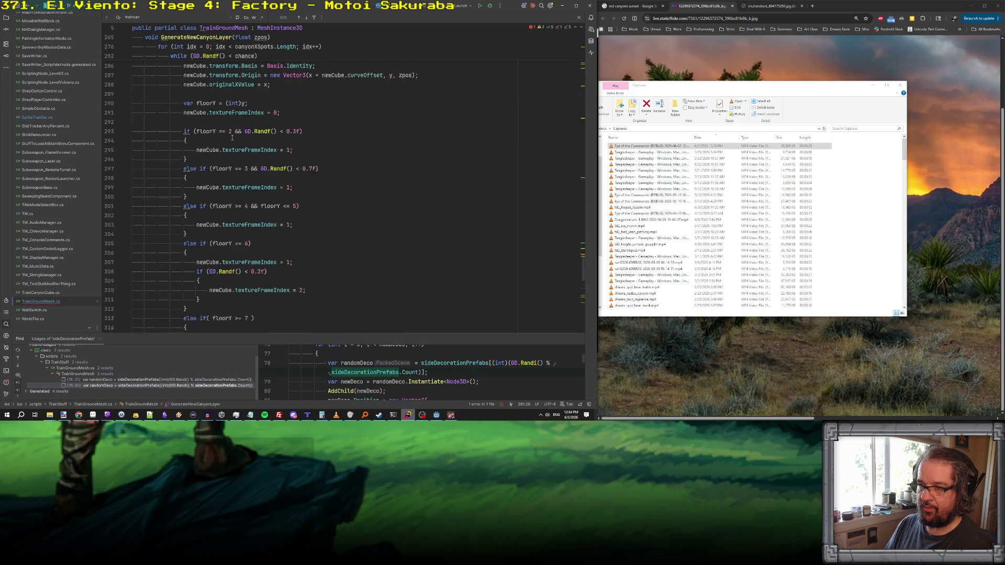
{"action": "scroll", "coordinate": [231, 138], "scroll_direction": "up", "scroll_amount": 5}
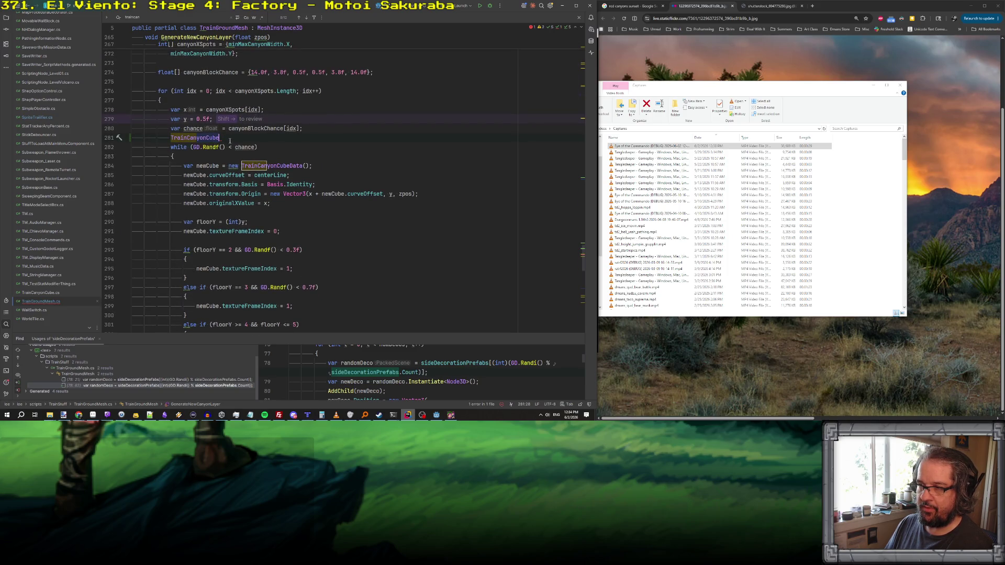
- Replace it with 'Vector3 lastCubePos = Vector3.Zero;' and add a blank line before the while loop
{"action": "left_click_drag", "start_coordinate": [233, 139], "coordinate": [170, 138]}
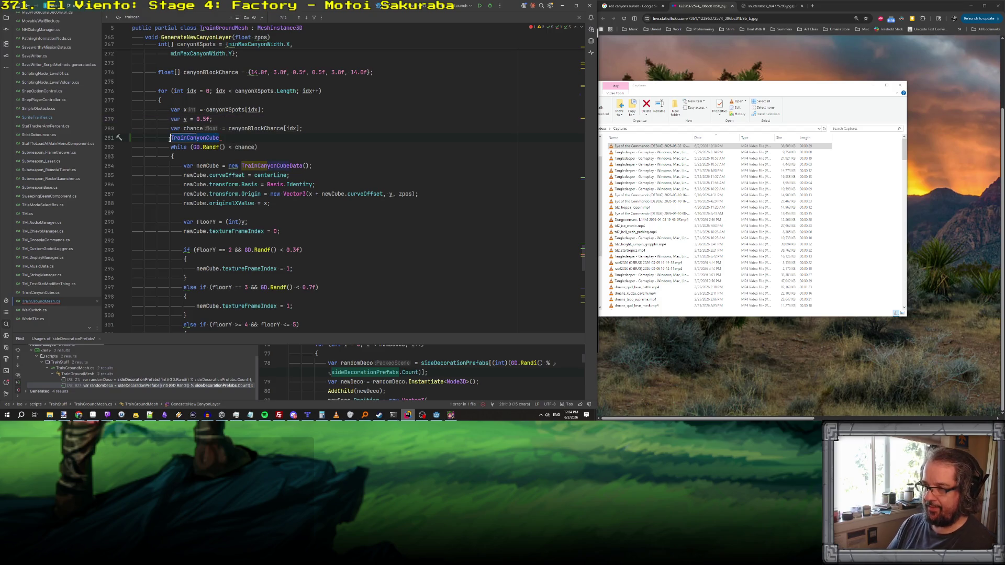
{"action": "type", "text": "Vector3 lastCube"}
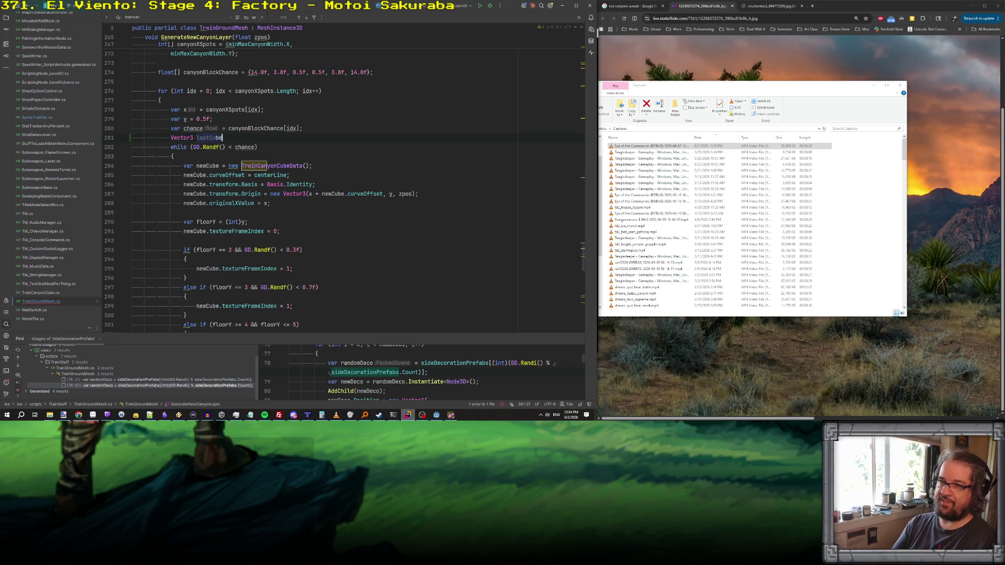
{"action": "type", "text": "Pos = Vec"}
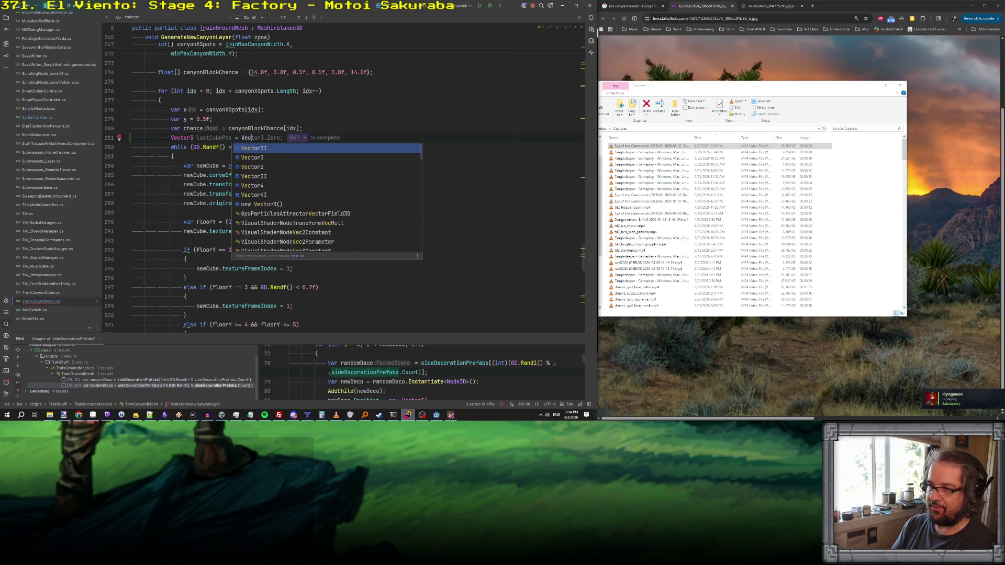
{"action": "key", "text": "shift+Right"}
{"action": "key", "text": "shift+Up"}
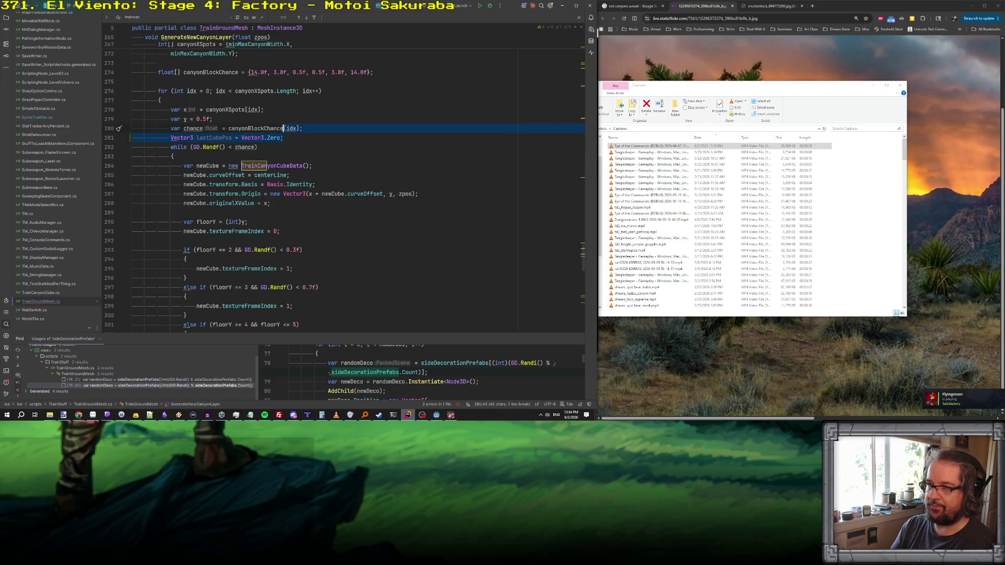
{"action": "key", "text": "Up"}
{"action": "key", "text": "End"}
{"action": "key", "text": "Return"}
- Add 'lastCubePos =' below the Basis line, moving the position expression there from the Origin line
{"action": "double_click", "coordinate": [206, 137]}
{"action": "key", "text": "ctrl+c"}
{"action": "left_click", "coordinate": [334, 193]}
{"action": "key", "text": "Return"}
{"action": "key", "text": "ctrl+v"}
{"action": "type", "text": "="}
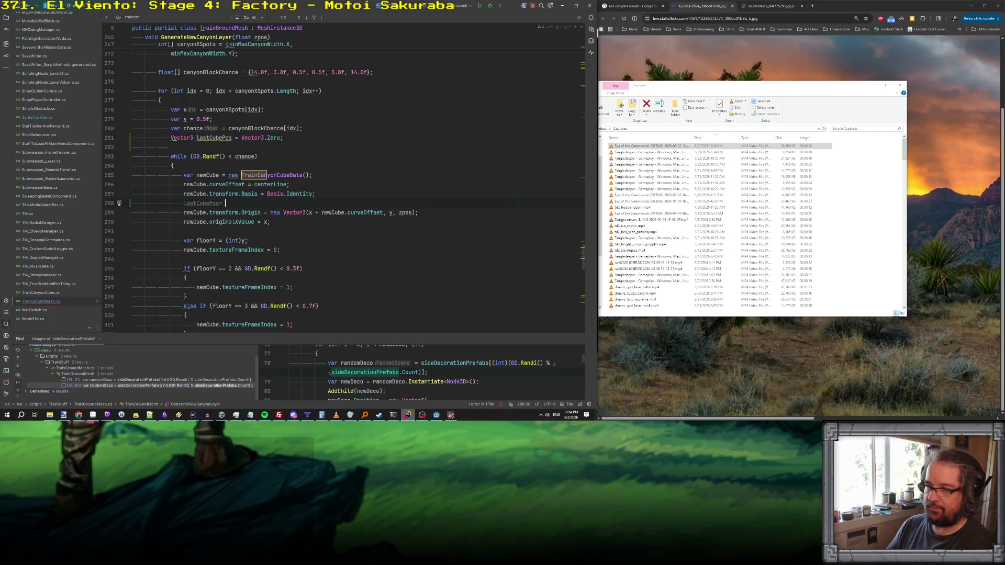
{"action": "left_click_drag", "start_coordinate": [326, 212], "coordinate": [438, 212]}
{"action": "key", "text": "ctrl+x"}
{"action": "left_click", "coordinate": [375, 200]}
{"action": "key", "text": "ctrl+v"}
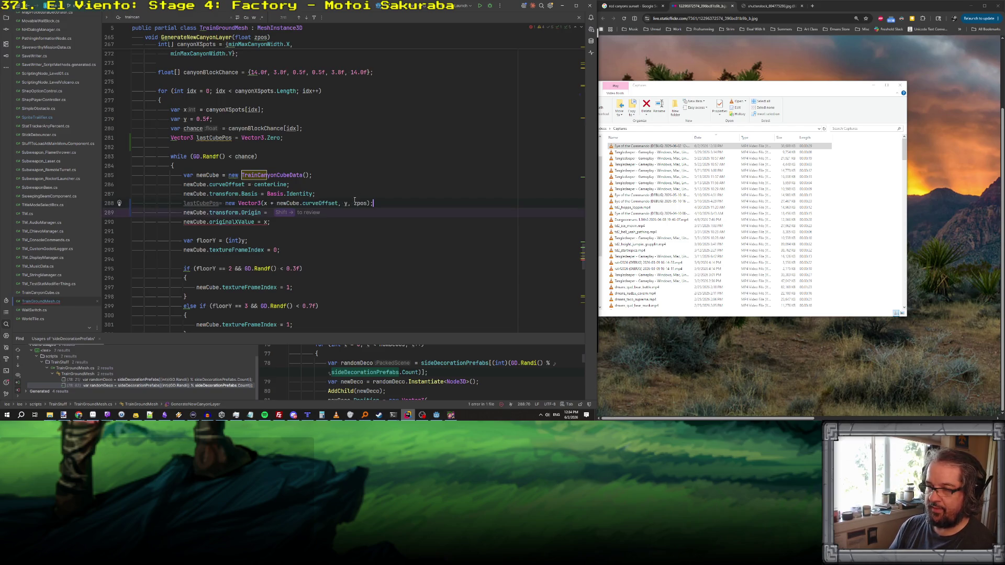
{"action": "left_click", "coordinate": [220, 203]}
{"action": "left_click", "coordinate": [268, 212]}
- Set the cube's Origin to lastCubePos and review the end of the cube-adding loop
{"action": "type", "text": "lastCubePos;"}
{"action": "scroll", "coordinate": [336, 216], "scroll_direction": "down", "scroll_amount": 6}
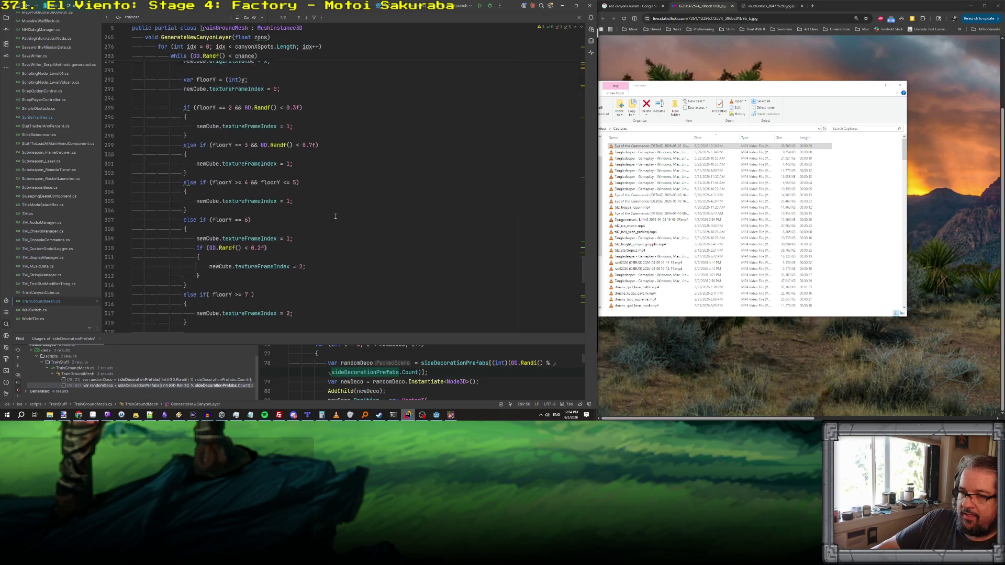
{"action": "scroll", "coordinate": [335, 216], "scroll_direction": "up", "scroll_amount": 5}
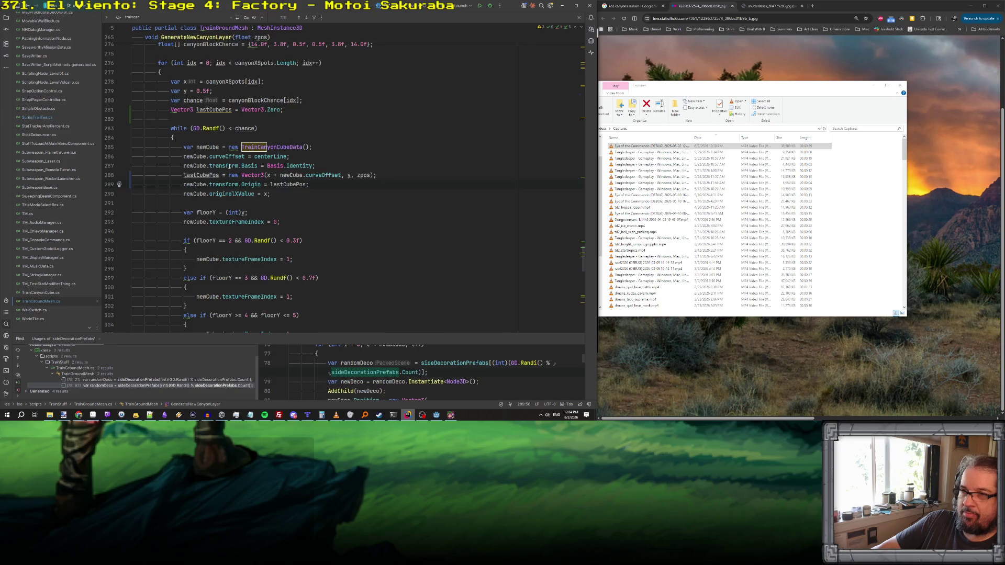
{"action": "scroll", "coordinate": [229, 166], "scroll_direction": "up", "scroll_amount": 1}
{"action": "scroll", "coordinate": [229, 166], "scroll_direction": "down", "scroll_amount": 4}
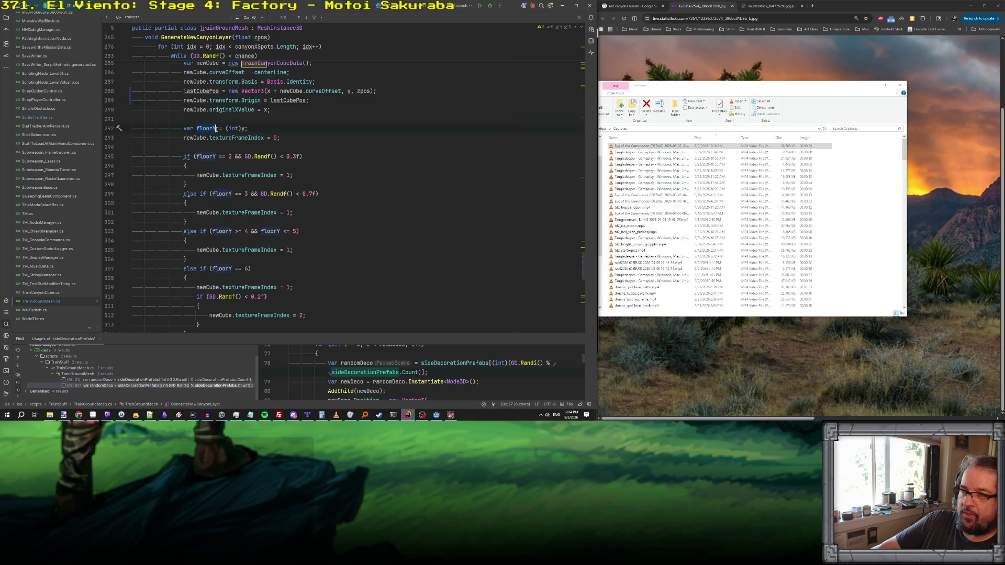
{"action": "scroll", "coordinate": [237, 130], "scroll_direction": "down", "scroll_amount": 1}
{"action": "scroll", "coordinate": [238, 133], "scroll_direction": "up", "scroll_amount": 1}
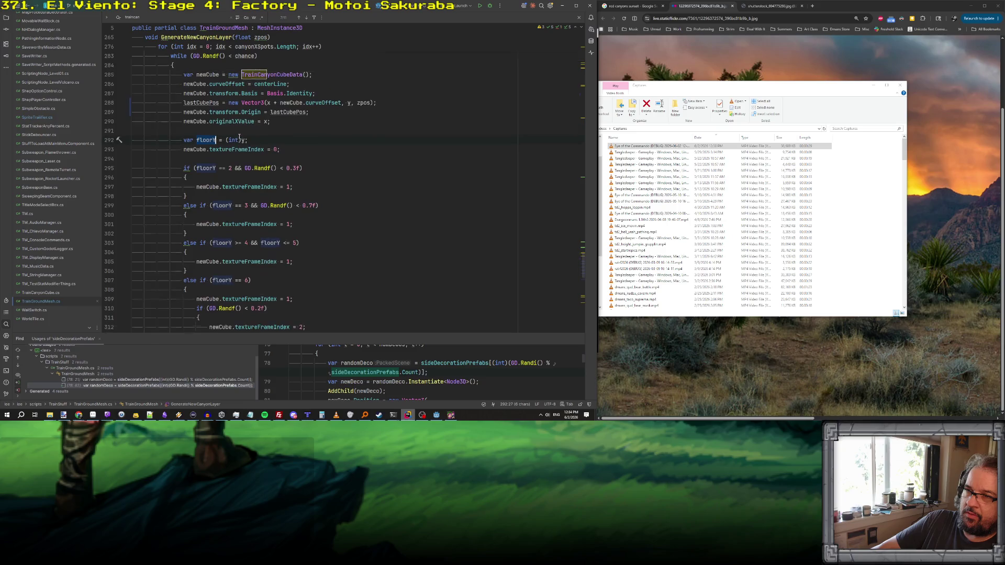
{"action": "scroll", "coordinate": [239, 134], "scroll_direction": "down", "scroll_amount": 7}
{"action": "left_click", "coordinate": [186, 224]}
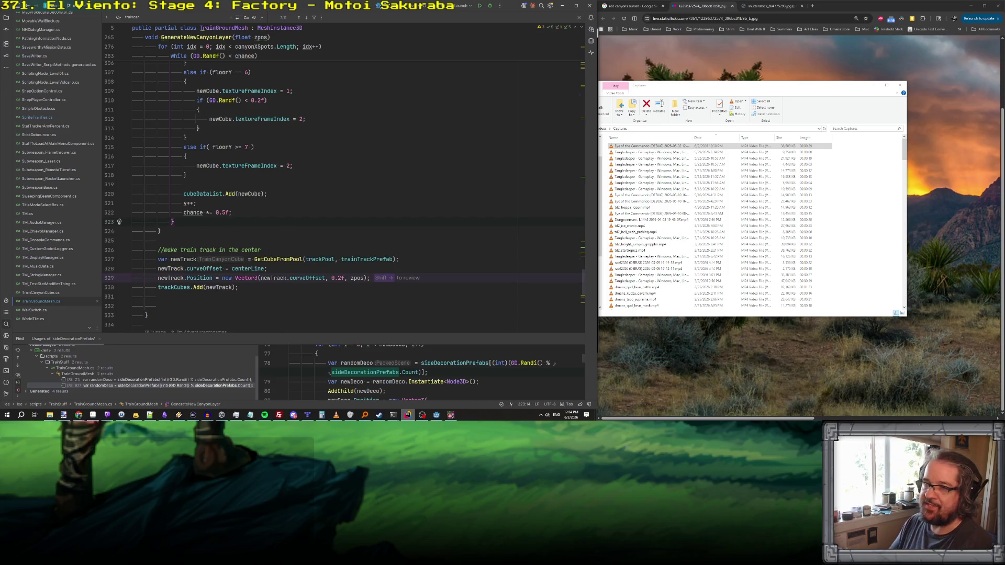
{"action": "scroll", "coordinate": [340, 178], "scroll_direction": "up", "scroll_amount": 17}
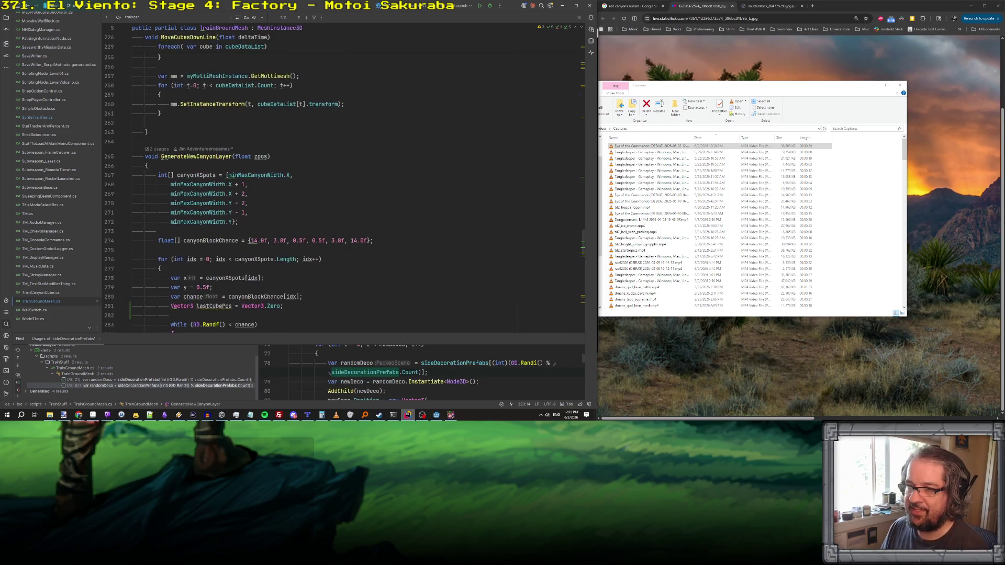
- Declare 'List<Vector3> tippyTopSpots;' after MoveCubesDownLine and look over the surrounding code
{"action": "left_click", "coordinate": [172, 136]}
{"action": "key", "text": "Return"}
{"action": "key", "text": "Return"}
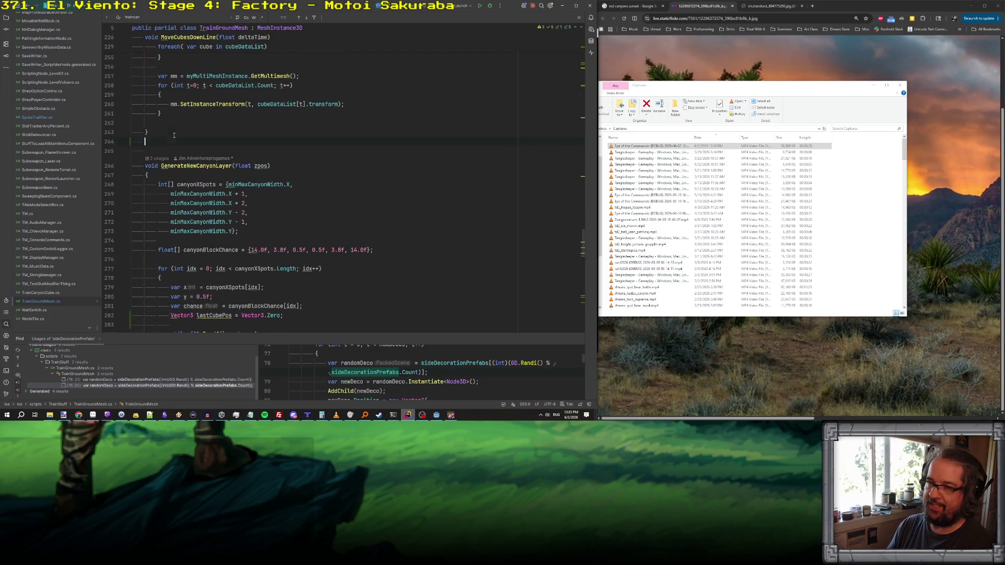
{"action": "type", "text": "List<"}
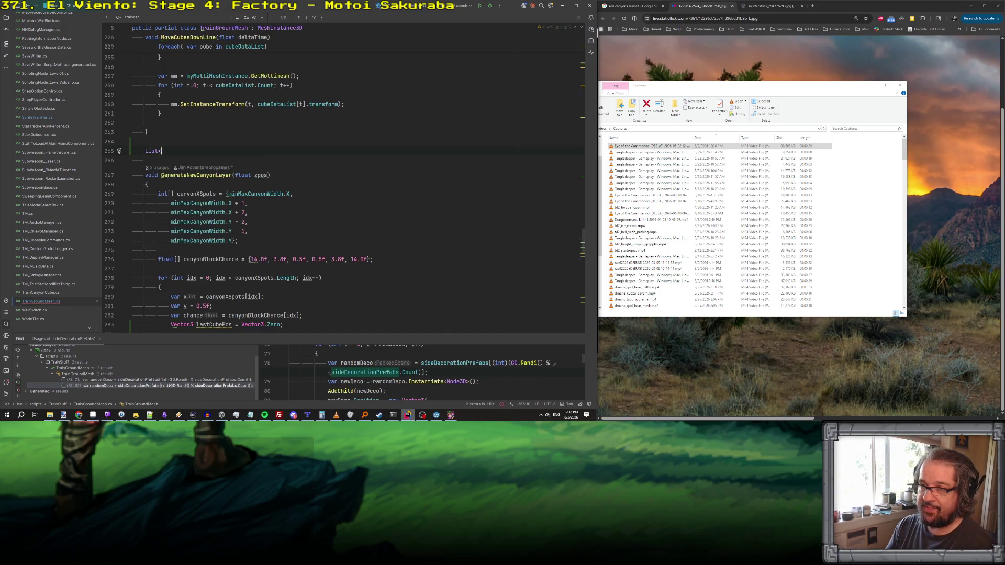
{"action": "type", "text": "Vec"}
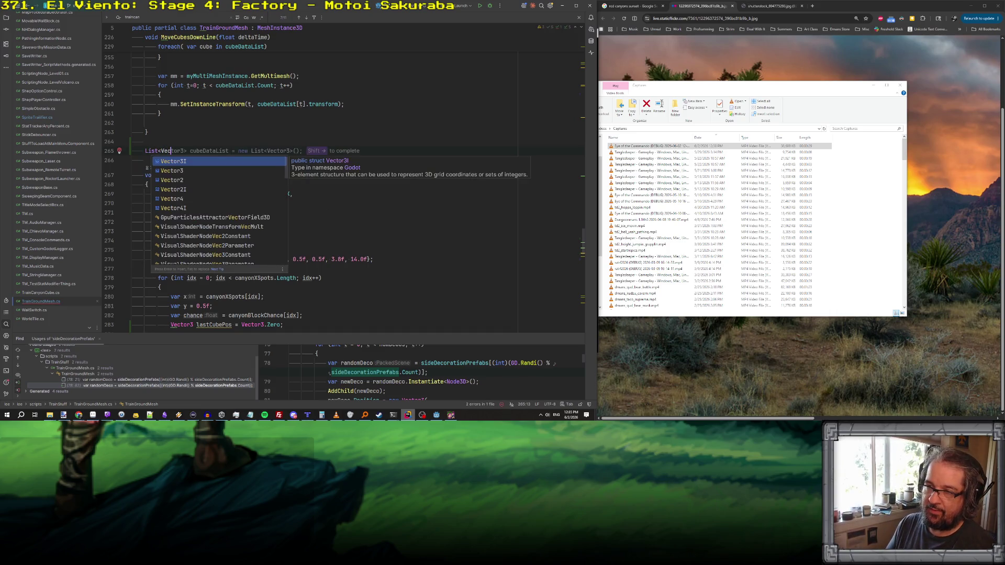
{"action": "key", "text": "Return"}
{"action": "type", "text": "tippyTopSpots;"}
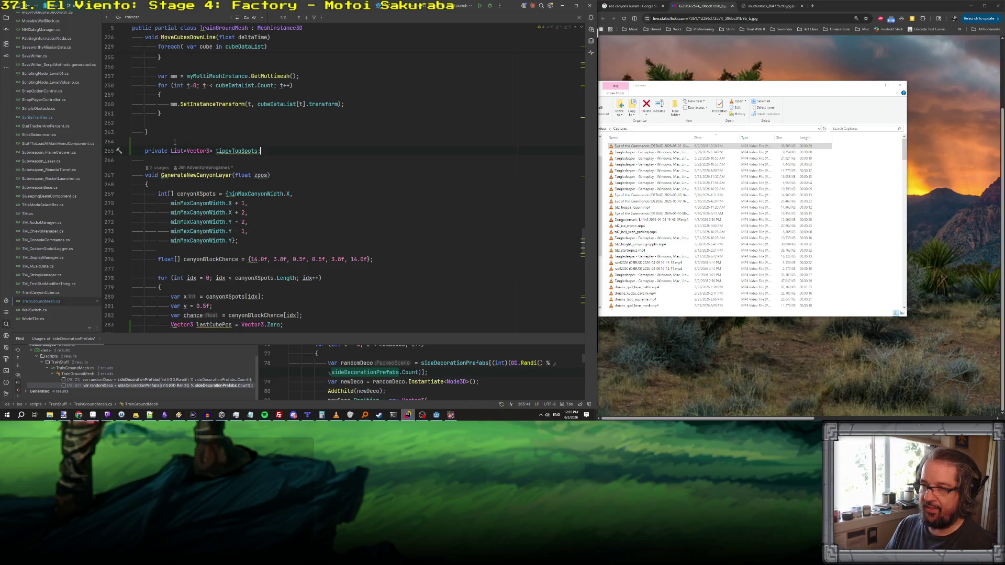
{"action": "double_click", "coordinate": [232, 150]}
{"action": "scroll", "coordinate": [230, 151], "scroll_direction": "up", "scroll_amount": 12}
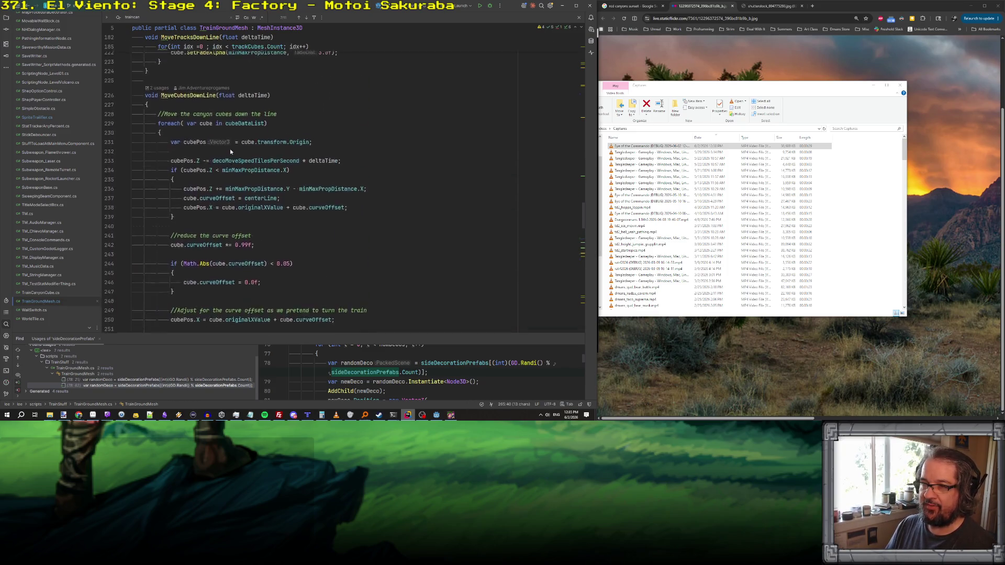
{"action": "scroll", "coordinate": [230, 151], "scroll_direction": "down", "scroll_amount": 4}
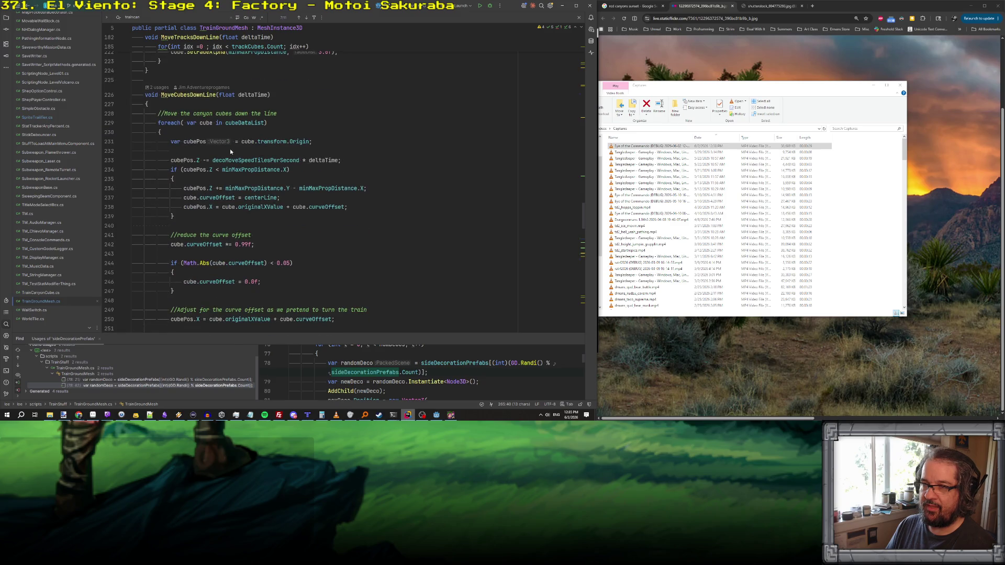
{"action": "scroll", "coordinate": [230, 151], "scroll_direction": "down", "scroll_amount": 5}
{"action": "scroll", "coordinate": [230, 151], "scroll_direction": "down", "scroll_amount": 5}
{"action": "left_click", "coordinate": [241, 140]}
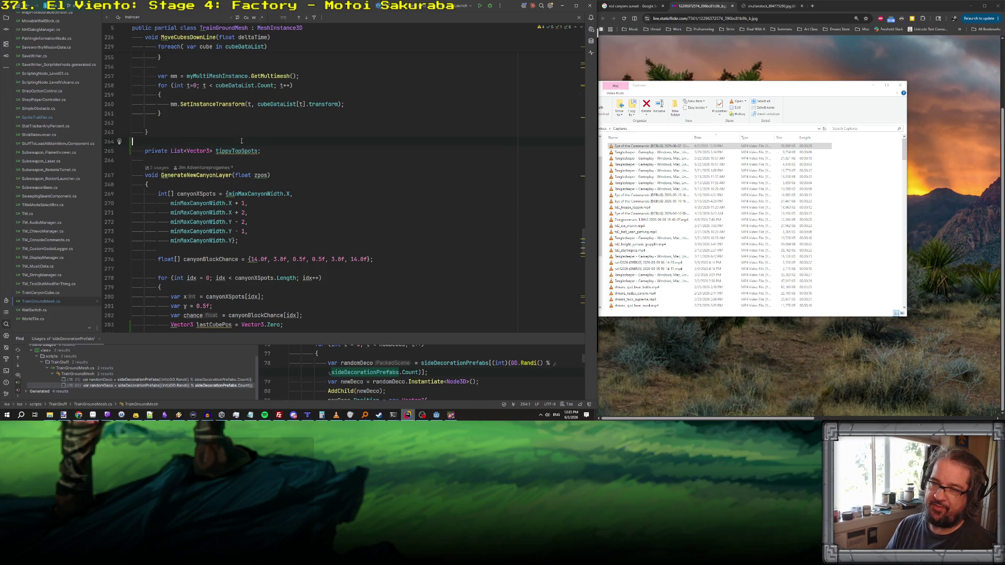
{"action": "scroll", "coordinate": [241, 141], "scroll_direction": "up", "scroll_amount": 15}
{"action": "scroll", "coordinate": [241, 141], "scroll_direction": "up", "scroll_amount": 20}
{"action": "scroll", "coordinate": [242, 141], "scroll_direction": "up", "scroll_amount": 18}
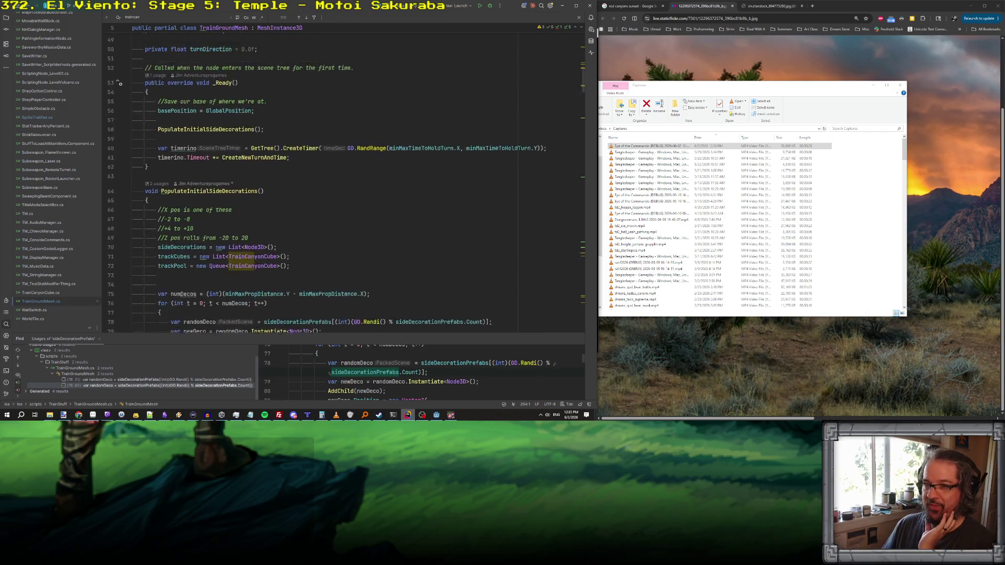
{"action": "scroll", "coordinate": [242, 140], "scroll_direction": "down", "scroll_amount": 6}
{"action": "scroll", "coordinate": [279, 155], "scroll_direction": "down", "scroll_amount": 2}
{"action": "scroll", "coordinate": [279, 155], "scroll_direction": "up", "scroll_amount": 2}
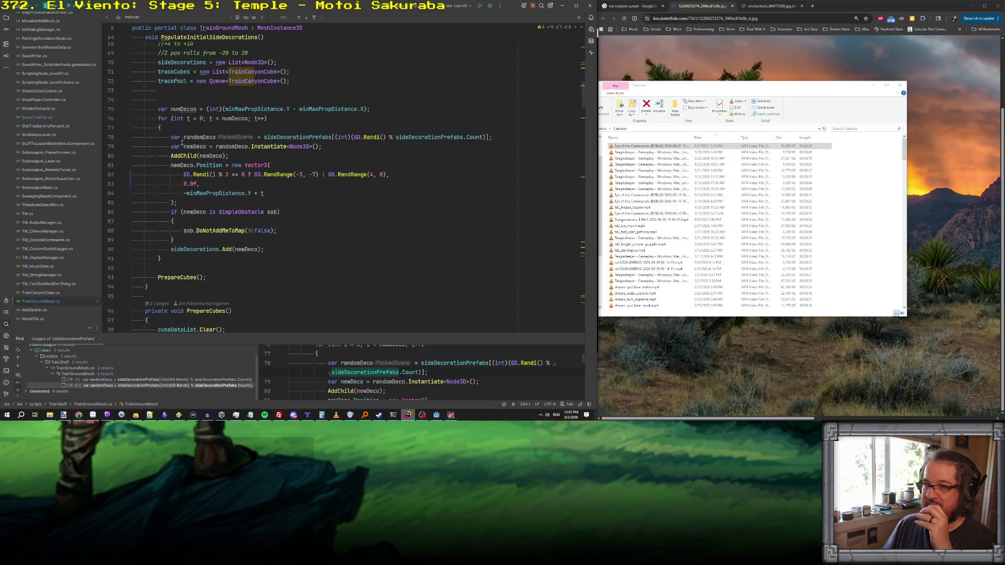
{"action": "left_click_drag", "start_coordinate": [171, 138], "coordinate": [319, 153]}
{"action": "key", "text": "ctrl+c"}
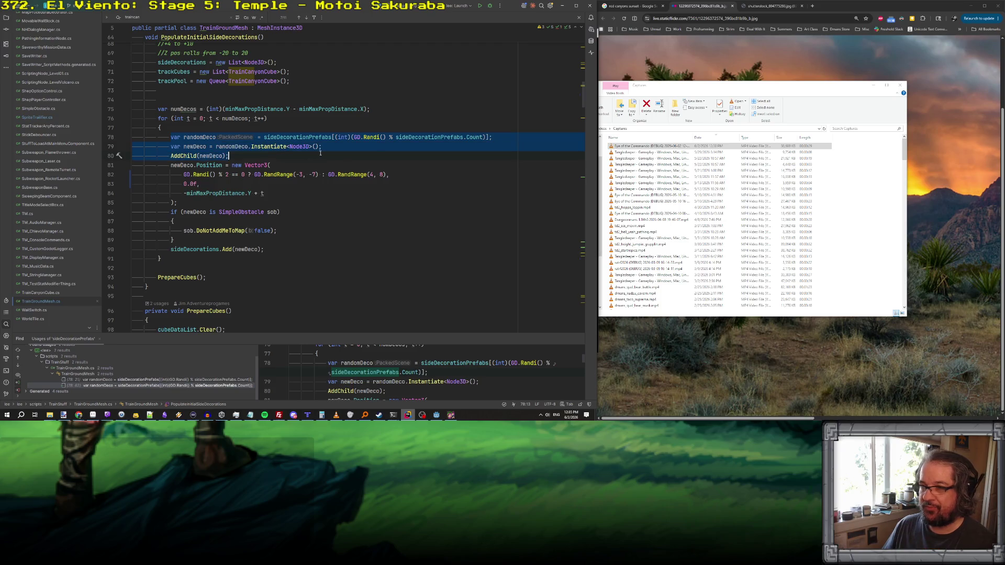
{"action": "mouse_move", "coordinate": [584, 103]}
{"action": "left_mouse_down"}
{"action": "mouse_move", "coordinate": [596, 301]}
{"action": "mouse_move", "coordinate": [597, 287]}
{"action": "left_mouse_up"}
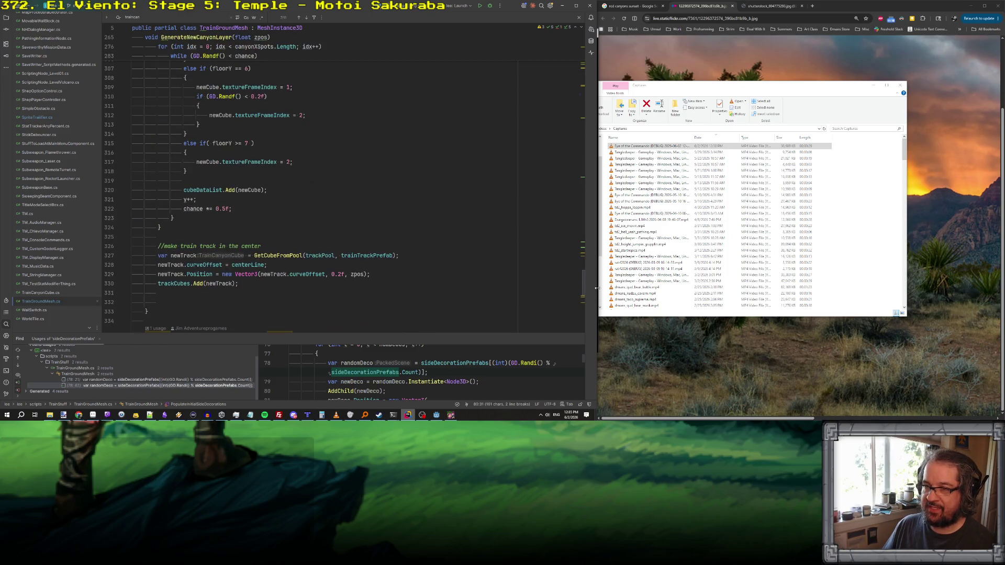
{"action": "scroll", "coordinate": [344, 261], "scroll_direction": "up", "scroll_amount": 10}
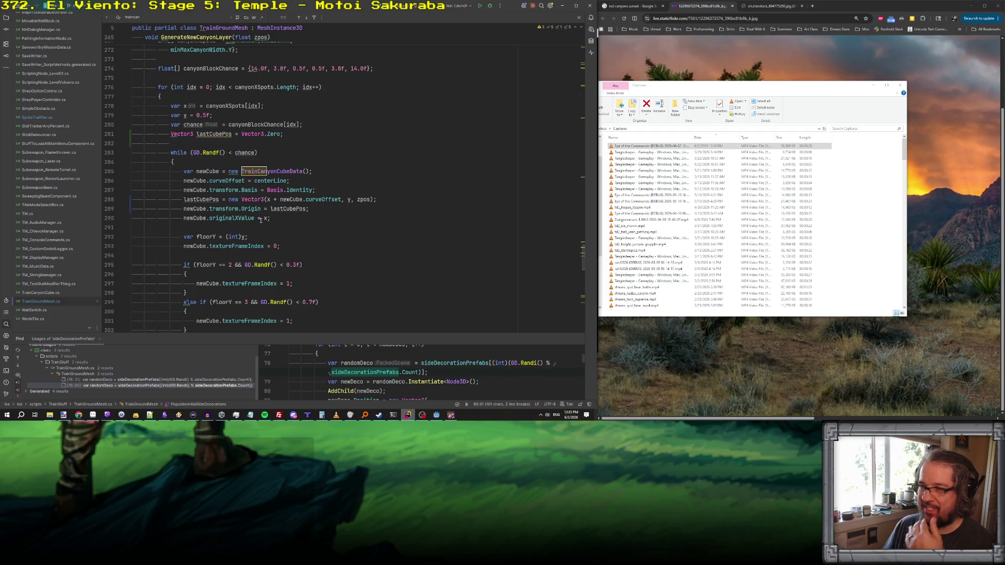
{"action": "mouse_move", "coordinate": [254, 209]}
{"action": "scroll", "coordinate": [221, 238], "scroll_direction": "down", "scroll_amount": 10}
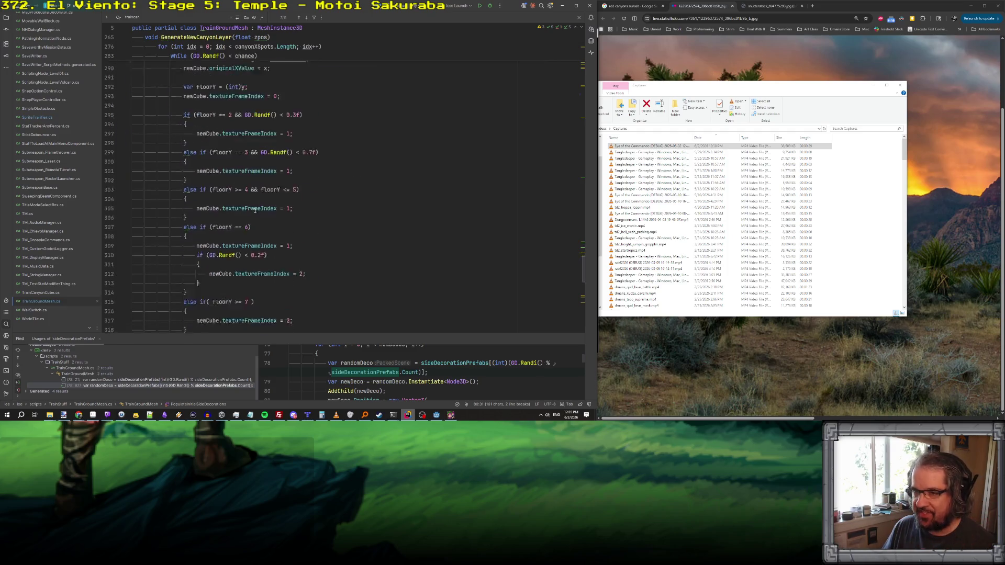
- After the while loop, add a '//tippy top cube' comment and paste the three decoration-spawning lines
{"action": "left_click", "coordinate": [195, 222]}
{"action": "key", "text": "Return"}
{"action": "key", "text": "Return"}
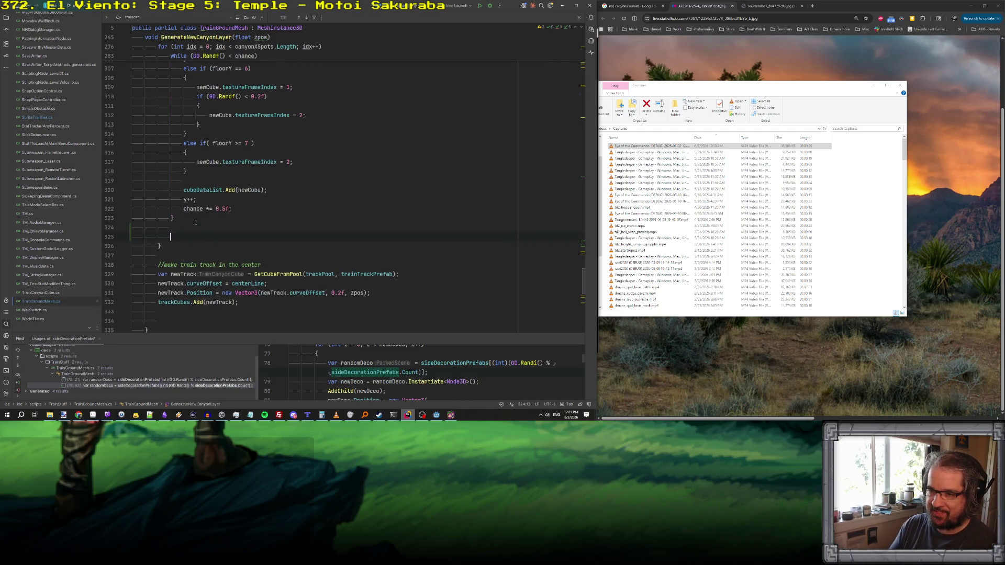
{"action": "type", "text": "lastCubePos"}
{"action": "key", "text": "ctrl+alt+Return"}
{"action": "type", "text": "//tippy top cube of the set."}
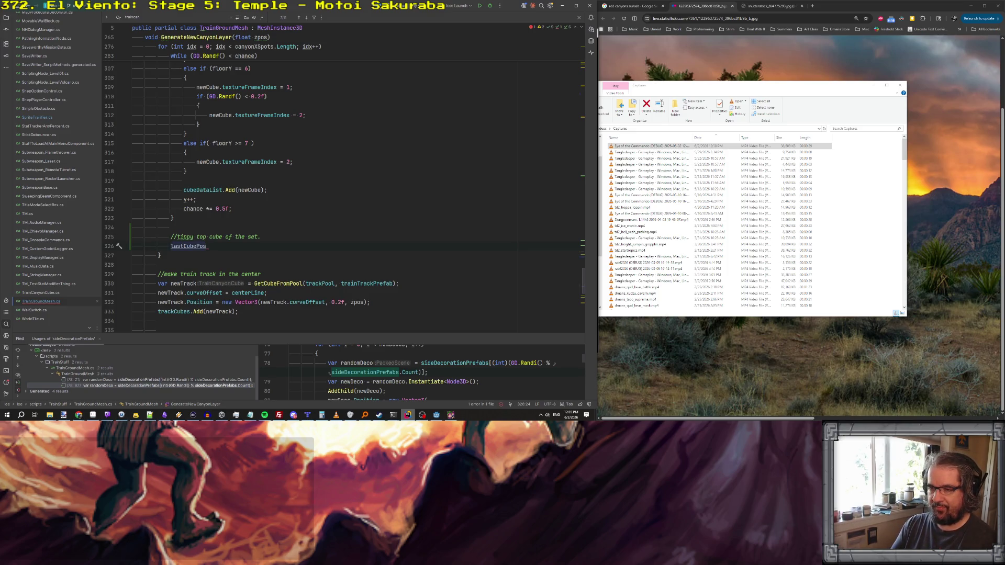
{"action": "key", "text": "BackSpace"}
{"action": "key", "text": "BackSpace"}
{"action": "key", "text": "BackSpace"}
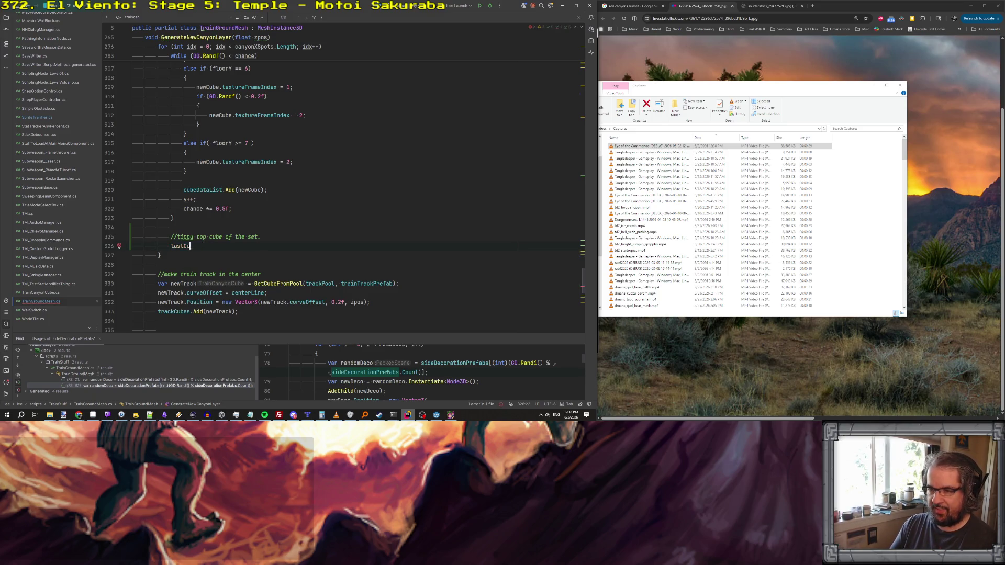
{"action": "key", "text": "ctrl+v"}
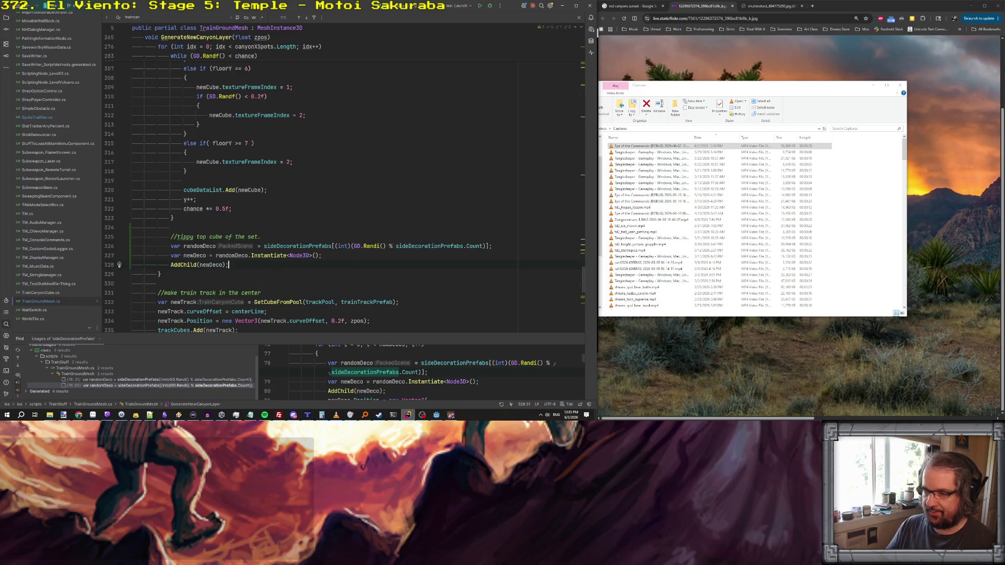
- Below AddChild(newDeco), add 'newDeco.GlobalPosition = lastCubePos + Vector3.Up;'
{"action": "key", "text": "Return"}
{"action": "type", "text": "newD"}
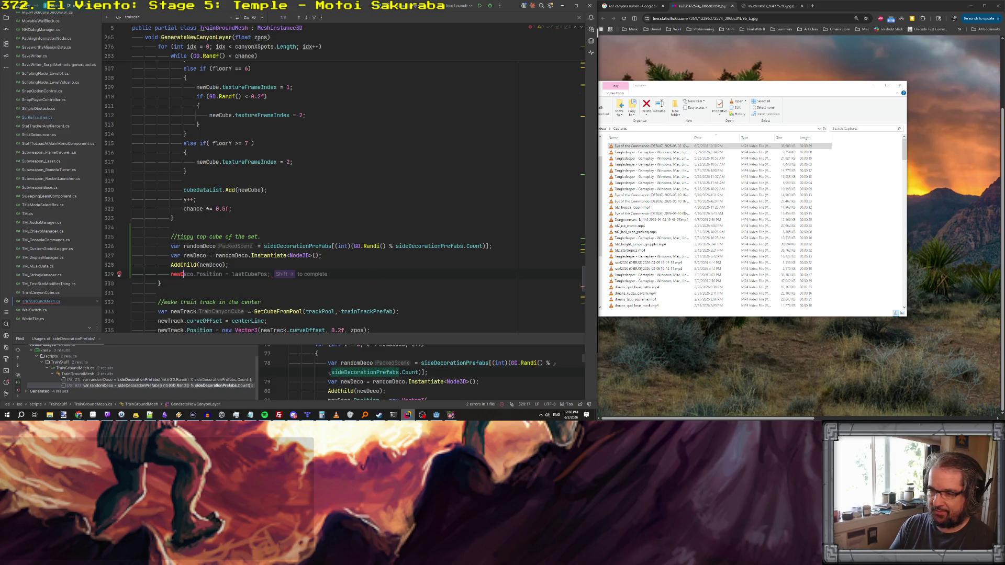
{"action": "key", "text": "shift+Right"}
{"action": "type", "text": "+ Vec"}
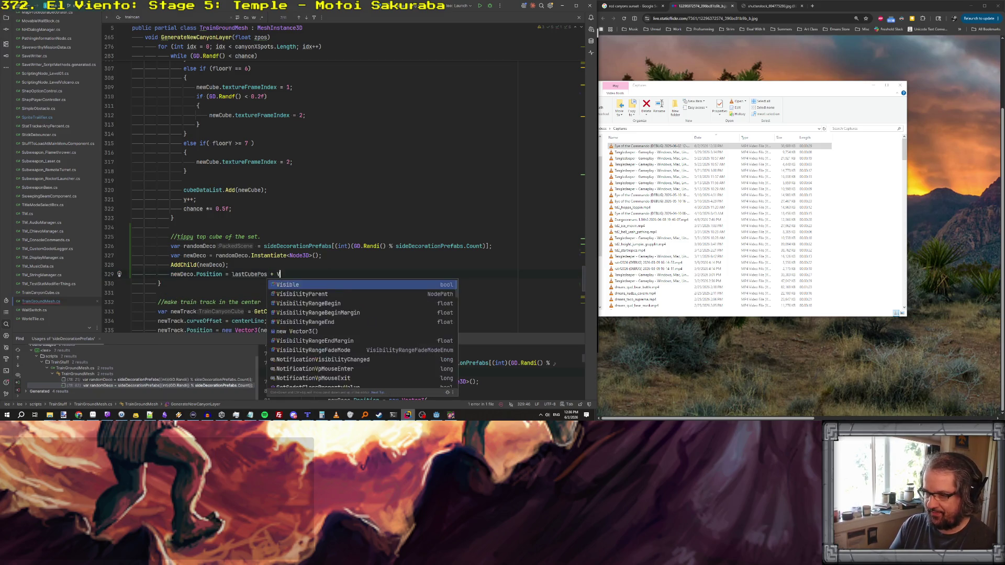
{"action": "key", "text": "shift+Right"}
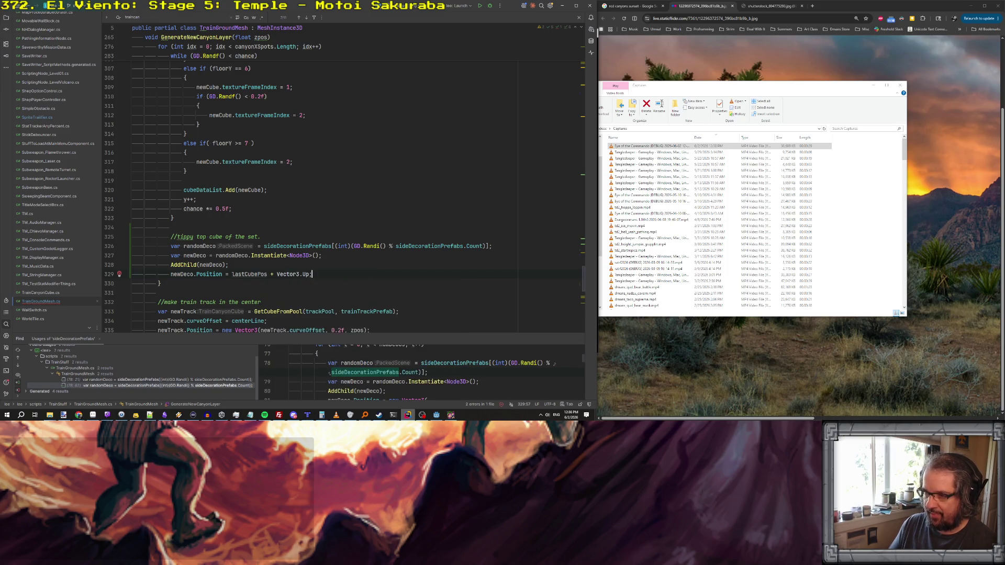
{"action": "left_click", "coordinate": [253, 266]}
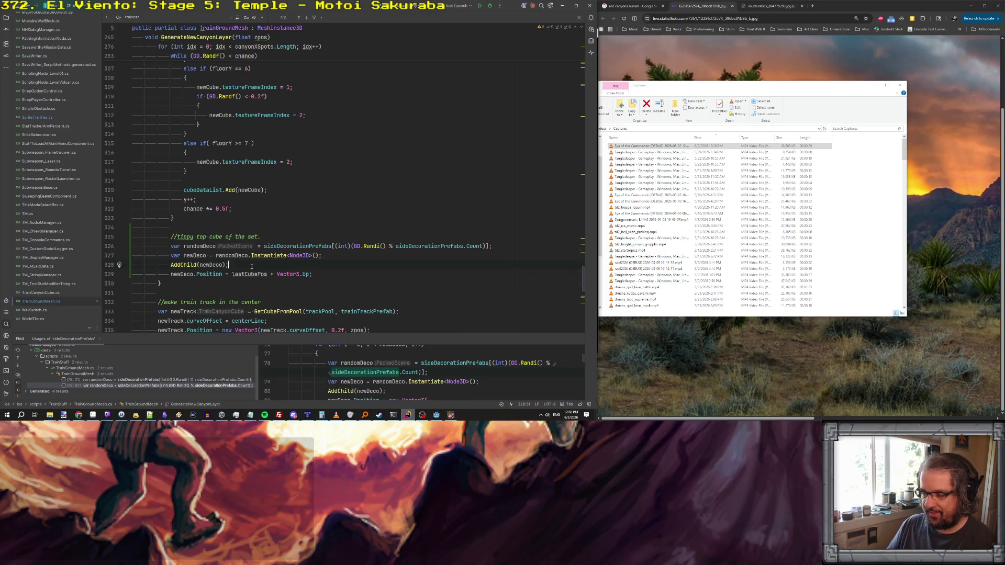
{"action": "double_click", "coordinate": [211, 273]}
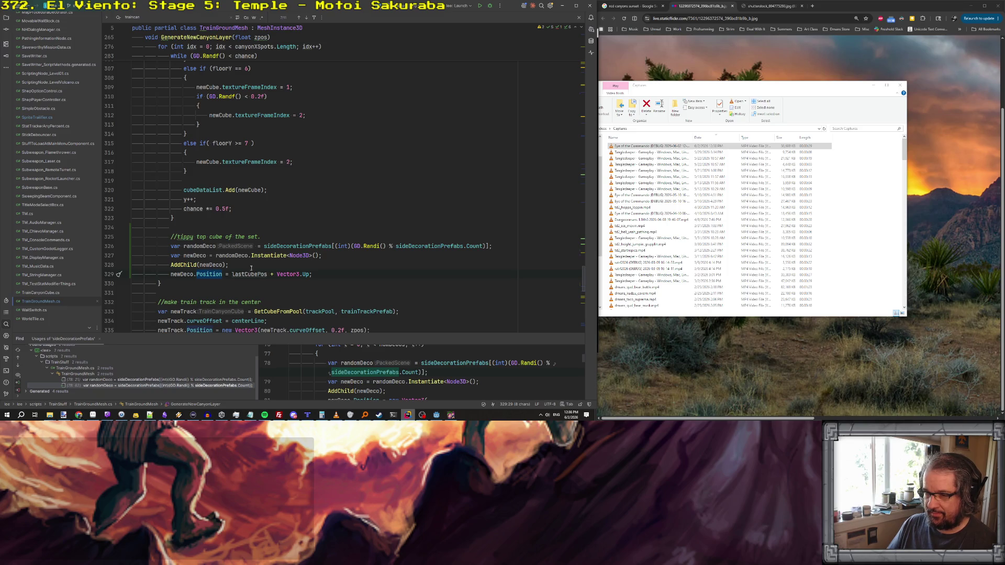
{"action": "type", "text": "Glob"}
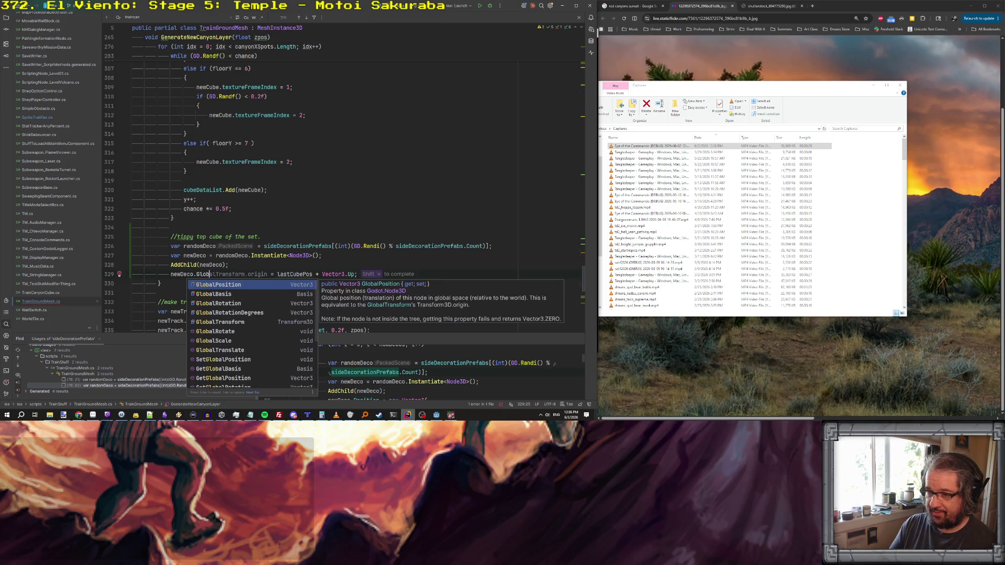
{"action": "key", "text": "Return"}
{"action": "left_click", "coordinate": [347, 213]}
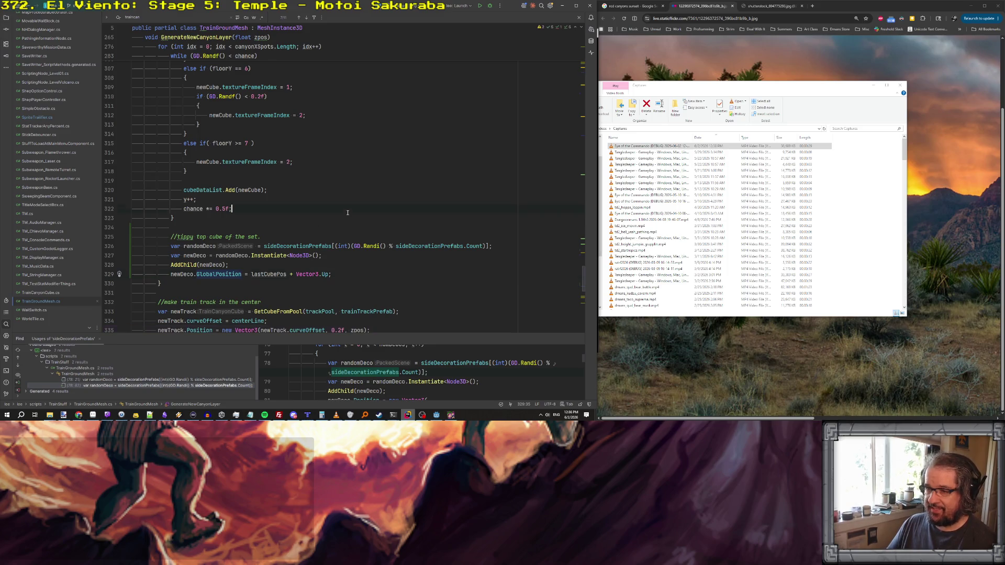
{"action": "scroll", "coordinate": [347, 212], "scroll_direction": "up", "scroll_amount": 15}
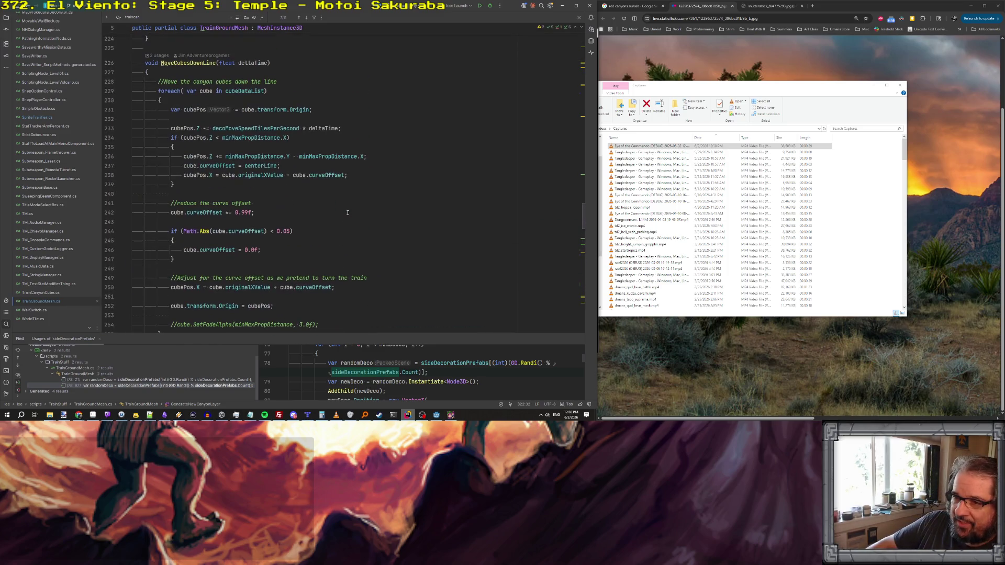
{"action": "scroll", "coordinate": [347, 213], "scroll_direction": "up", "scroll_amount": 15}
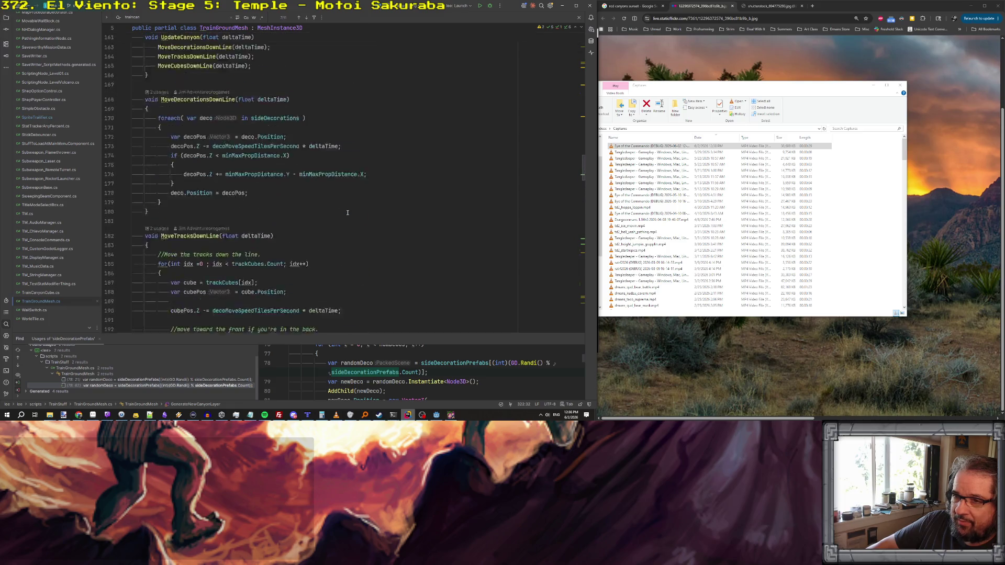
{"action": "scroll", "coordinate": [348, 212], "scroll_direction": "up", "scroll_amount": 10}
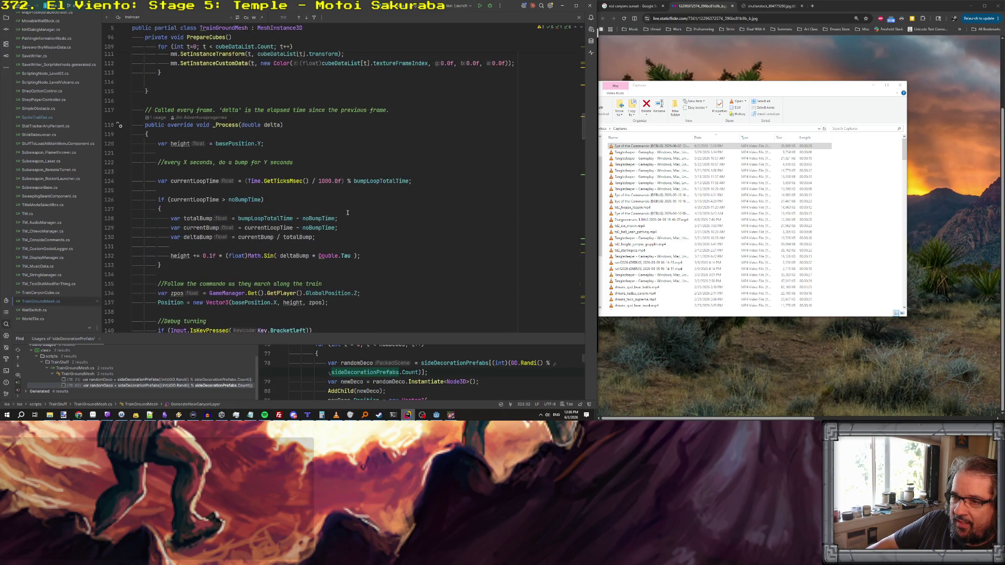
{"action": "scroll", "coordinate": [347, 212], "scroll_direction": "up", "scroll_amount": 10}
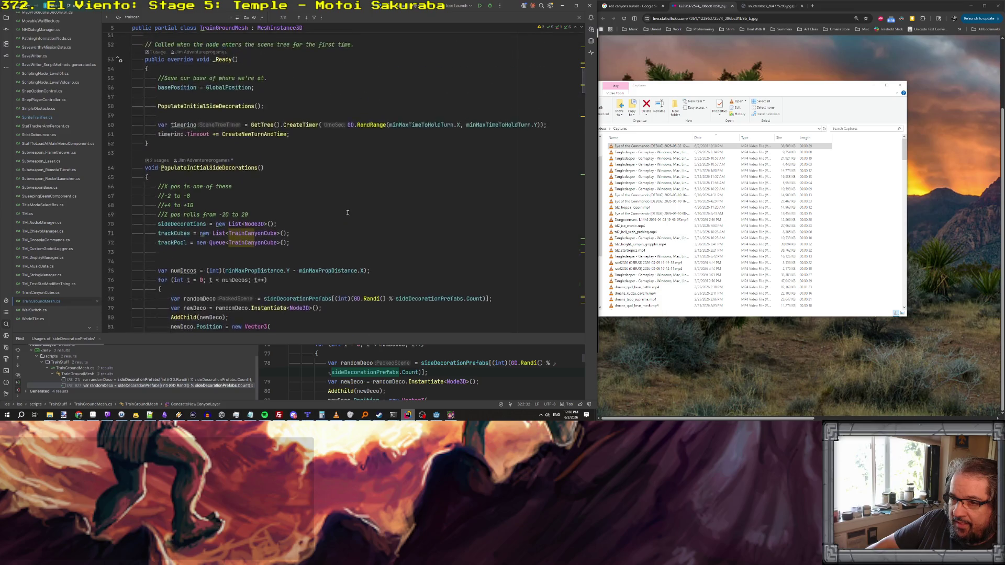
- Copy the SimpleObstacle check and sideDecorations.Add lines and paste them after the tippy-top placement
{"action": "scroll", "coordinate": [347, 212], "scroll_direction": "down", "scroll_amount": 5}
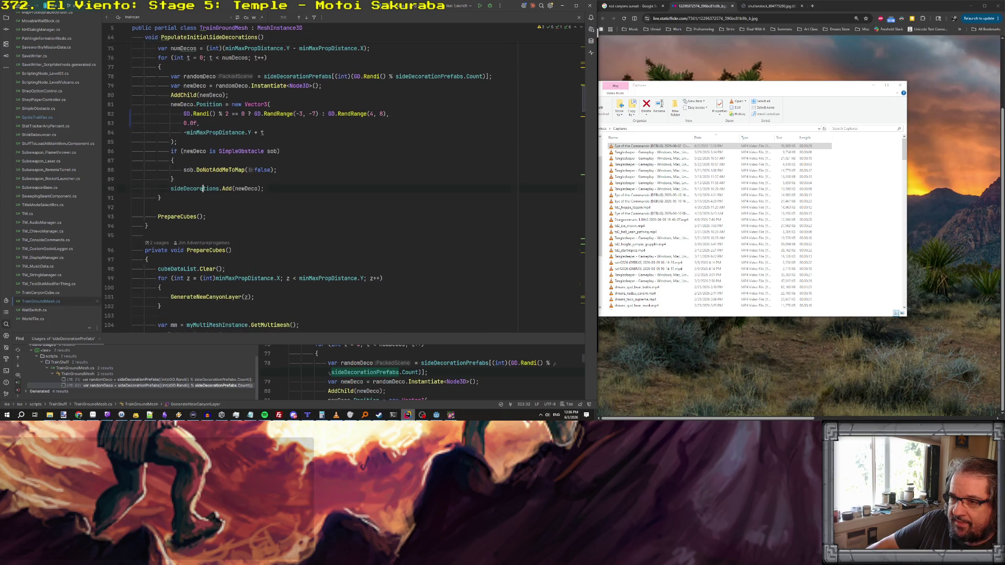
{"action": "scroll", "coordinate": [253, 215], "scroll_direction": "up", "scroll_amount": 2}
{"action": "left_click", "coordinate": [281, 246]}
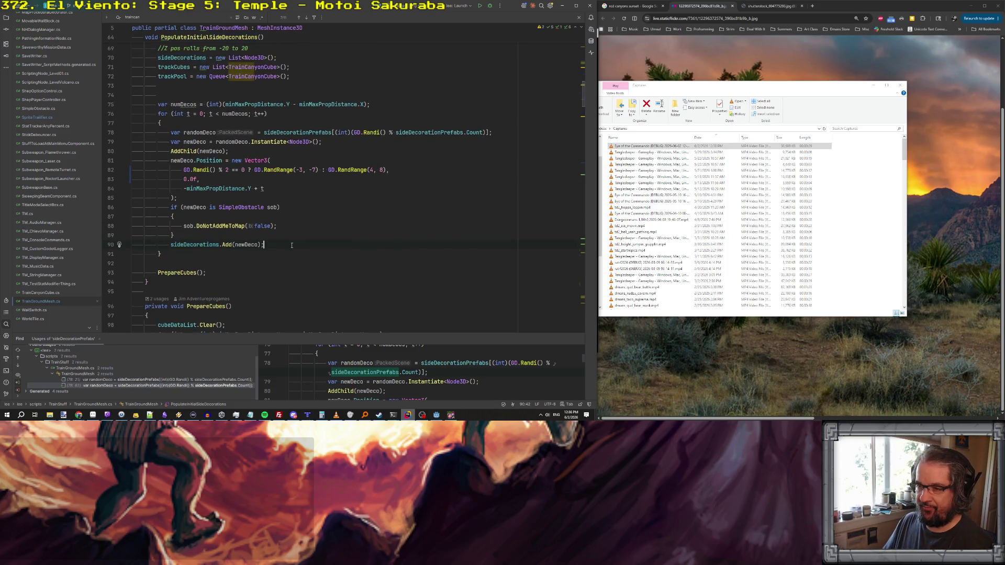
{"action": "left_click_drag", "start_coordinate": [281, 246], "coordinate": [123, 209]}
{"action": "key", "text": "ctrl+c"}
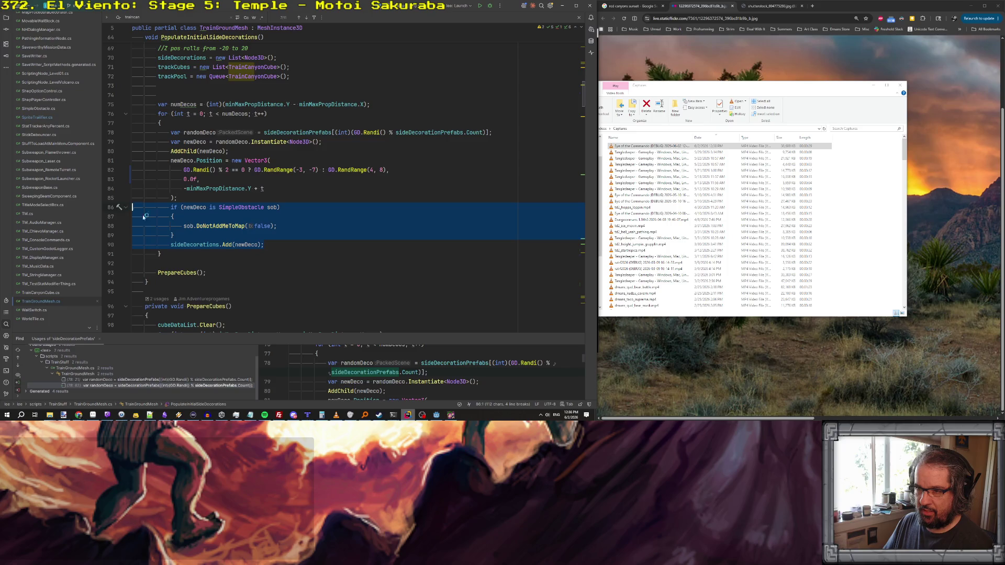
{"action": "scroll", "coordinate": [320, 251], "scroll_direction": "down", "scroll_amount": 20}
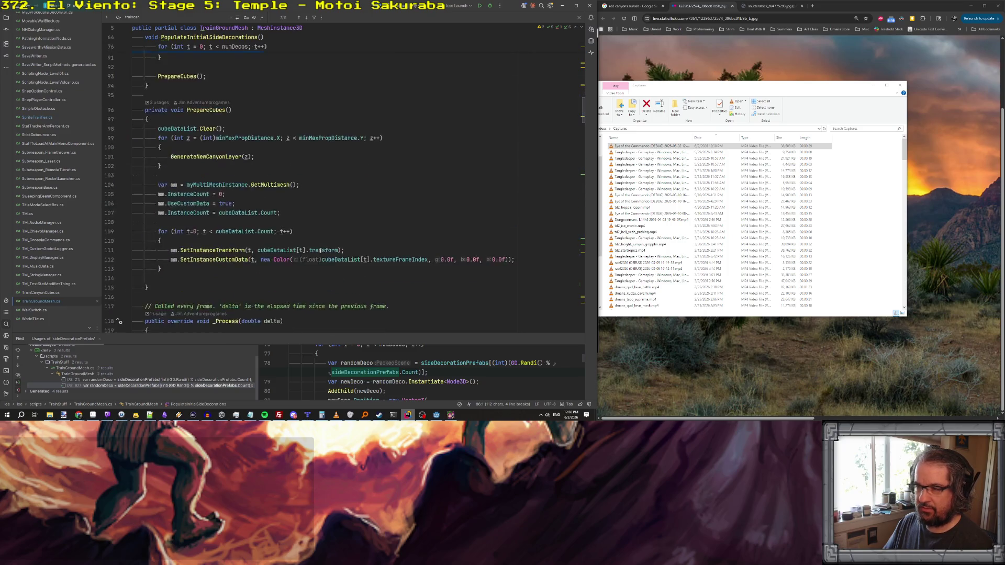
{"action": "scroll", "coordinate": [320, 251], "scroll_direction": "down", "scroll_amount": 20}
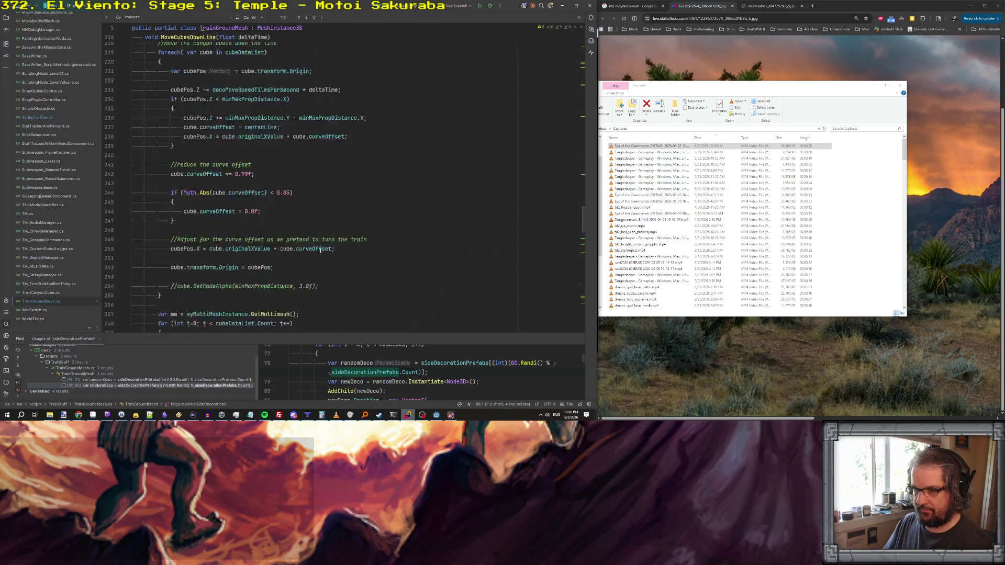
{"action": "scroll", "coordinate": [320, 251], "scroll_direction": "down", "scroll_amount": 6}
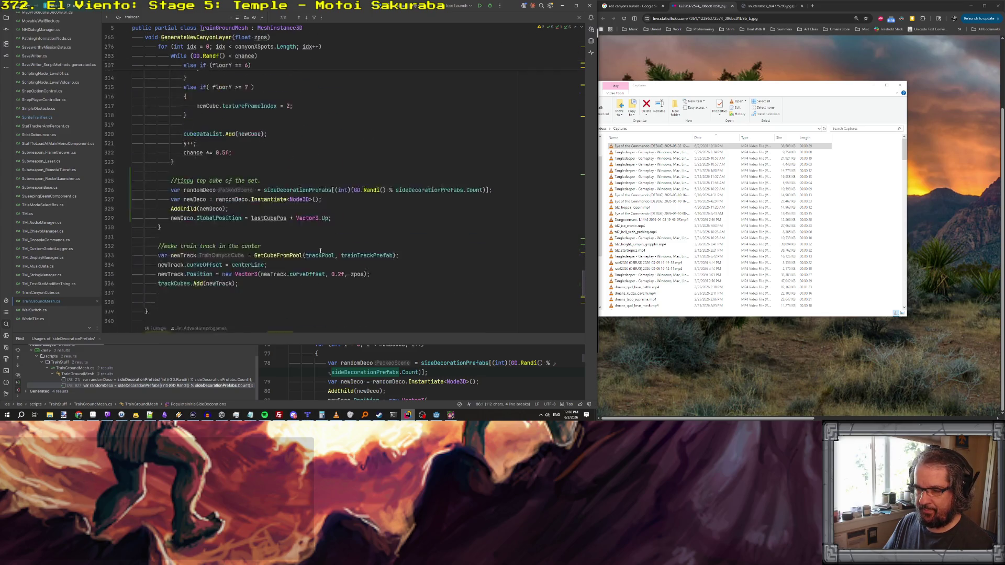
{"action": "scroll", "coordinate": [321, 252], "scroll_direction": "down", "scroll_amount": 1}
{"action": "scroll", "coordinate": [330, 235], "scroll_direction": "up", "scroll_amount": 4}
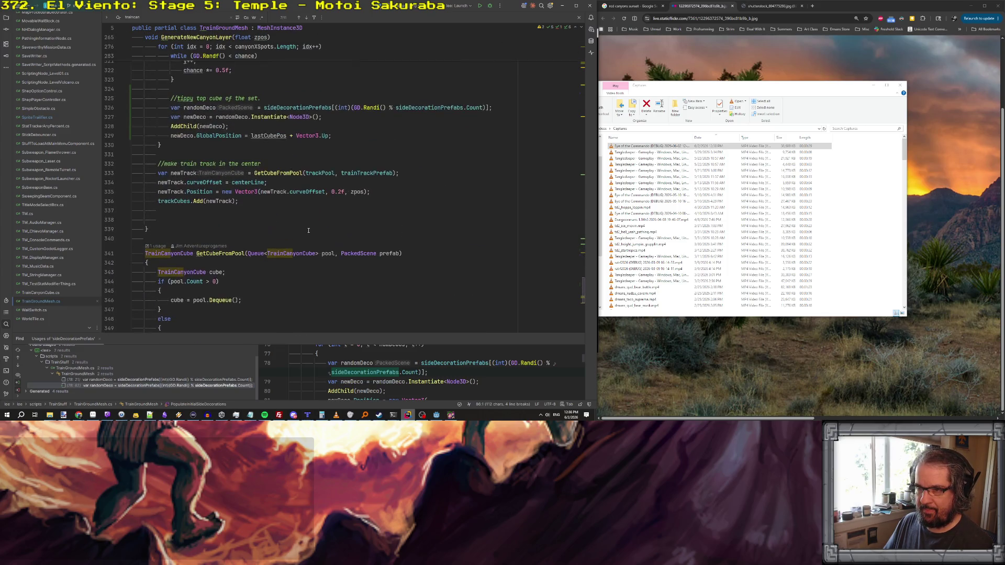
{"action": "left_click", "coordinate": [344, 216]}
{"action": "key", "text": "ctrl+v"}
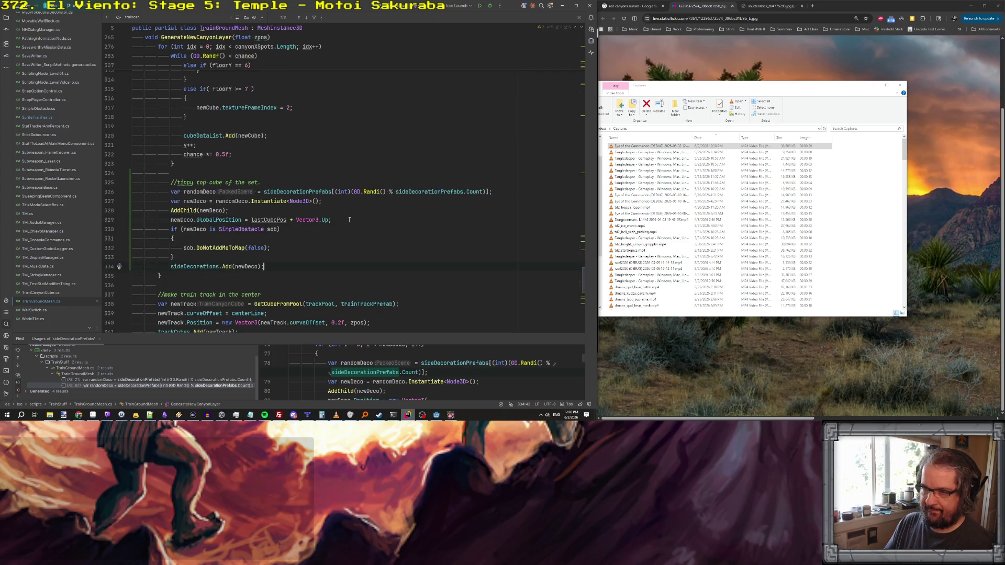
{"action": "left_click", "coordinate": [323, 249]}
{"action": "mouse_move", "coordinate": [168, 183]}
{"action": "left_mouse_down"}
{"action": "mouse_move", "coordinate": [277, 250]}
{"action": "mouse_move", "coordinate": [279, 265]}
{"action": "left_mouse_up"}
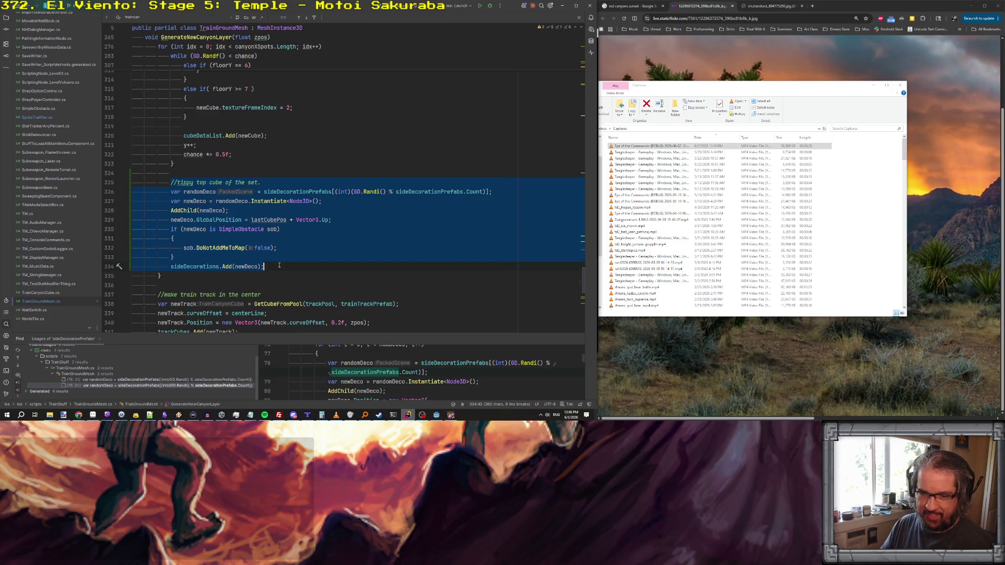
{"action": "left_click", "coordinate": [340, 242]}
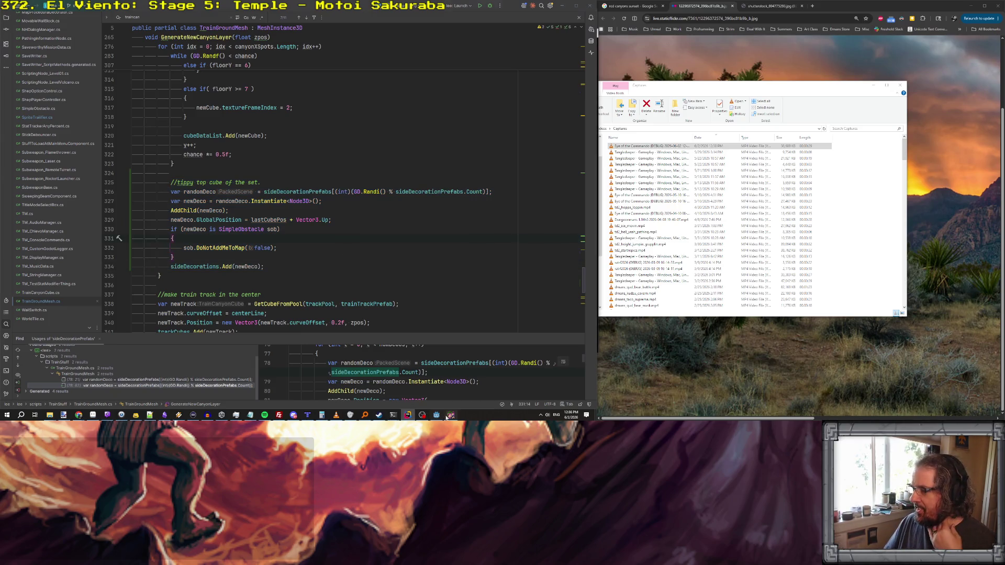
- Close the running game and switch to the Godot editor
{"action": "left_click", "coordinate": [450, 415]}
{"action": "left_click", "coordinate": [594, 33]}
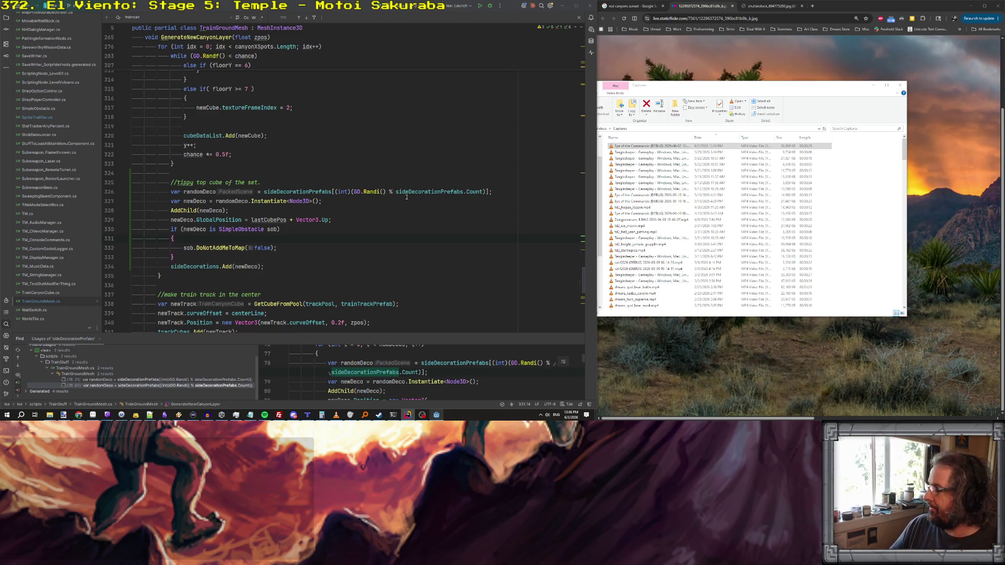
{"action": "key", "text": "alt+Tab"}
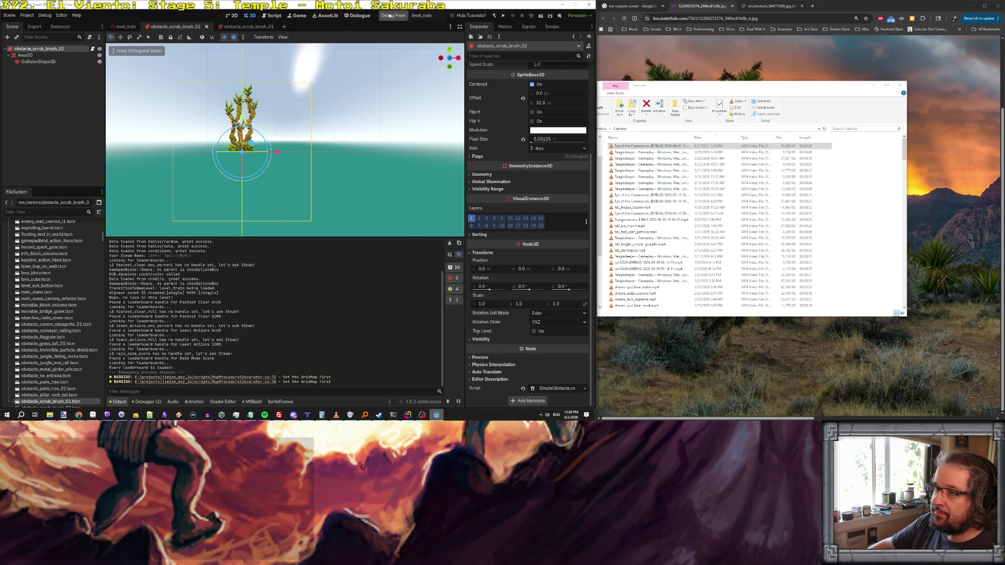
{"action": "left_click", "coordinate": [401, 17]}
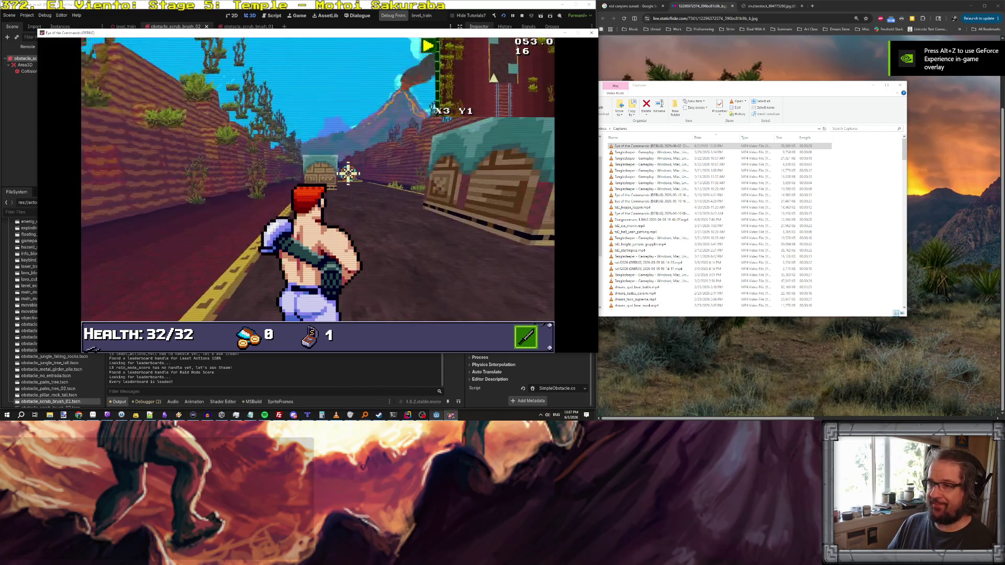
{"action": "left_click", "coordinate": [349, 173]}
{"action": "left_click", "coordinate": [350, 173]}
{"action": "left_click", "coordinate": [354, 173]}
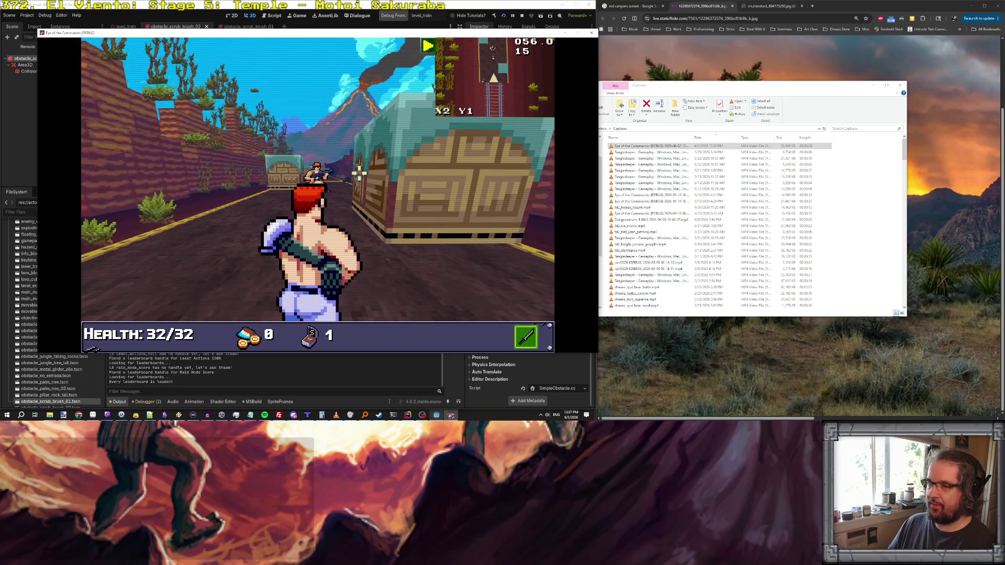
{"action": "left_click", "coordinate": [358, 174]}
{"action": "left_click", "coordinate": [340, 178]}
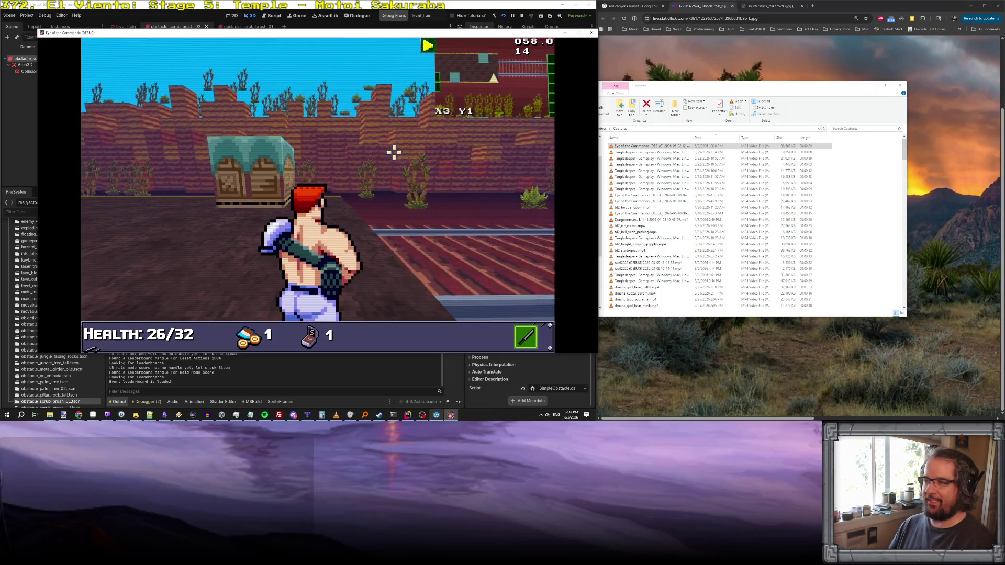
{"action": "key", "text": "F8"}
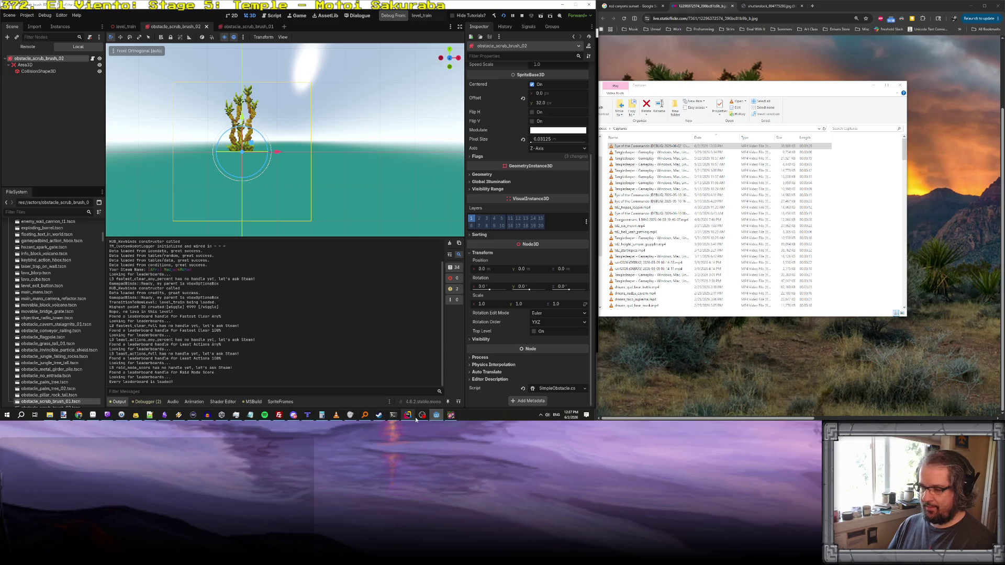
- Copy the word Position from line 340 and paste it over GlobalPosition on line 329
{"action": "left_click", "coordinate": [408, 414]}
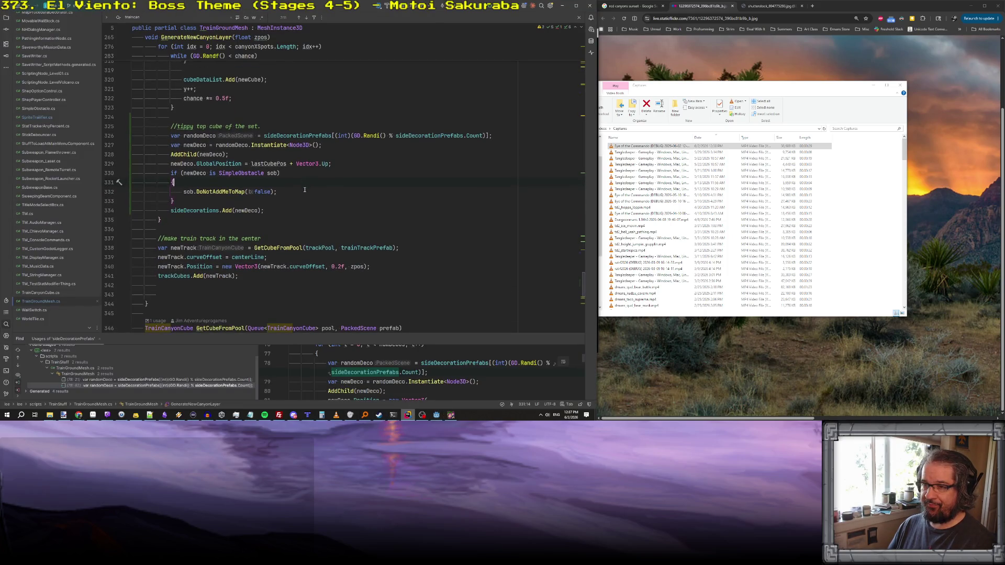
{"action": "scroll", "coordinate": [304, 190], "scroll_direction": "up", "scroll_amount": 9}
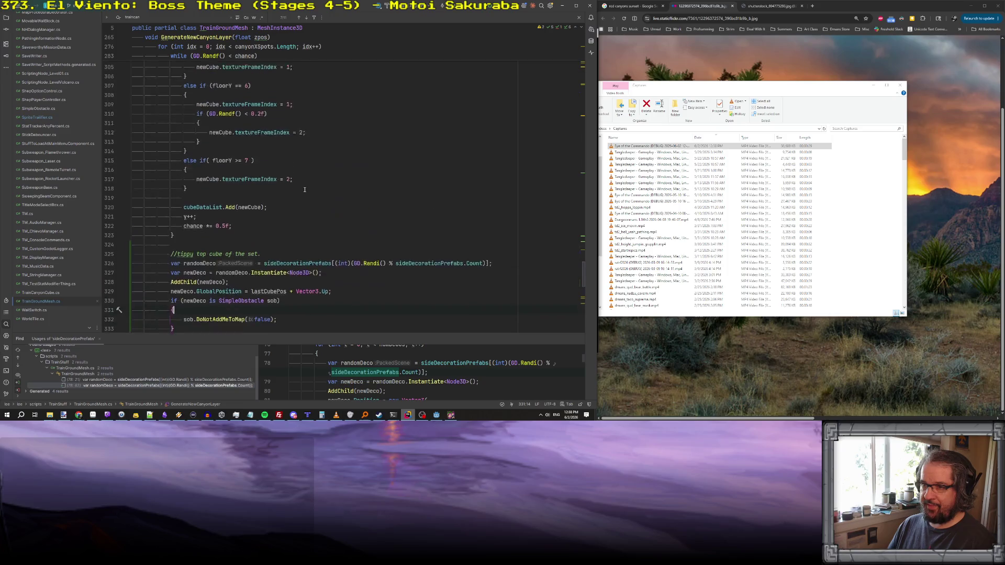
{"action": "scroll", "coordinate": [304, 189], "scroll_direction": "up", "scroll_amount": 8}
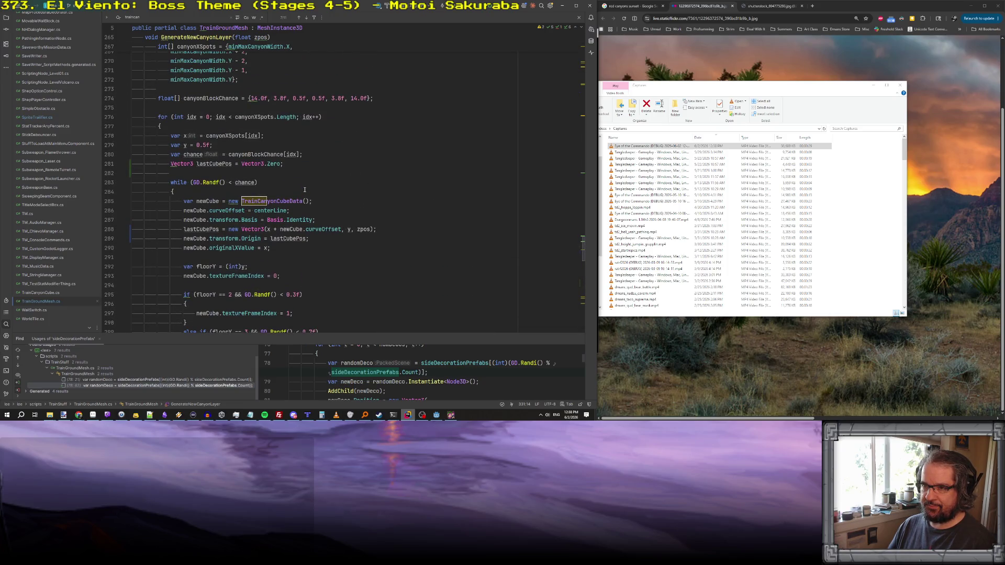
{"action": "scroll", "coordinate": [305, 189], "scroll_direction": "up", "scroll_amount": 4}
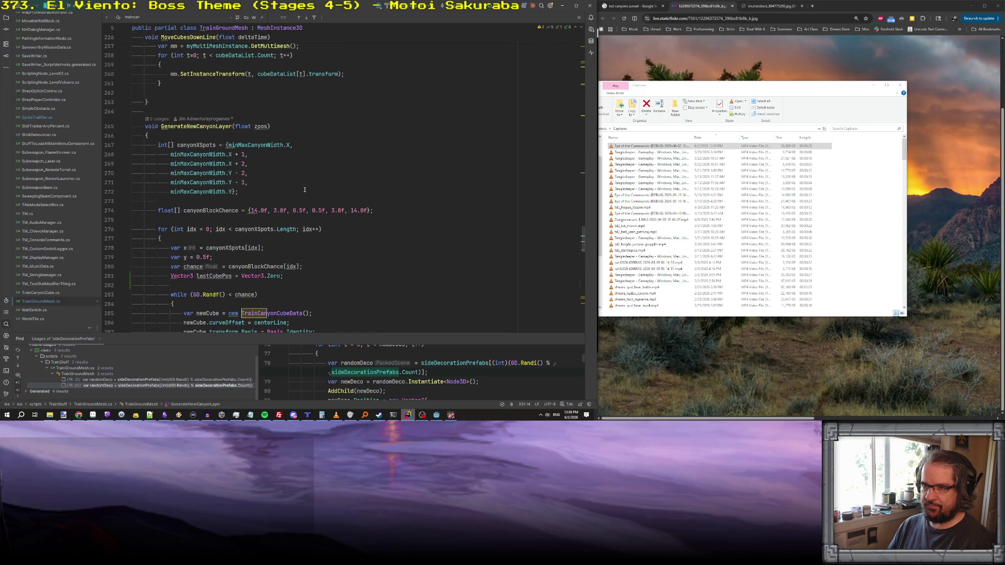
{"action": "scroll", "coordinate": [305, 189], "scroll_direction": "down", "scroll_amount": 20}
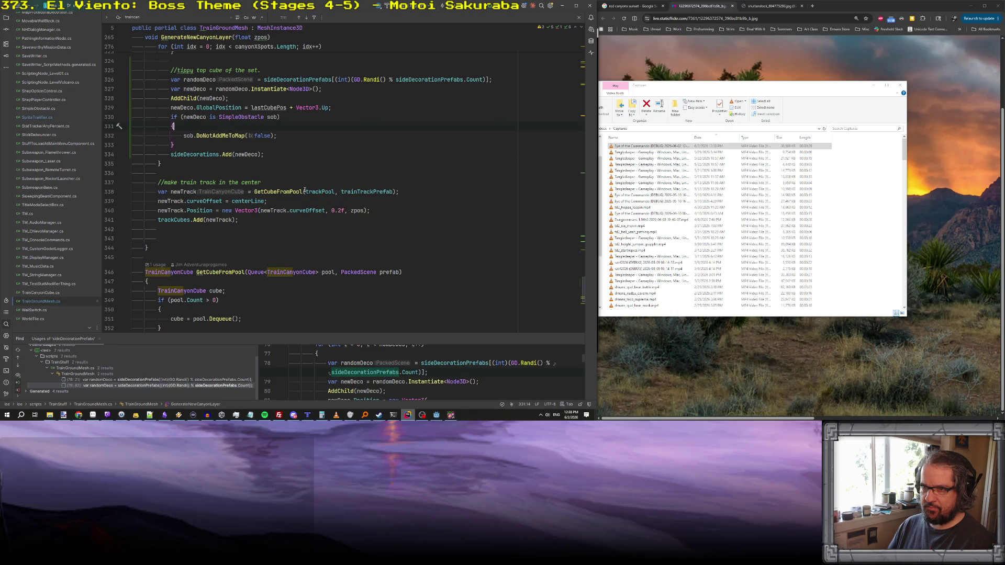
{"action": "double_click", "coordinate": [200, 211]}
{"action": "type", "text": "Position"}
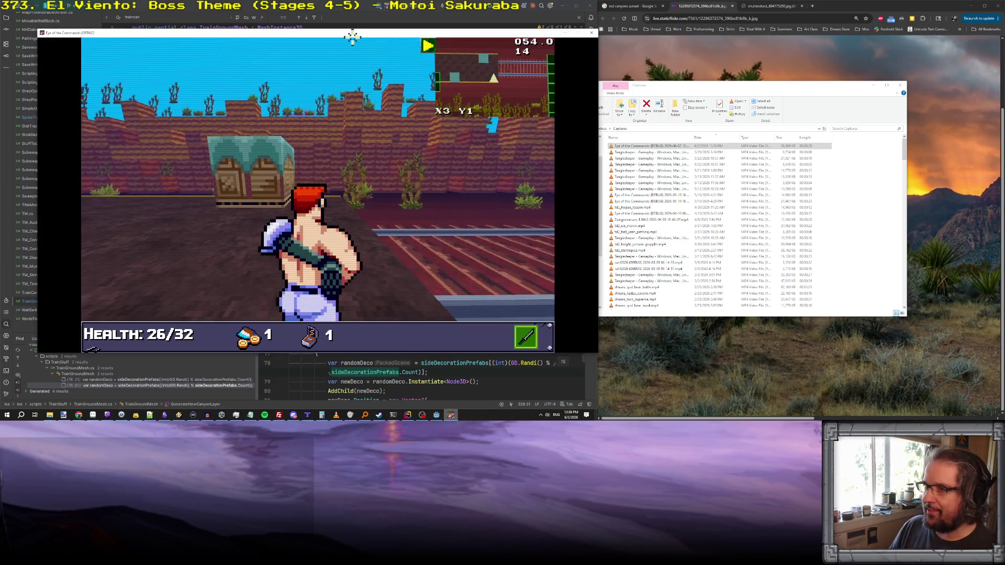
- Close the leftover game window and bring the Godot editor with the scrub brush scene forward
{"action": "key", "text": "Escape"}
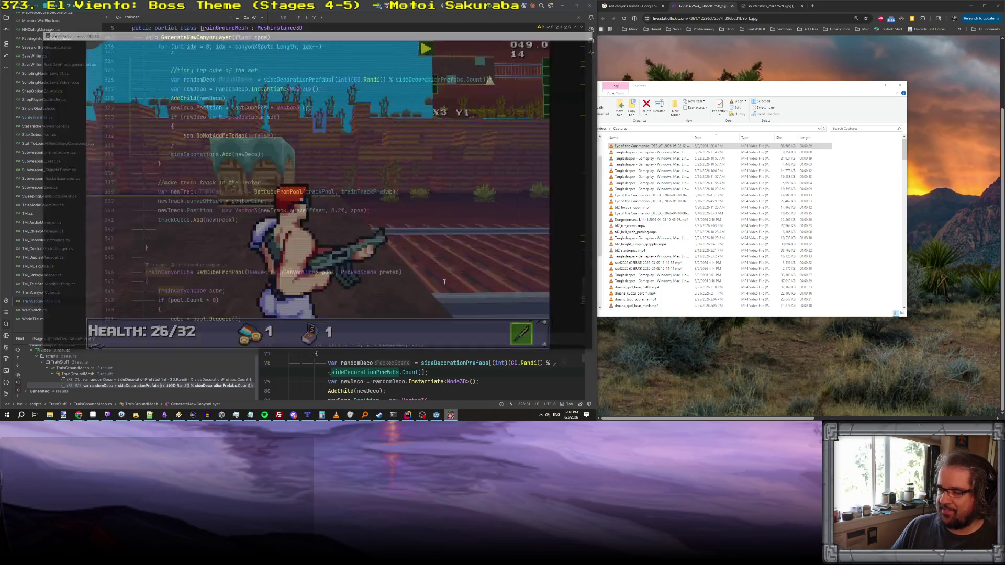
{"action": "left_click", "coordinate": [407, 415]}
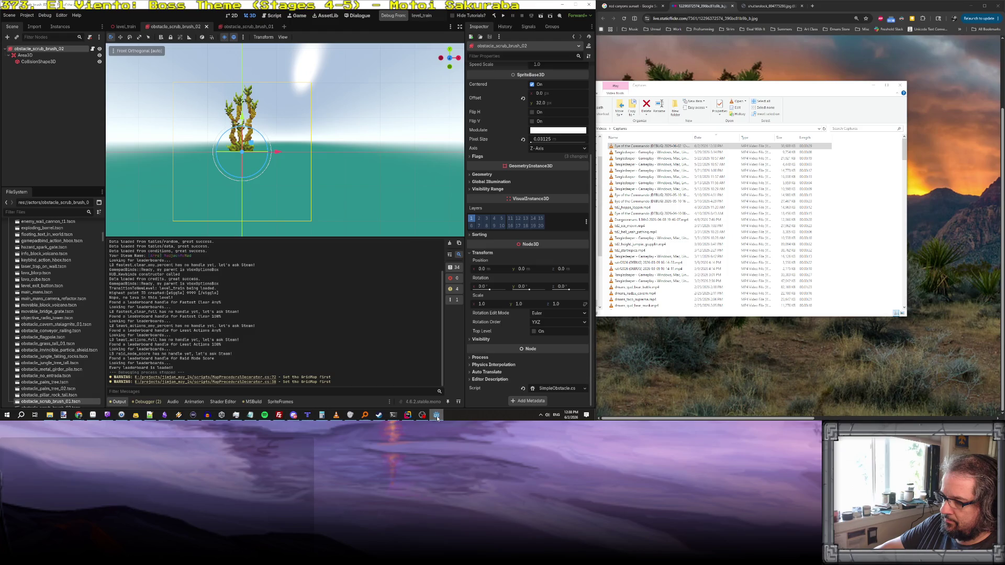
- Rebuild and run the game, shoot at enemies to test it, then stop it with F8
{"action": "left_click", "coordinate": [408, 415]}
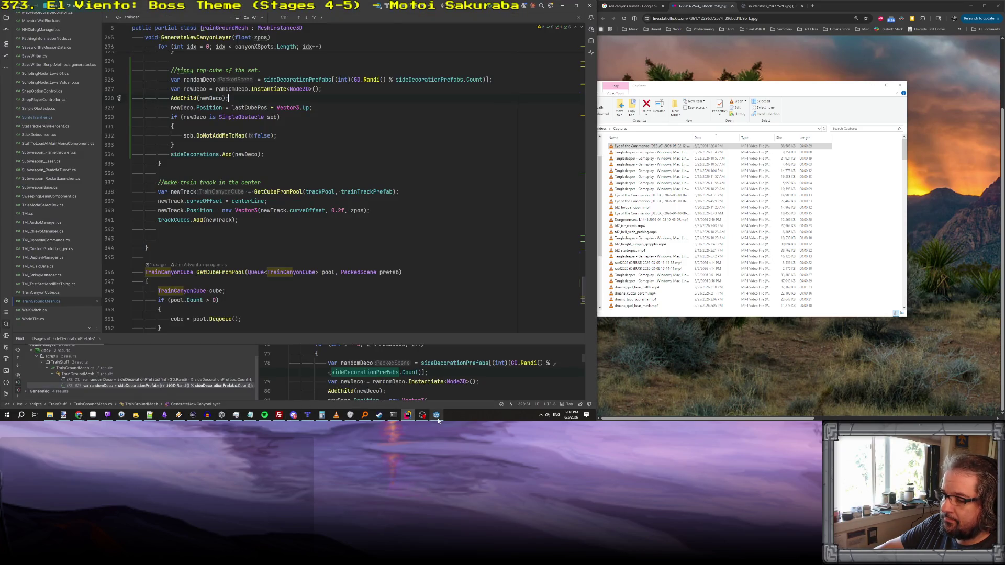
{"action": "left_click", "coordinate": [436, 415]}
{"action": "left_click", "coordinate": [393, 16]}
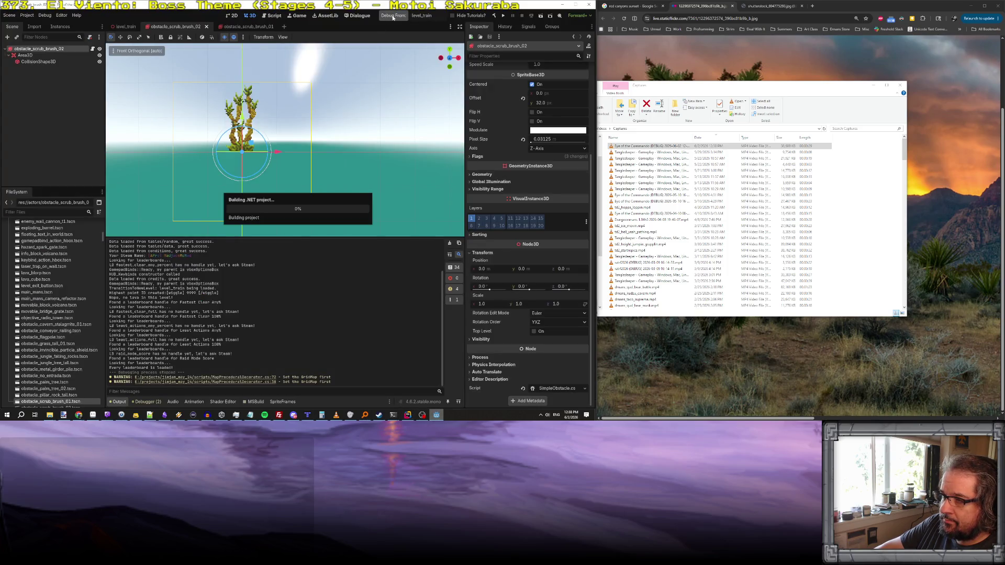
{"action": "left_click", "coordinate": [872, 86]}
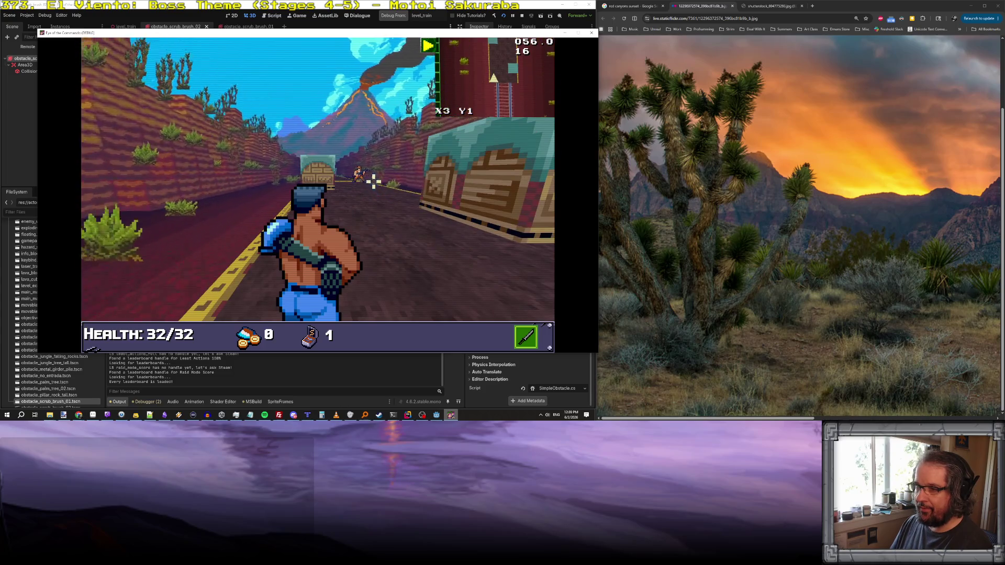
{"action": "left_click_drag", "start_coordinate": [359, 175], "coordinate": [376, 175]}
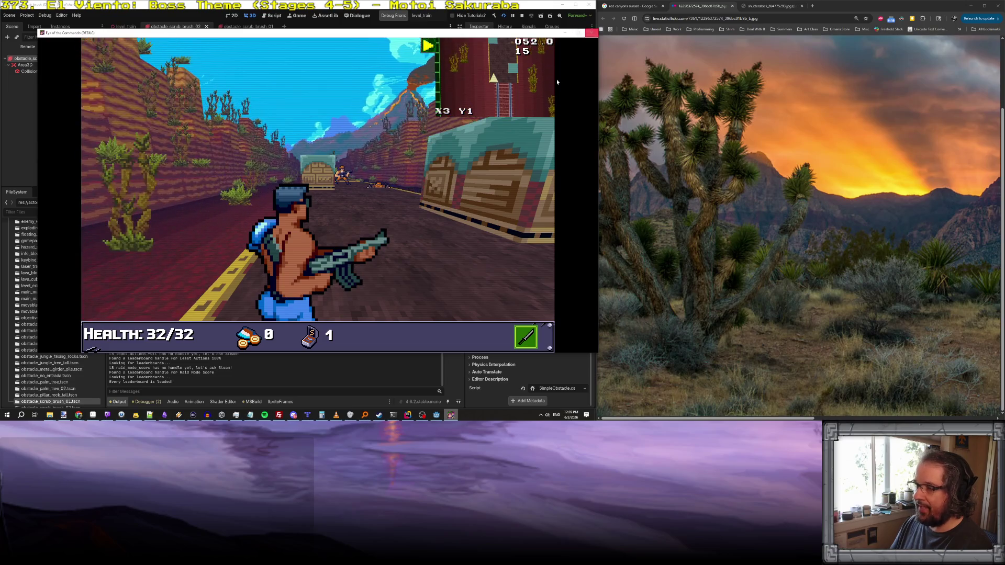
{"action": "key", "text": "F8"}
{"action": "left_click", "coordinate": [405, 416]}
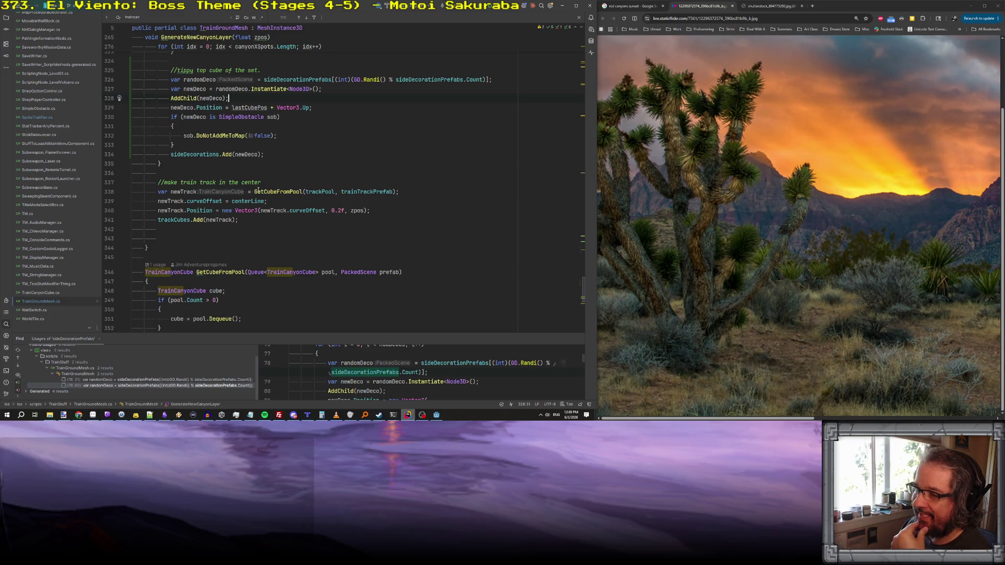
- Search TrainGroundMesh.cs for 'newdeco' to locate the tippy-top decoration spawn code
{"action": "scroll", "coordinate": [258, 192], "scroll_direction": "up", "scroll_amount": 15}
{"action": "scroll", "coordinate": [258, 192], "scroll_direction": "down", "scroll_amount": 8}
{"action": "scroll", "coordinate": [258, 189], "scroll_direction": "down", "scroll_amount": 20}
{"action": "scroll", "coordinate": [258, 189], "scroll_direction": "up", "scroll_amount": 20}
{"action": "scroll", "coordinate": [258, 189], "scroll_direction": "up", "scroll_amount": 20}
{"action": "scroll", "coordinate": [258, 189], "scroll_direction": "up", "scroll_amount": 10}
{"action": "scroll", "coordinate": [258, 189], "scroll_direction": "up", "scroll_amount": 15}
{"action": "scroll", "coordinate": [258, 189], "scroll_direction": "up", "scroll_amount": 7}
{"action": "scroll", "coordinate": [258, 190], "scroll_direction": "down", "scroll_amount": 7}
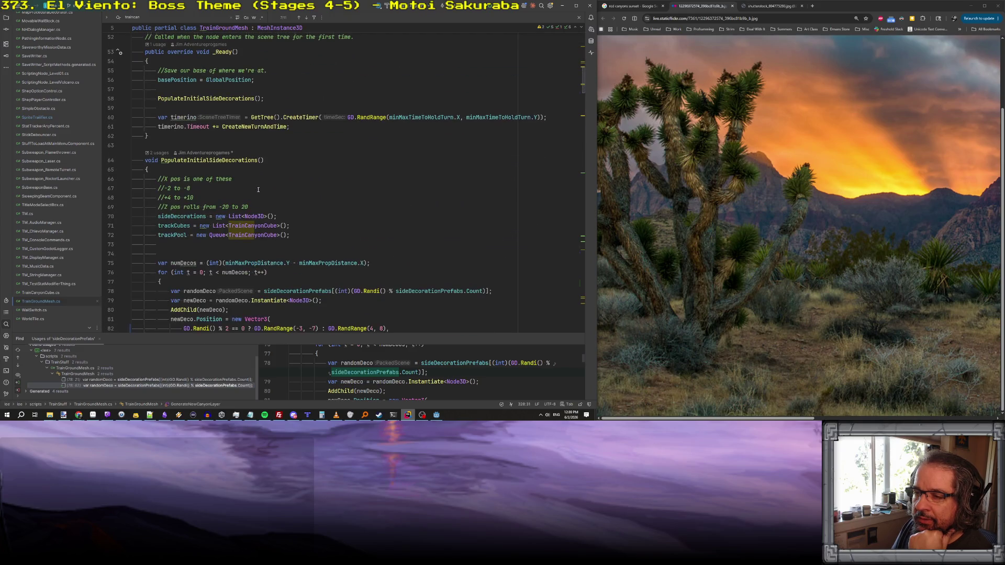
{"action": "scroll", "coordinate": [258, 190], "scroll_direction": "down", "scroll_amount": 6}
{"action": "key", "text": "ctrl+f"}
{"action": "type", "text": "newdeco"}
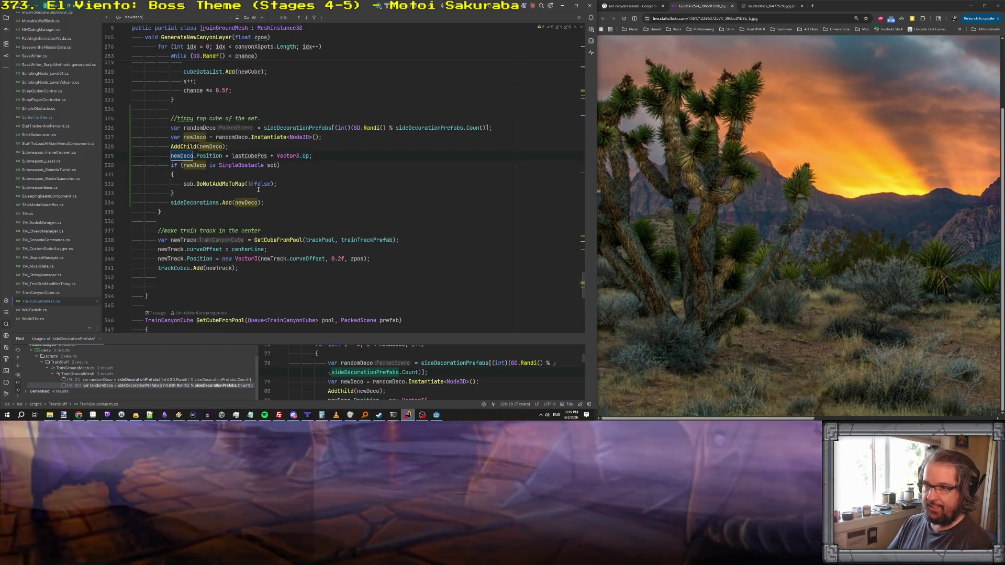
- Wrap the tippy-top decoration spawn code in an if (GD.Randf() <= 0.05) { … } block
{"action": "left_click", "coordinate": [272, 118]}
{"action": "key", "text": "Return"}
{"action": "type", "text": "if("}
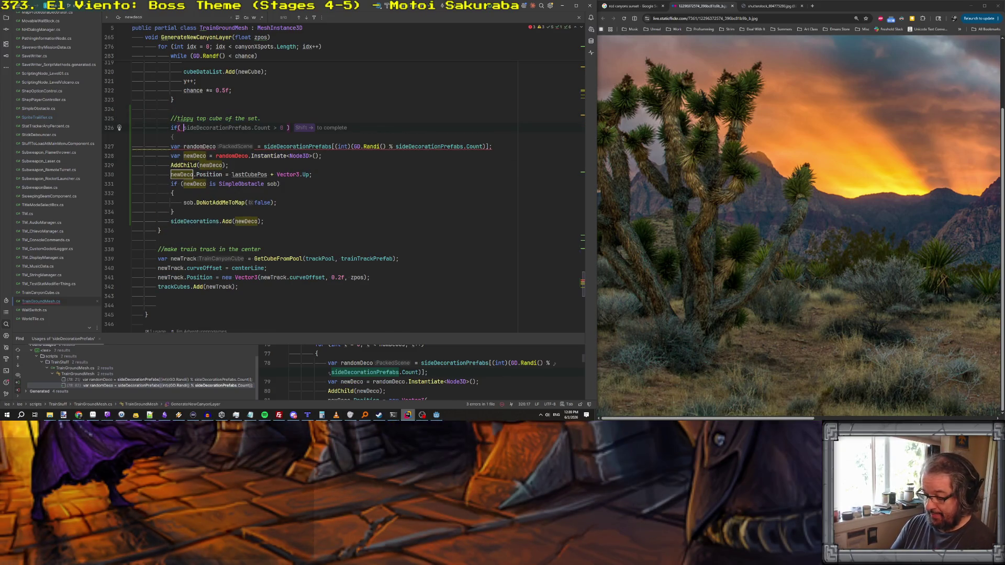
{"action": "type", "text": "GD.Randf() < "}
{"action": "type", "text": "0."}
{"action": "type", "text": ".0"}
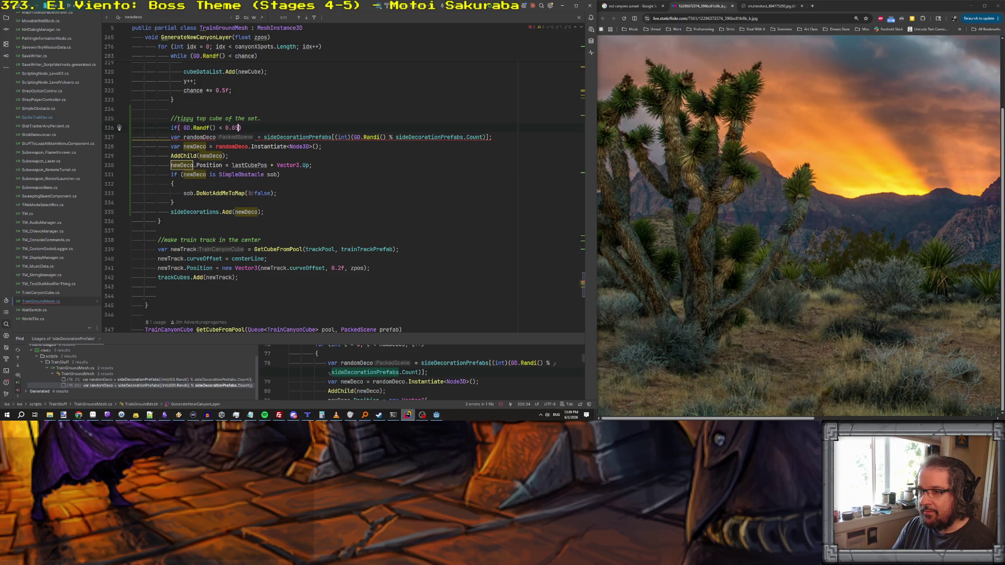
{"action": "type", "text": ")"}
{"action": "type", "text": "="}
{"action": "left_click", "coordinate": [228, 118]}
{"action": "left_click", "coordinate": [132, 137]}
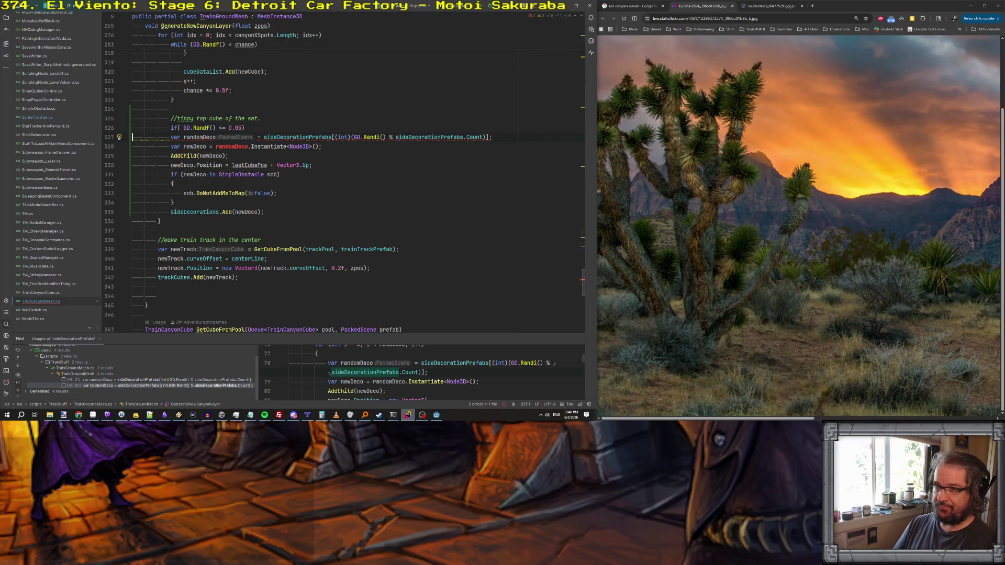
{"action": "type", "text": "{"}
{"action": "key", "text": "Return"}
{"action": "left_click", "coordinate": [133, 184]}
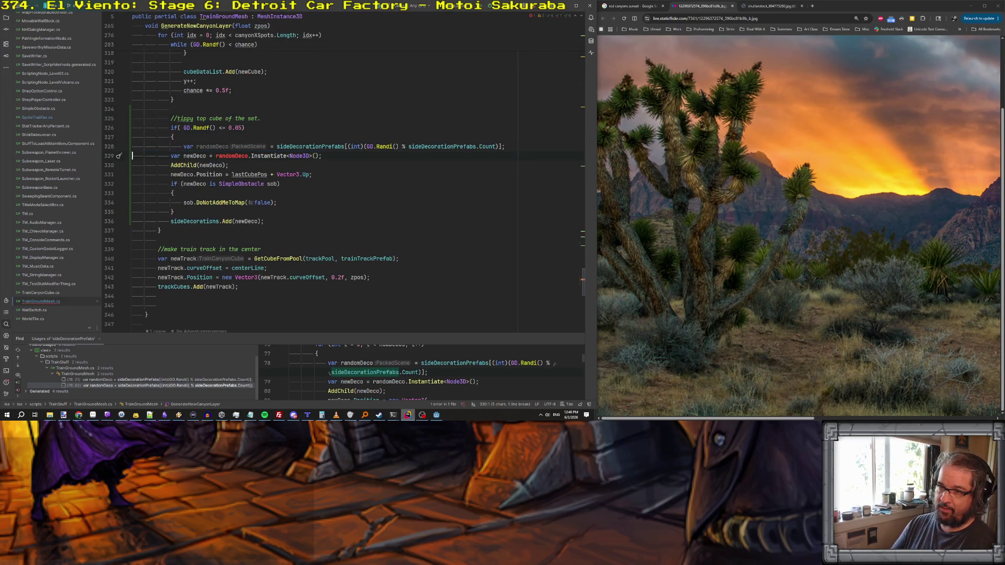
{"action": "left_click", "coordinate": [132, 231]}
{"action": "key", "text": "Return"}
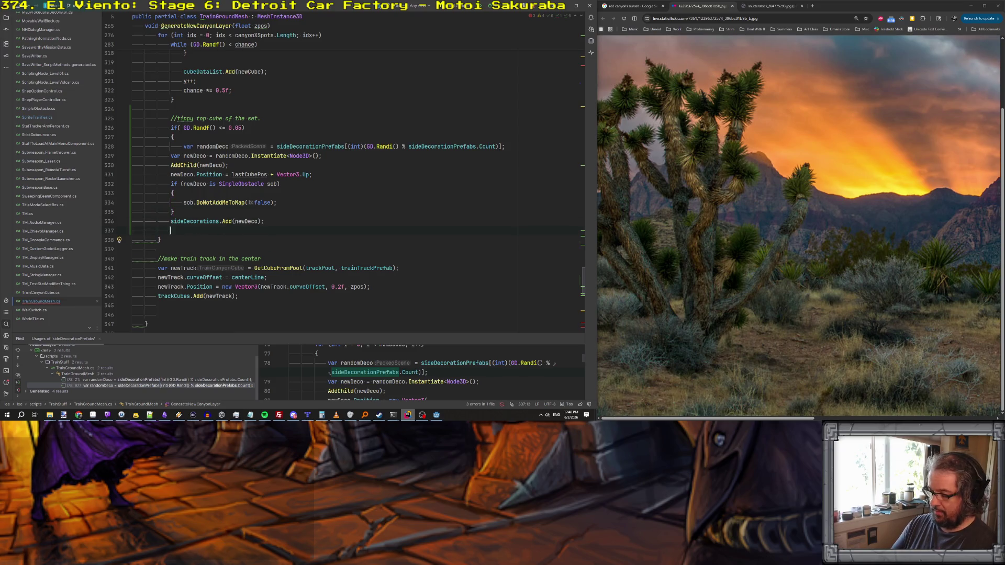
{"action": "type", "text": "}"}
- Remove + Vector3.Up from the Position line and delete the blank line before sideDecorations.Add
{"action": "left_click_drag", "start_coordinate": [283, 165], "coordinate": [322, 165]}
{"action": "key", "text": "BackSpace"}
{"action": "key", "text": "Down"}
{"action": "key", "text": "Down"}
{"action": "key", "text": "Down"}
{"action": "key", "text": "ctrl+y"}
{"action": "key", "text": "Up"}
{"action": "key", "text": "Up"}
- Start and discard an extra sob setting line, then go to the SimpleObstacle class definition
{"action": "key", "text": "End"}
{"action": "key", "text": "Return"}
{"action": "type", "text": "sob.draw"}
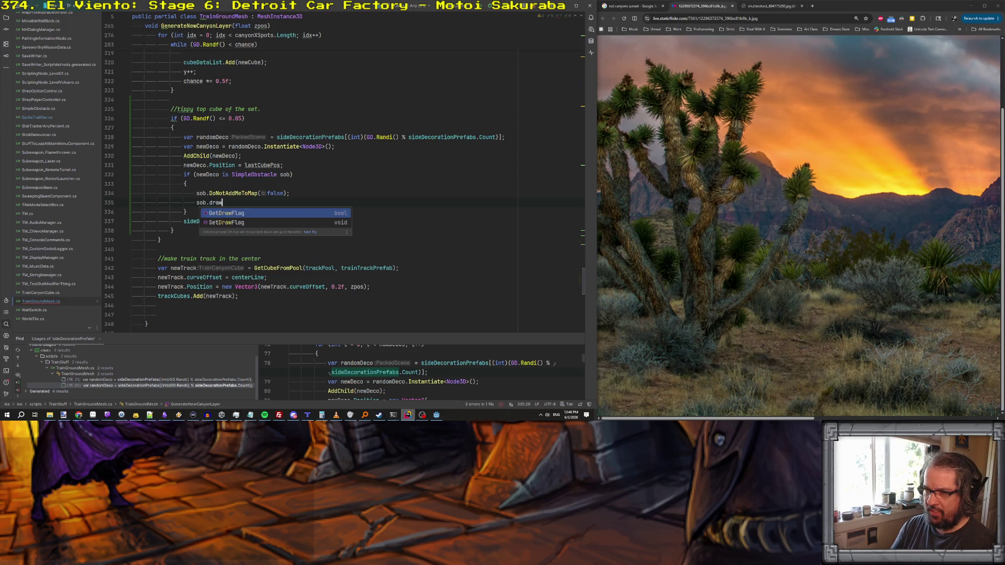
{"action": "key", "text": "BackSpace"}
{"action": "key", "text": "BackSpace"}
{"action": "key", "text": "BackSpace"}
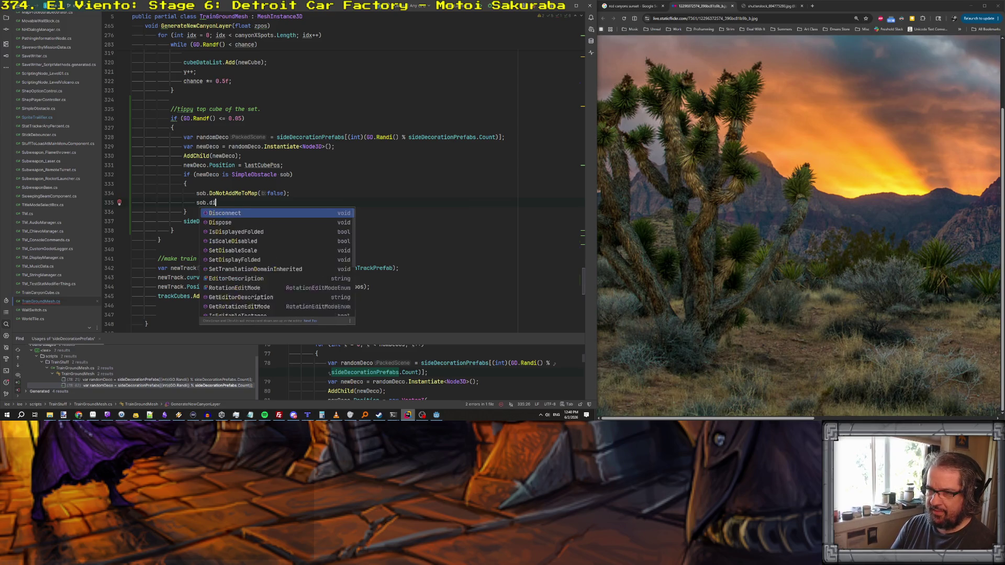
{"action": "type", "text": "ist"}
{"action": "key", "text": "BackSpace"}
{"action": "key", "text": "BackSpace"}
{"action": "key", "text": "BackSpace"}
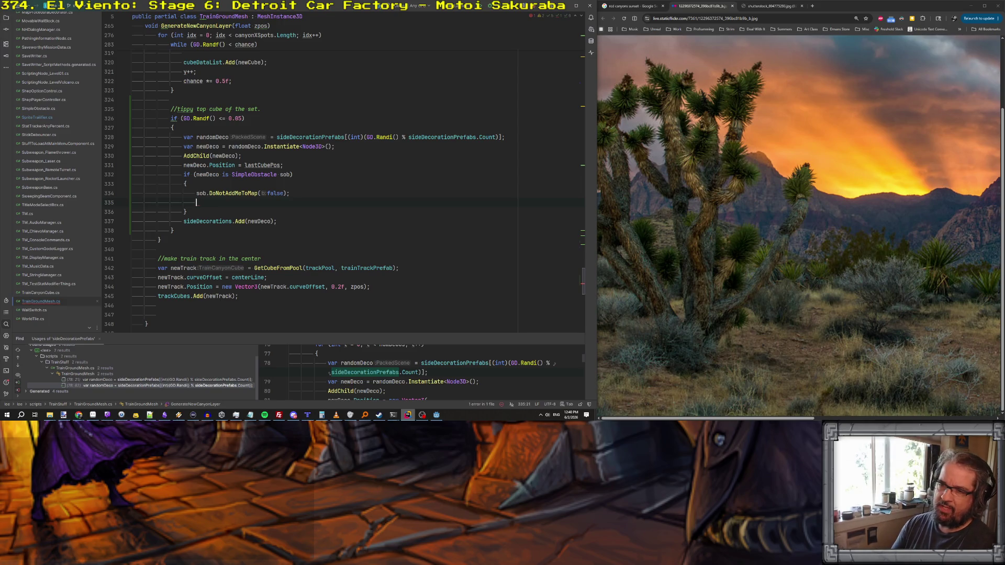
{"action": "key", "text": "Delete"}
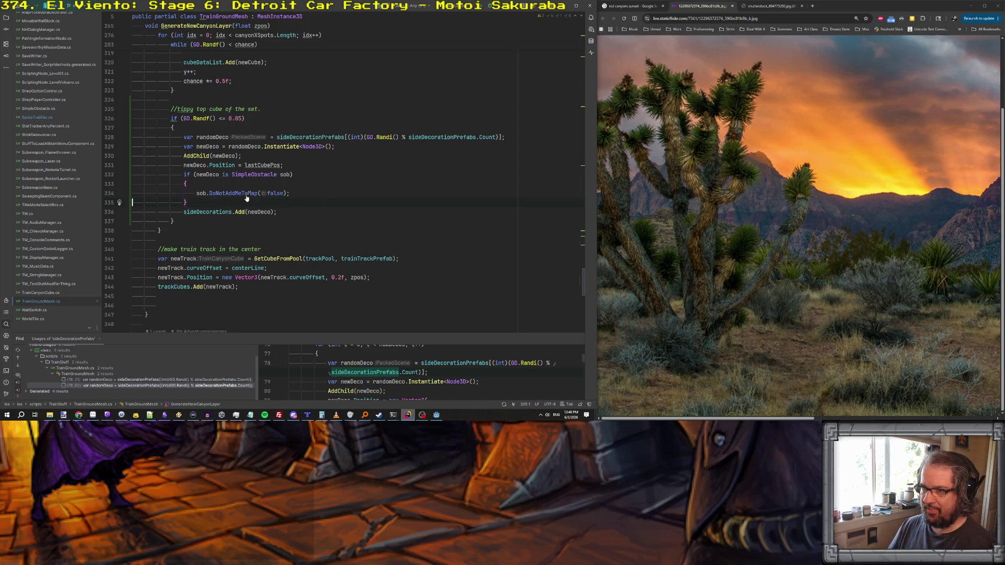
{"action": "left_click", "coordinate": [252, 175], "text": "ctrl"}
{"action": "scroll", "coordinate": [297, 177], "scroll_direction": "down", "scroll_amount": 5}
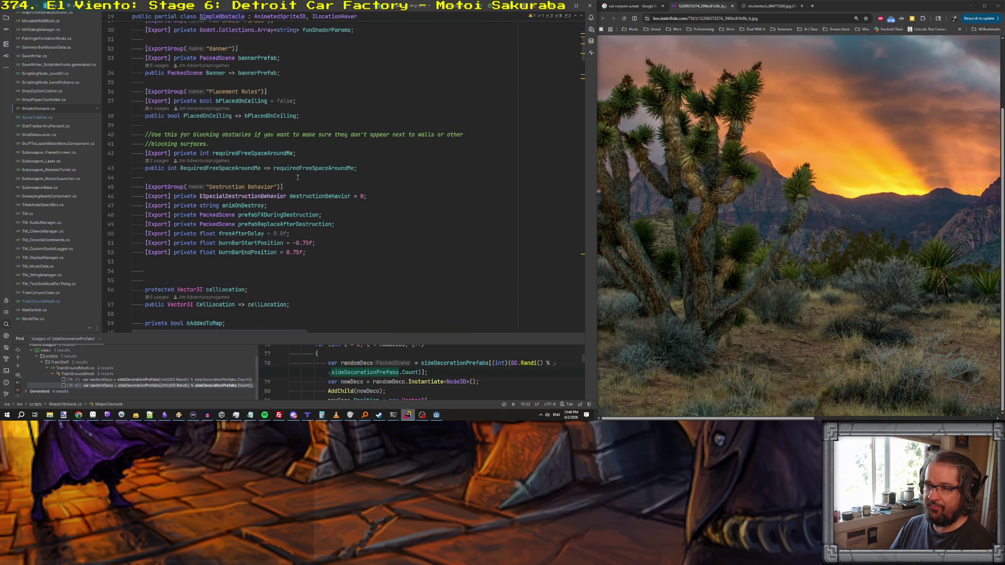
{"action": "scroll", "coordinate": [297, 177], "scroll_direction": "down", "scroll_amount": 1}
{"action": "scroll", "coordinate": [378, 225], "scroll_direction": "down", "scroll_amount": 11}
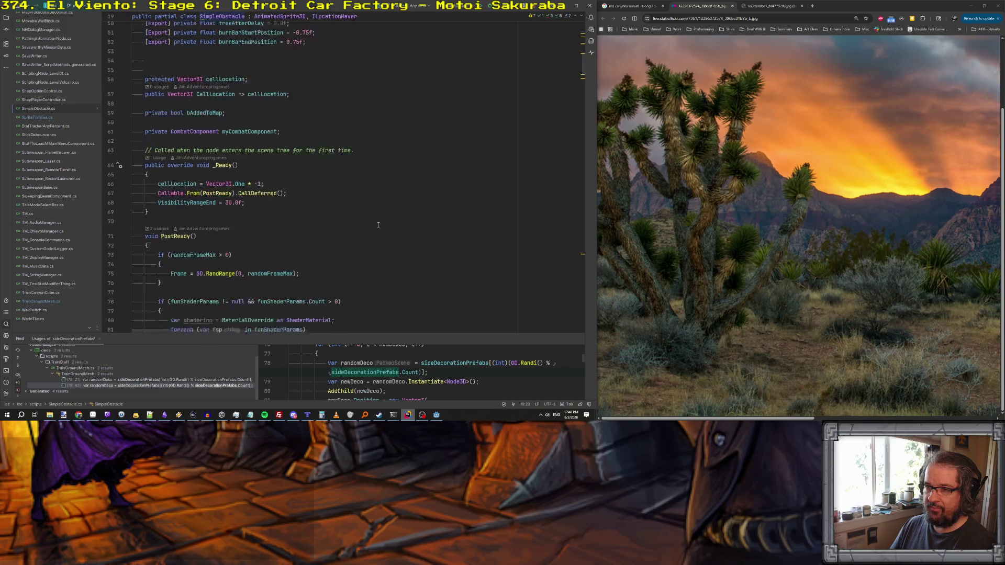
{"action": "key", "text": "ctrl+f"}
{"action": "type", "text": "visible"}
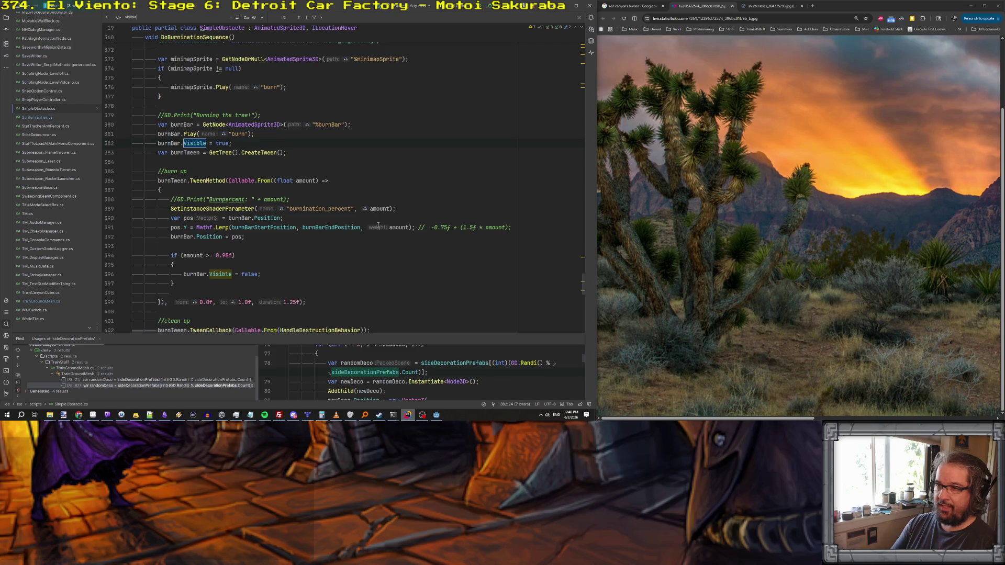
{"action": "key", "text": "Return"}
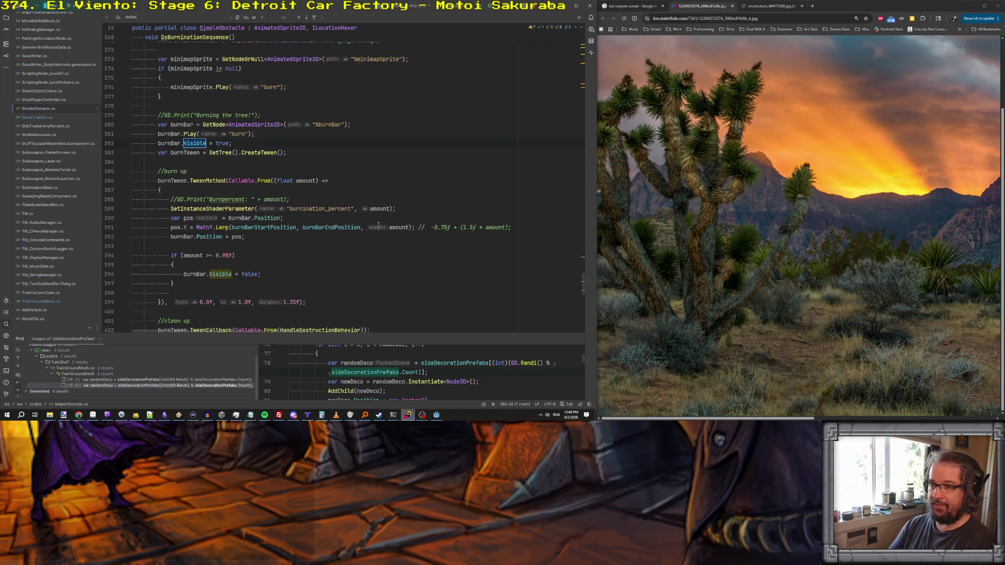
{"action": "key", "text": "Return"}
{"action": "key", "text": "BackSpace"}
{"action": "key", "text": "BackSpace"}
{"action": "key", "text": "Return"}
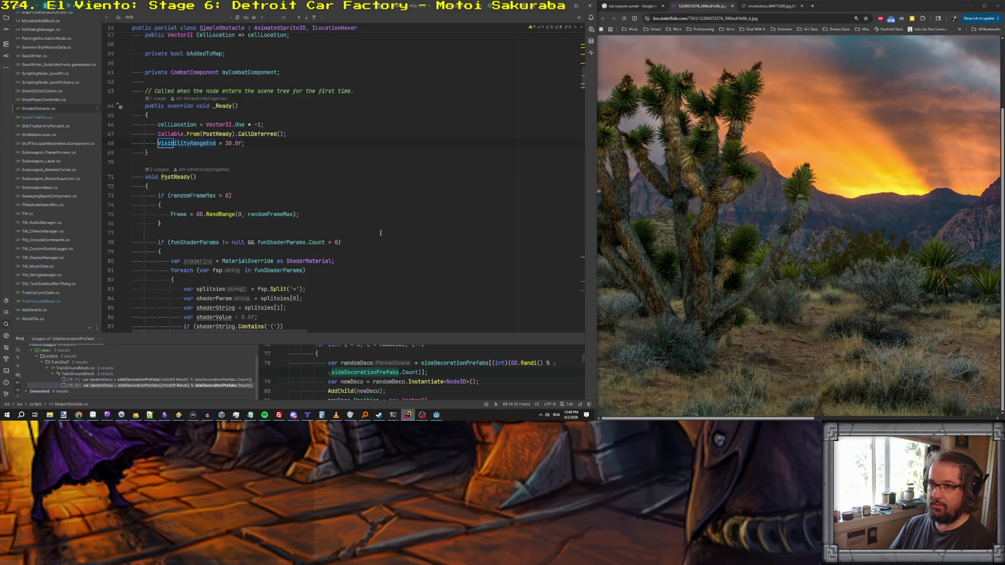
{"action": "double_click", "coordinate": [215, 144]}
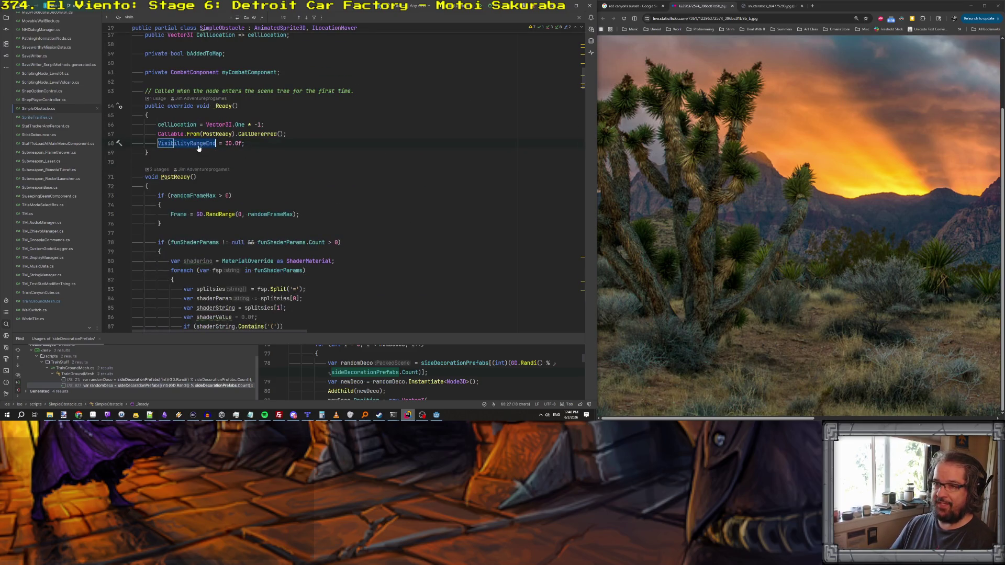
{"action": "key", "text": "ctrl+f"}
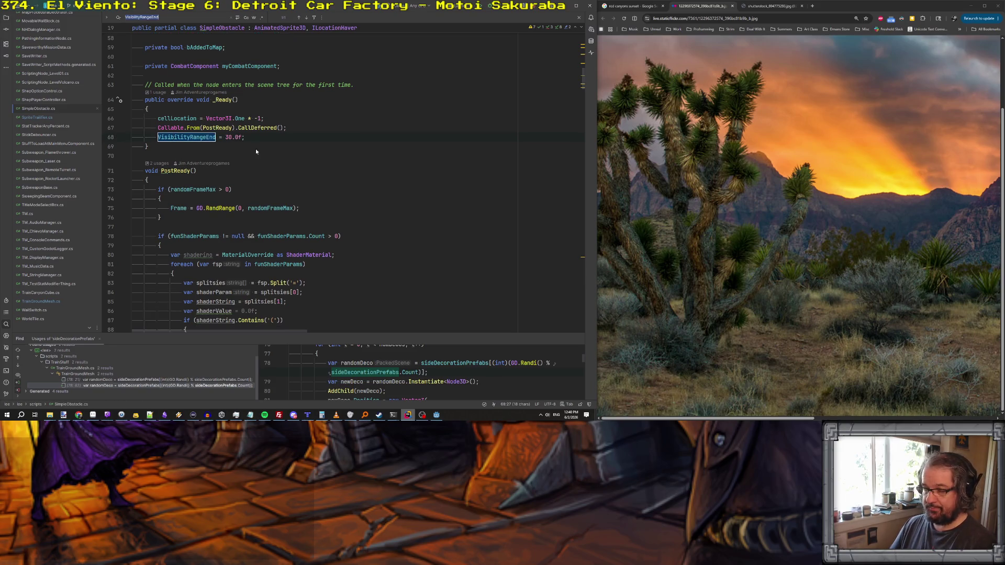
{"action": "left_click", "coordinate": [191, 138]}
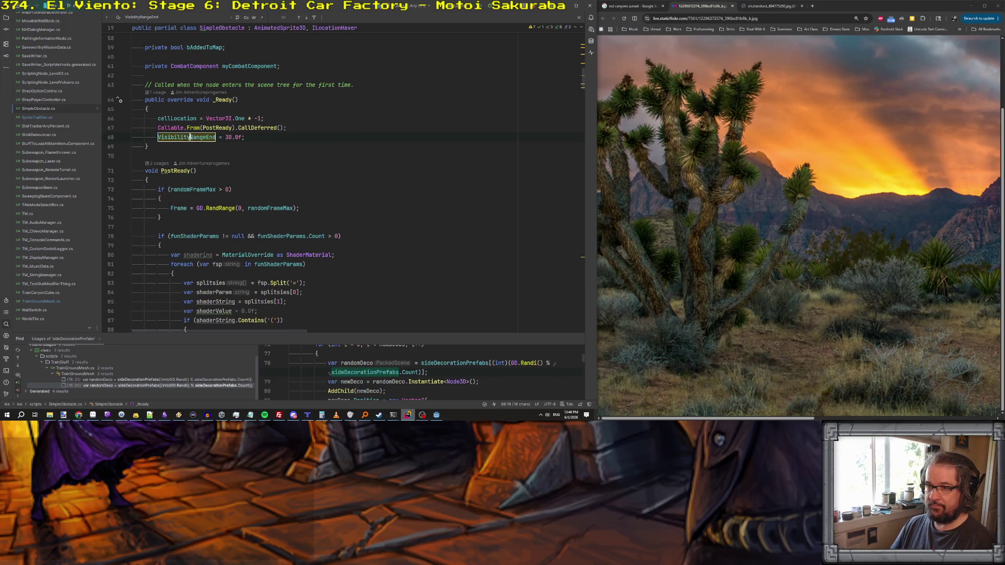
{"action": "key", "text": "ctrl+shift+f"}
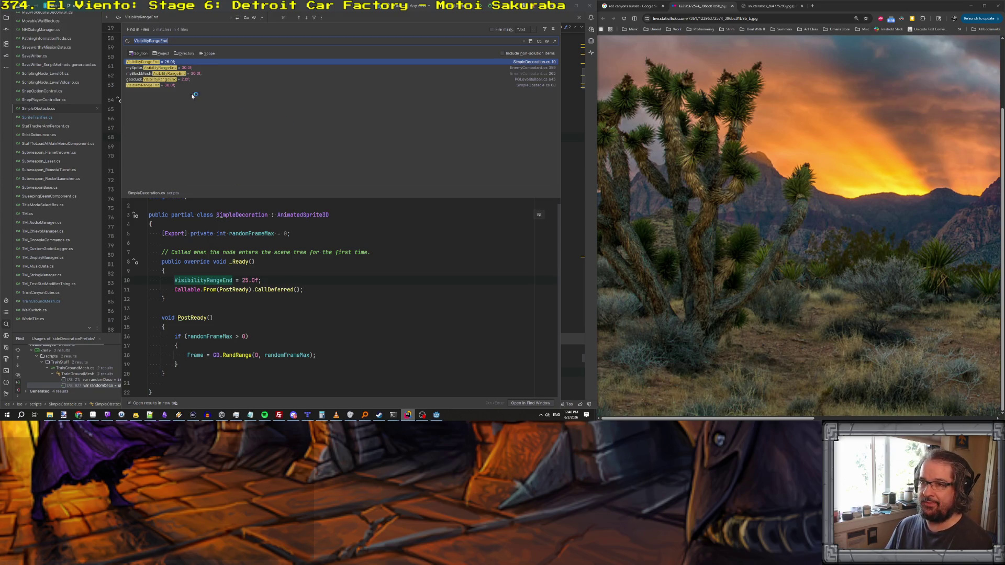
{"action": "double_click", "coordinate": [157, 85]}
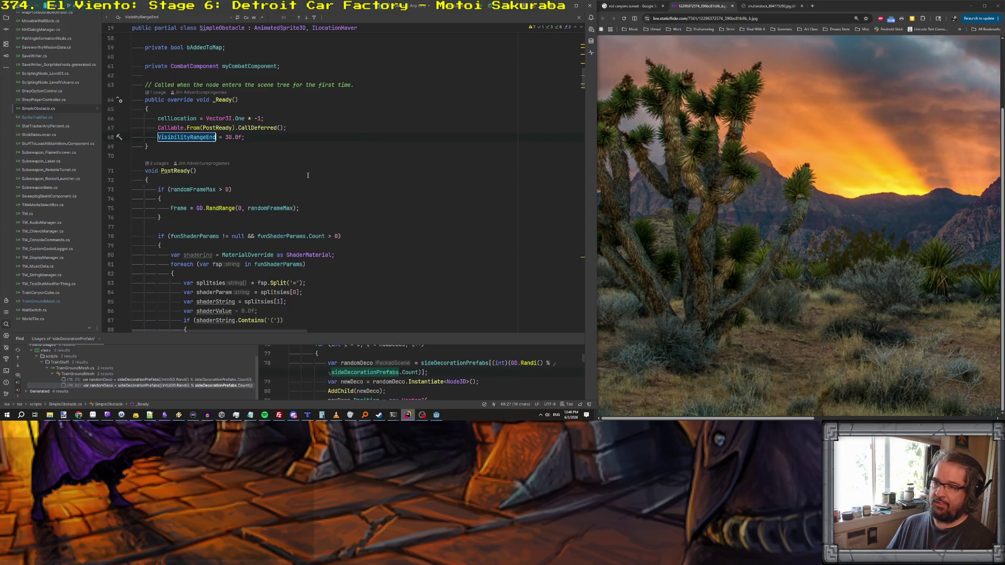
{"action": "key", "text": "alt+Tab"}
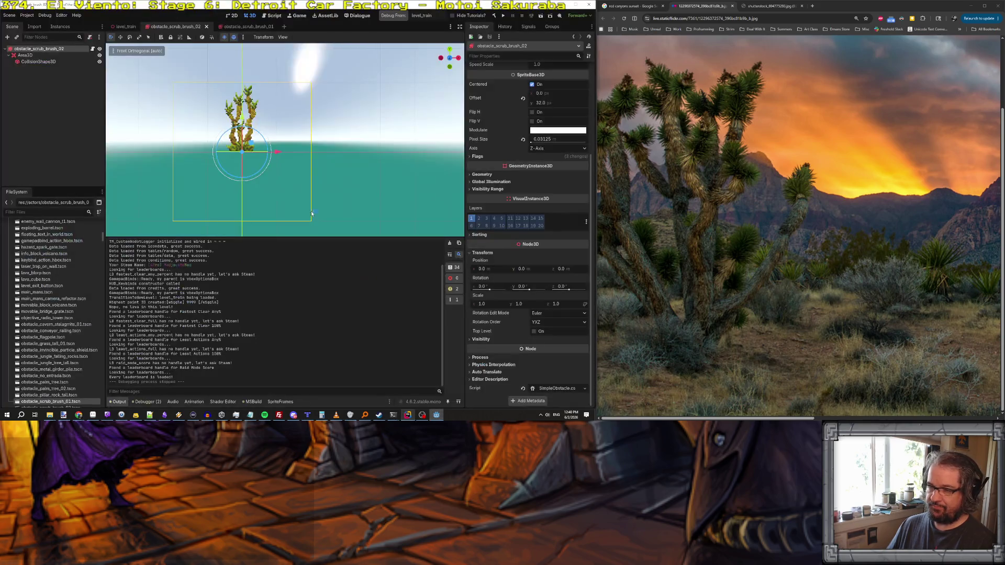
{"action": "key", "text": "alt+Tab"}
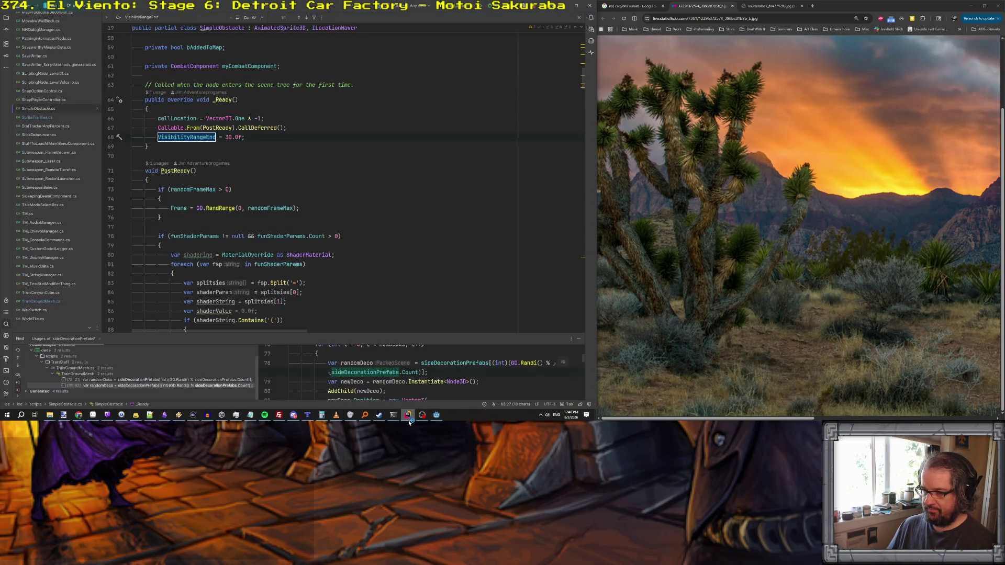
{"action": "key", "text": "ctrl+minus"}
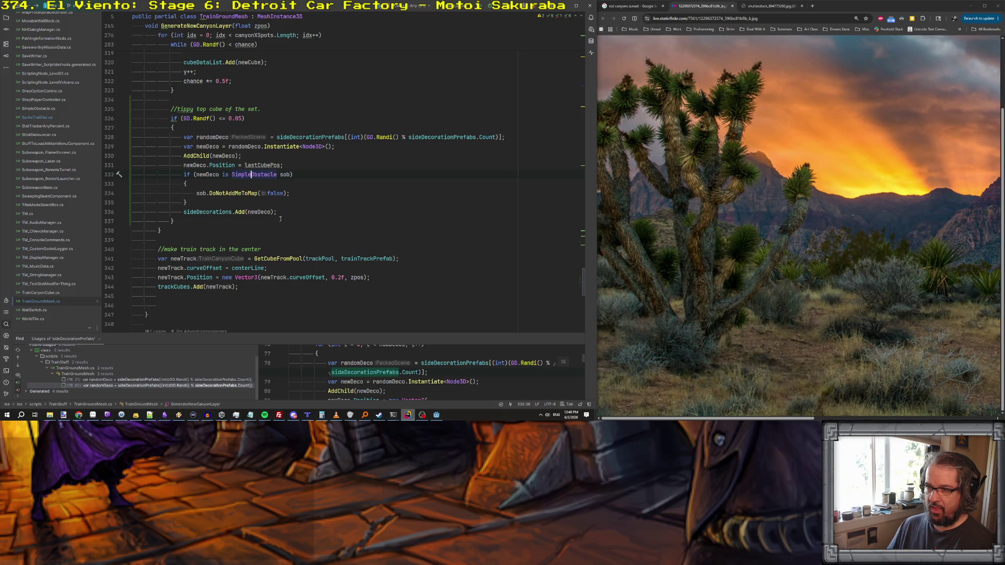
- Set the obstacle's VisibilityRangeEndMargin to 10.0f after the DoNotAddMeToMap line
{"action": "left_click", "coordinate": [293, 194]}
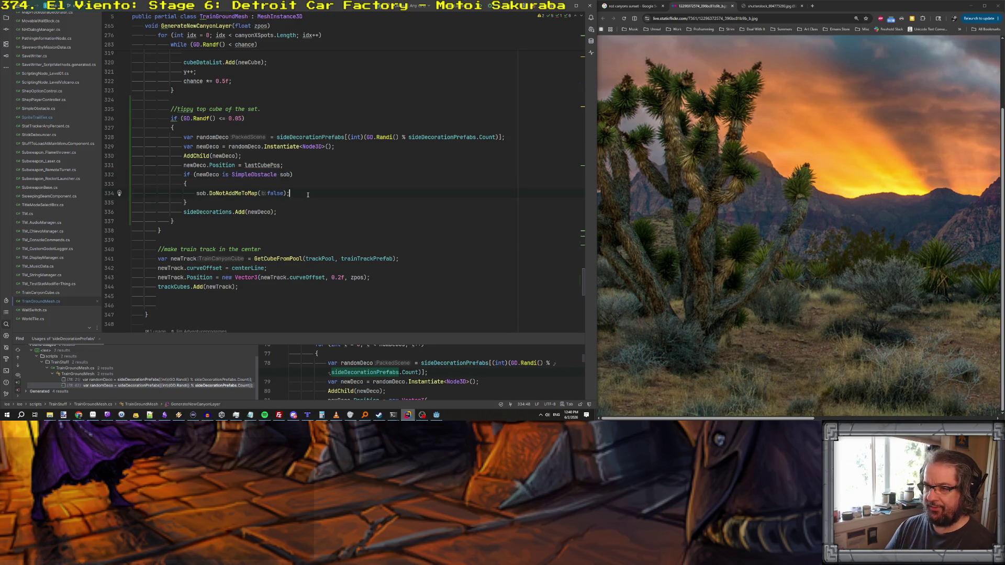
{"action": "key", "text": "Return"}
{"action": "type", "text": "sobn..Vis"}
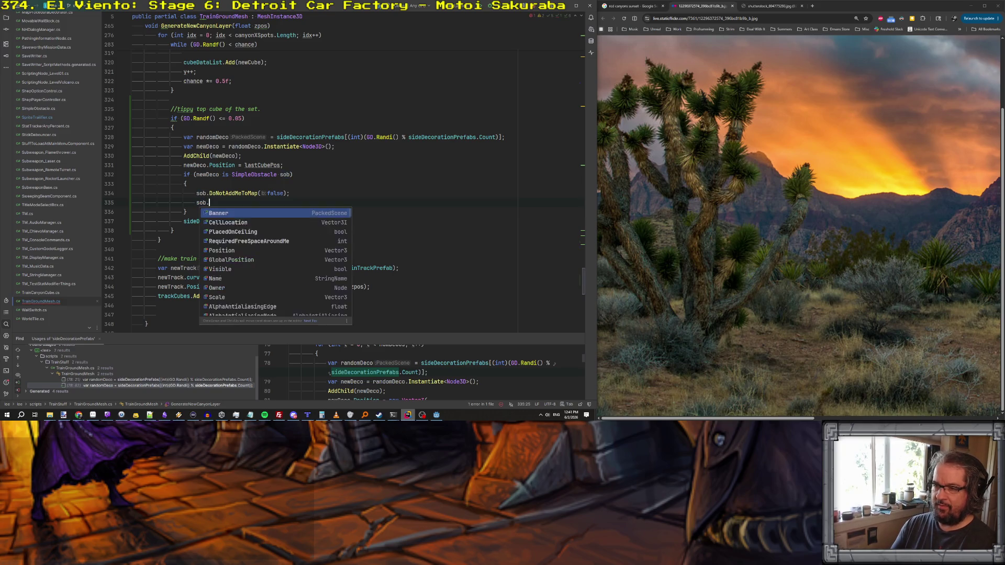
{"action": "key", "text": "Down"}
{"action": "key", "text": "Down"}
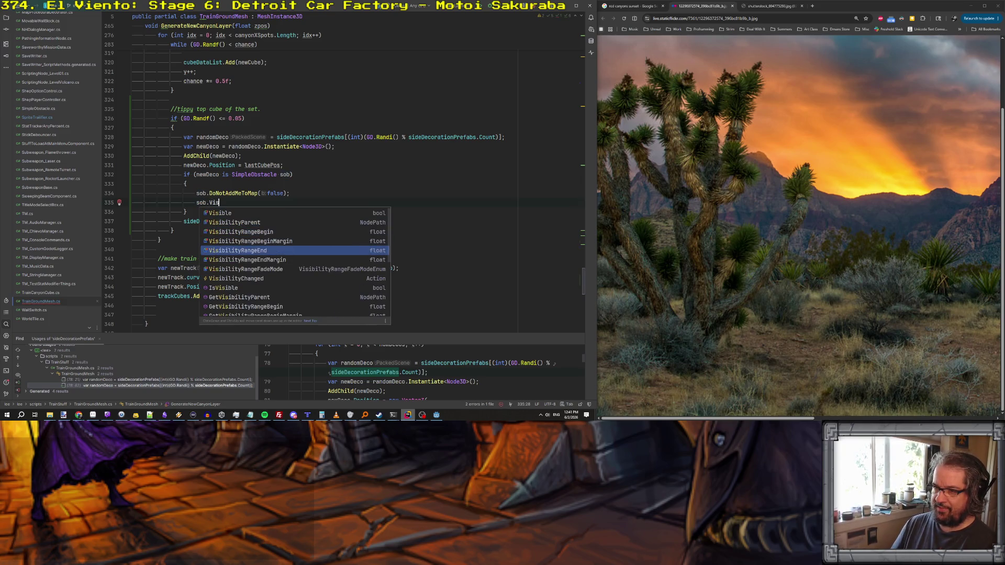
{"action": "key", "text": "Down"}
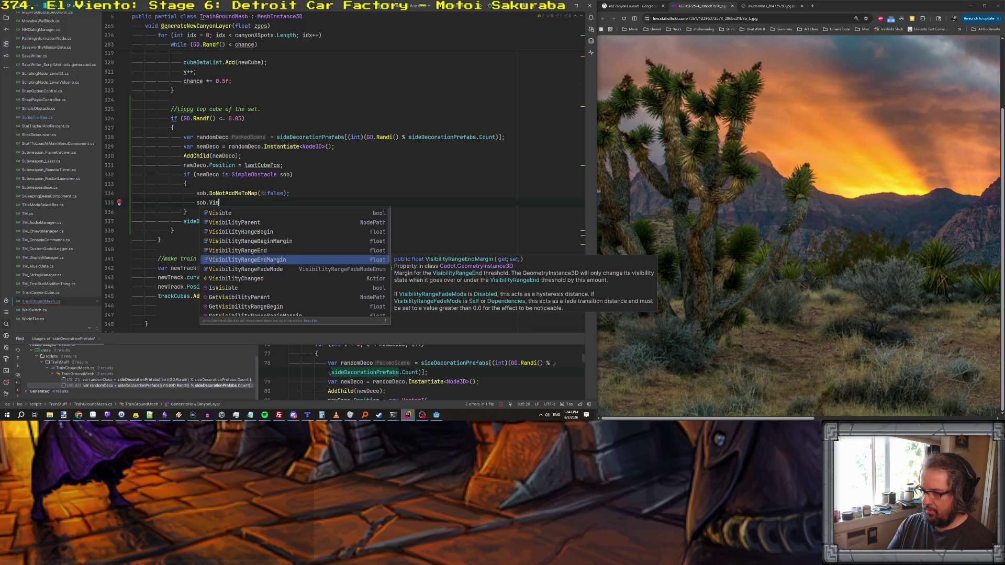
{"action": "key", "text": "Return"}
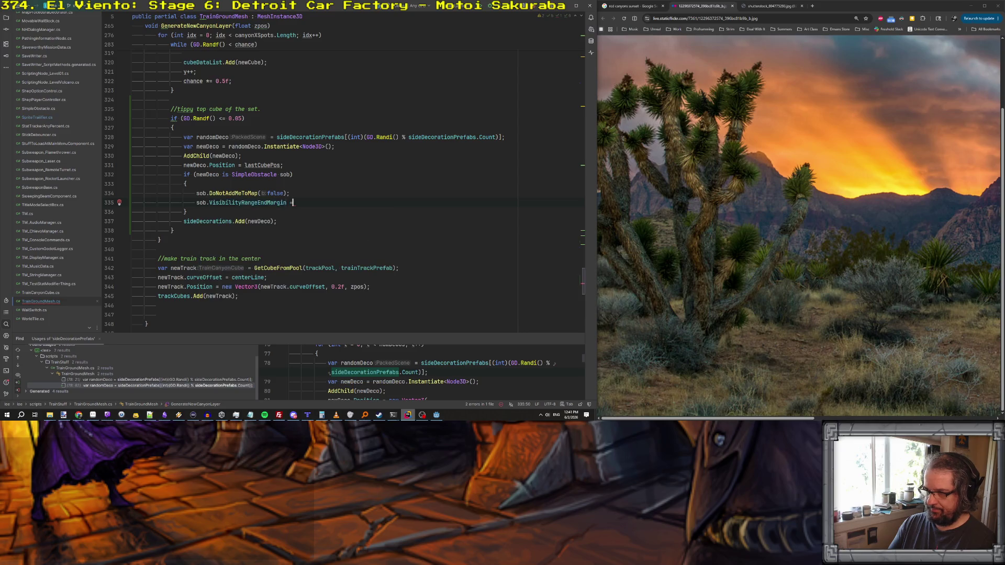
{"action": "type", "text": "= 1.0f;"}
{"action": "left_click", "coordinate": [299, 203]}
{"action": "type", "text": "0"}
{"action": "key", "text": "End"}
- Set the obstacle's VisibilityRangeFadeMode to VisibilityRangeFadeModeEnum.Self
{"action": "key", "text": "Return"}
{"action": "type", "text": "sob.Visi"}
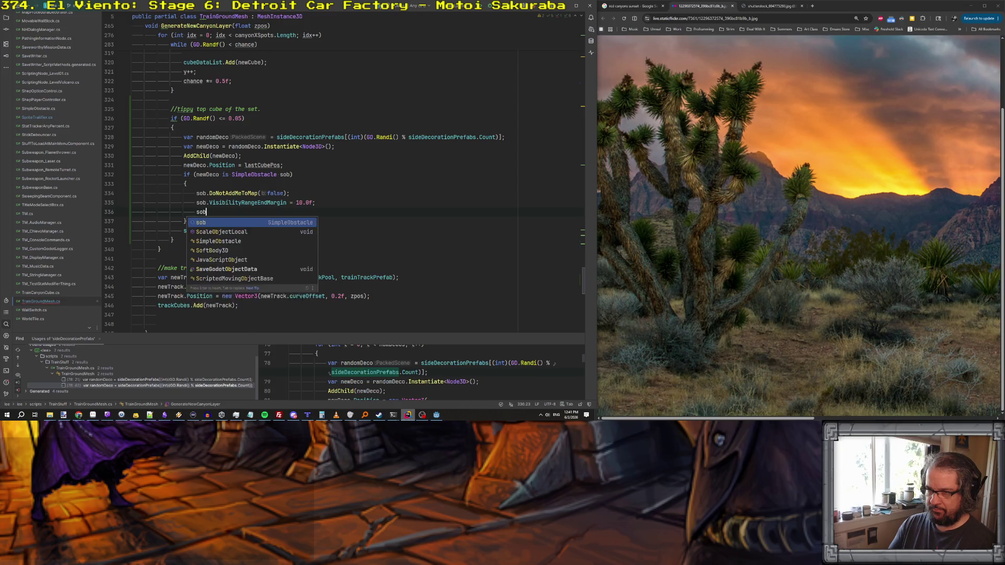
{"action": "key", "text": "Down"}
{"action": "key", "text": "Down"}
{"action": "key", "text": "Down"}
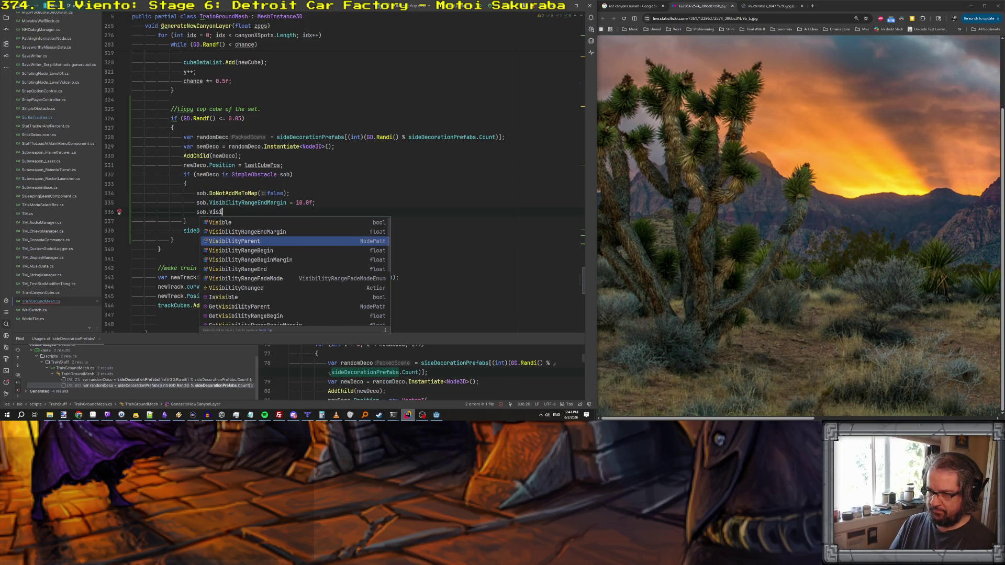
{"action": "key", "text": "Return"}
{"action": "type", "text": "="}
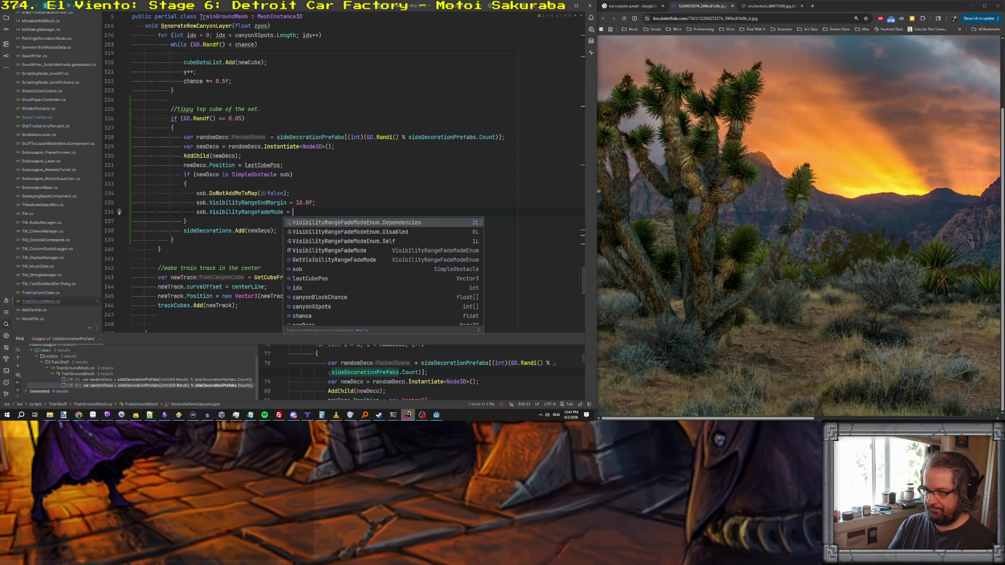
{"action": "key", "text": "Down"}
{"action": "key", "text": "Down"}
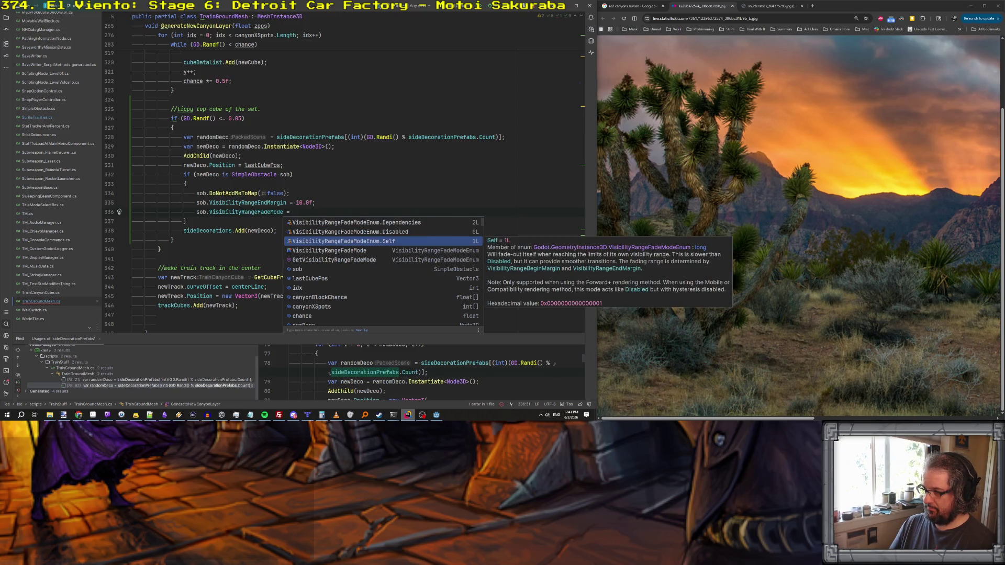
{"action": "key", "text": "Return"}
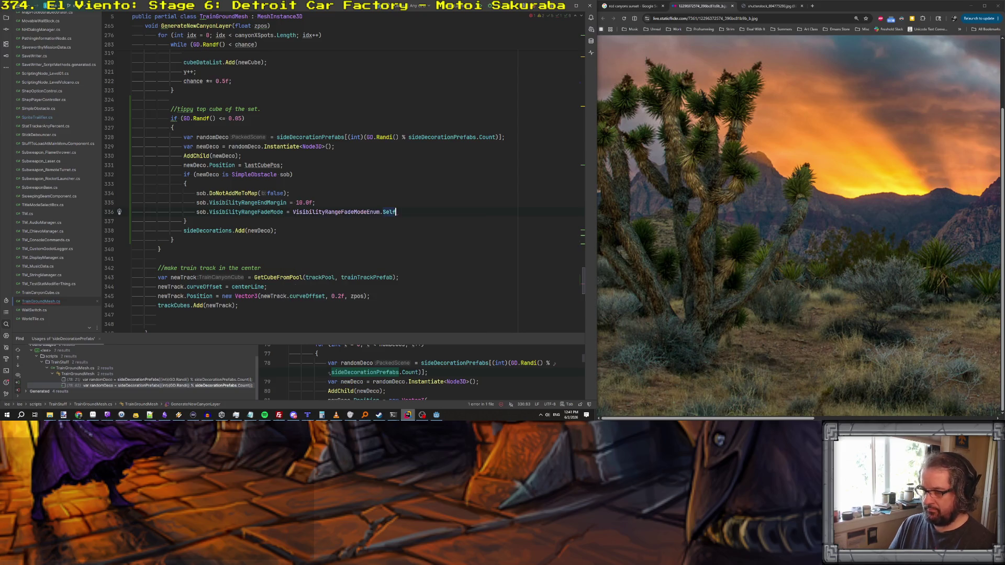
{"action": "type", "text": ";"}
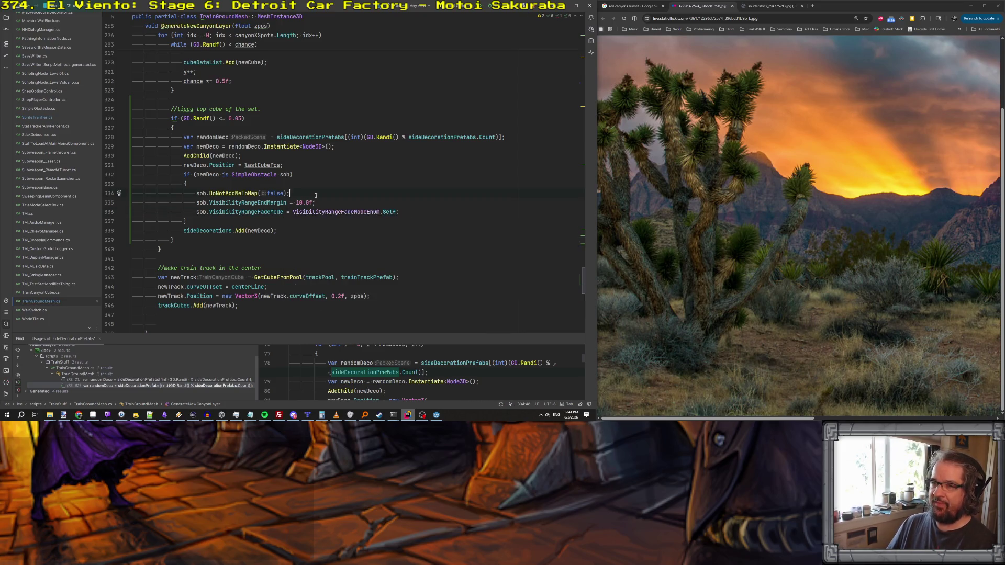
- Begin a new method below the canyon layer method by typing 'void Spawn'
{"action": "scroll", "coordinate": [316, 195], "scroll_direction": "down", "scroll_amount": 4}
{"action": "left_click", "coordinate": [187, 223]}
{"action": "key", "text": "Return"}
{"action": "key", "text": "Return"}
{"action": "type", "text": "void Spawn"}
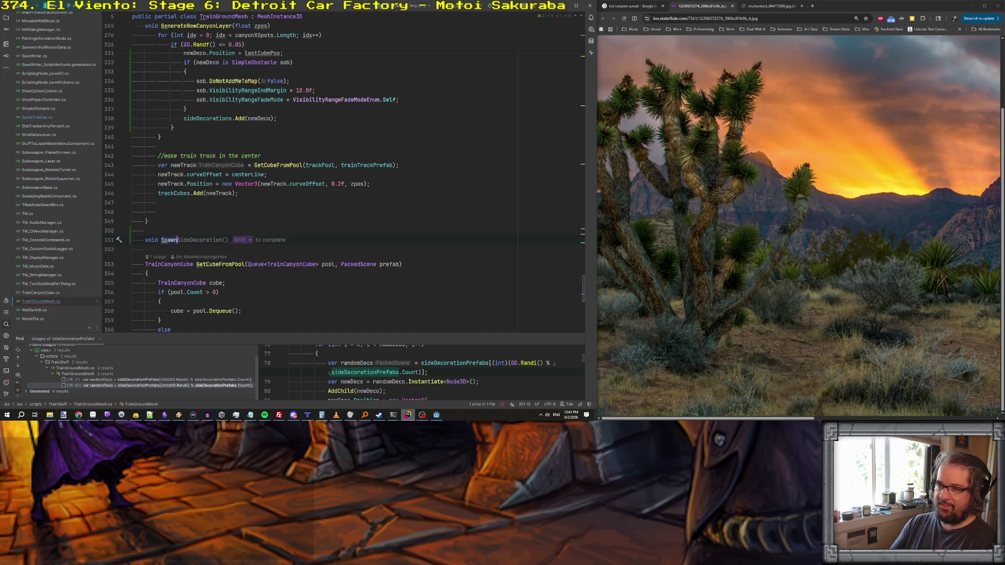
- Declare an empty SpawnSideDecoration(Vector3 localPosition) method
{"action": "key", "text": "shift+Right"}
{"action": "key", "text": "Return"}
{"action": "type", "text": "{"}
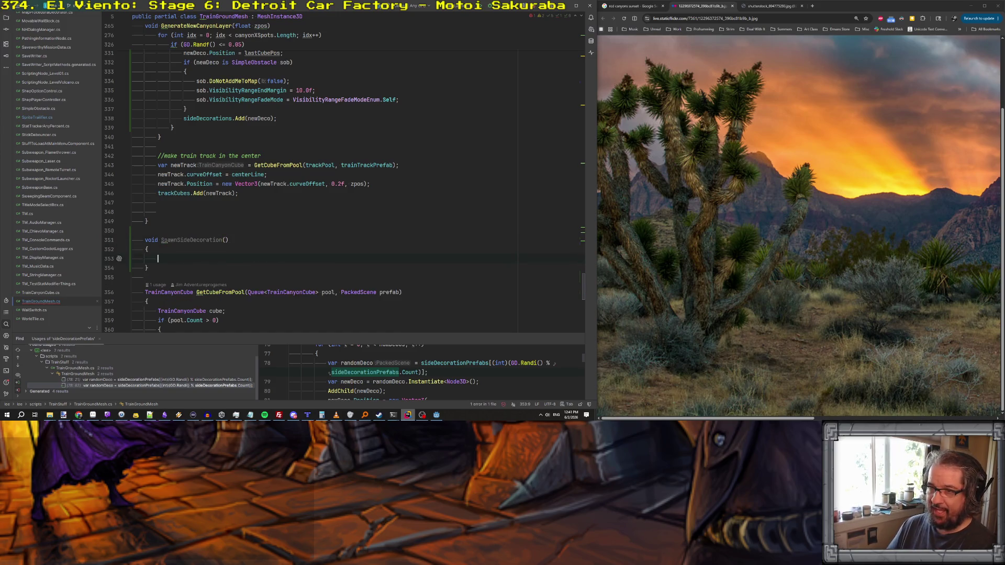
{"action": "key", "text": "Return"}
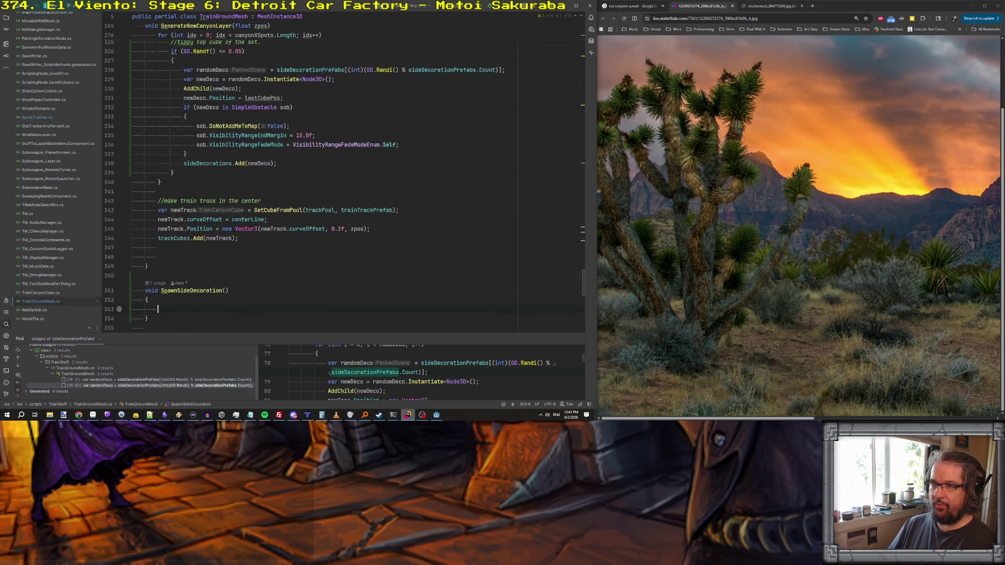
{"action": "left_click", "coordinate": [224, 290]}
{"action": "type", "text": "Vect"}
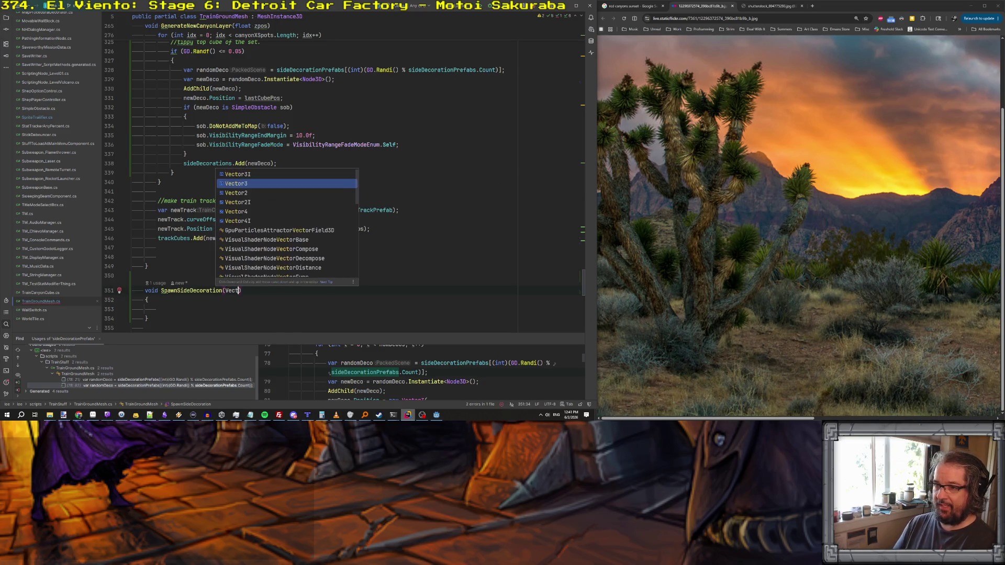
{"action": "key", "text": "Return"}
{"action": "type", "text": "localPosition"}
- Move the top-cube decoration spawning code into SpawnSideDecoration, positioned at localPosition
{"action": "scroll", "coordinate": [239, 226], "scroll_direction": "up", "scroll_amount": 2}
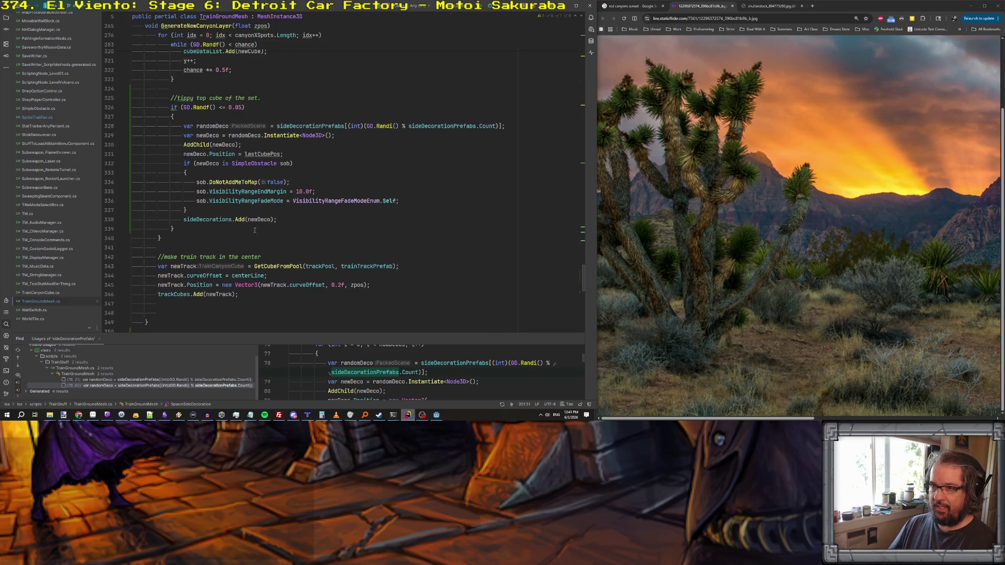
{"action": "left_click_drag", "start_coordinate": [280, 222], "coordinate": [132, 126]}
{"action": "key", "text": "ctrl+x"}
{"action": "scroll", "coordinate": [218, 180], "scroll_direction": "down", "scroll_amount": 2}
{"action": "left_click", "coordinate": [209, 187]}
{"action": "key", "text": "ctrl+v"}
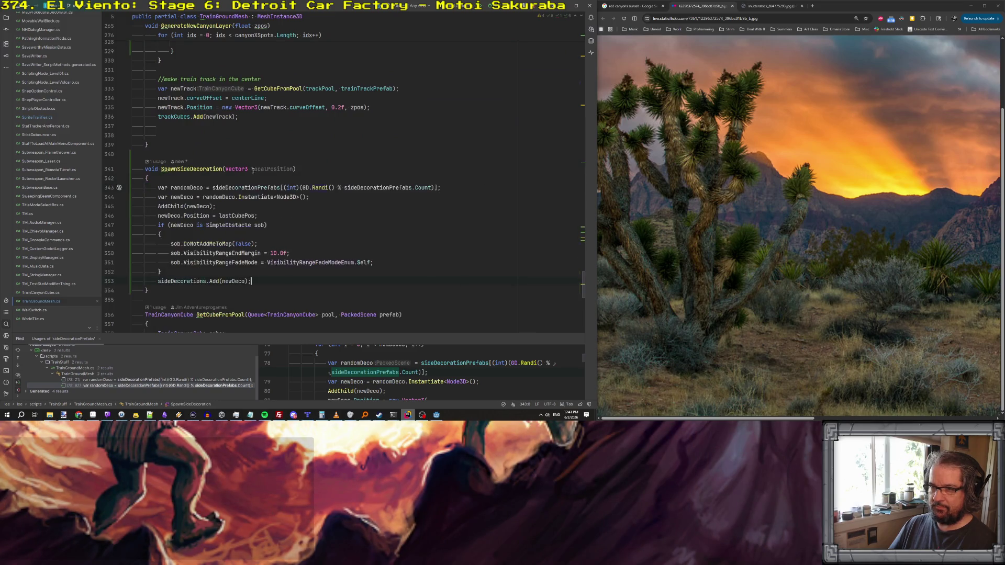
{"action": "key", "text": "ctrl+c"}
{"action": "double_click", "coordinate": [237, 215]}
{"action": "key", "text": "ctrl+v"}
{"action": "double_click", "coordinate": [194, 169]}
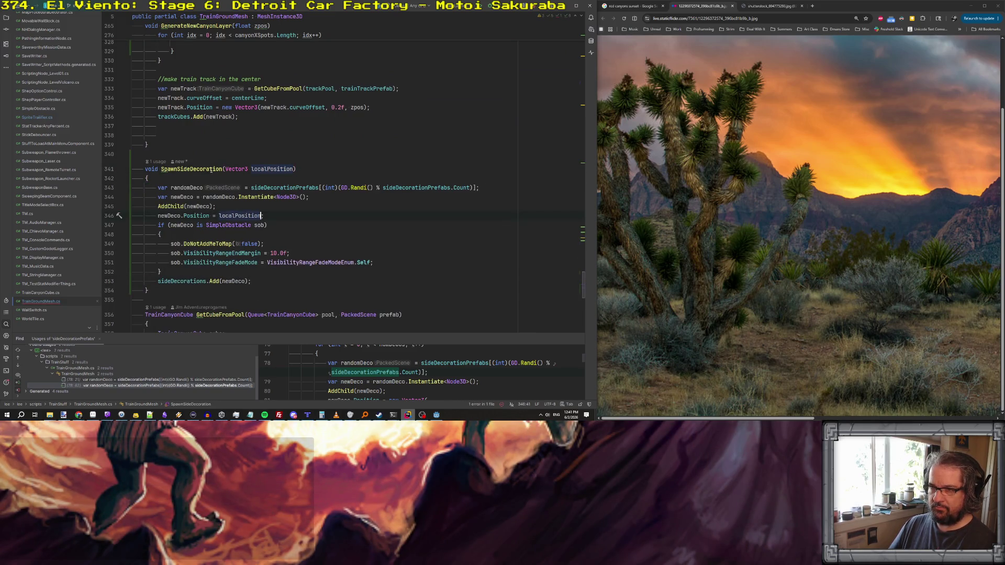
{"action": "key", "text": "ctrl+c"}
- Call SpawnSideDecoration(lastCubePos); in the emptied spot of the top-cube block
{"action": "scroll", "coordinate": [193, 168], "scroll_direction": "up", "scroll_amount": 5}
{"action": "left_click", "coordinate": [261, 181]}
{"action": "key", "text": "ctrl+v"}
{"action": "type", "text": "(las"}
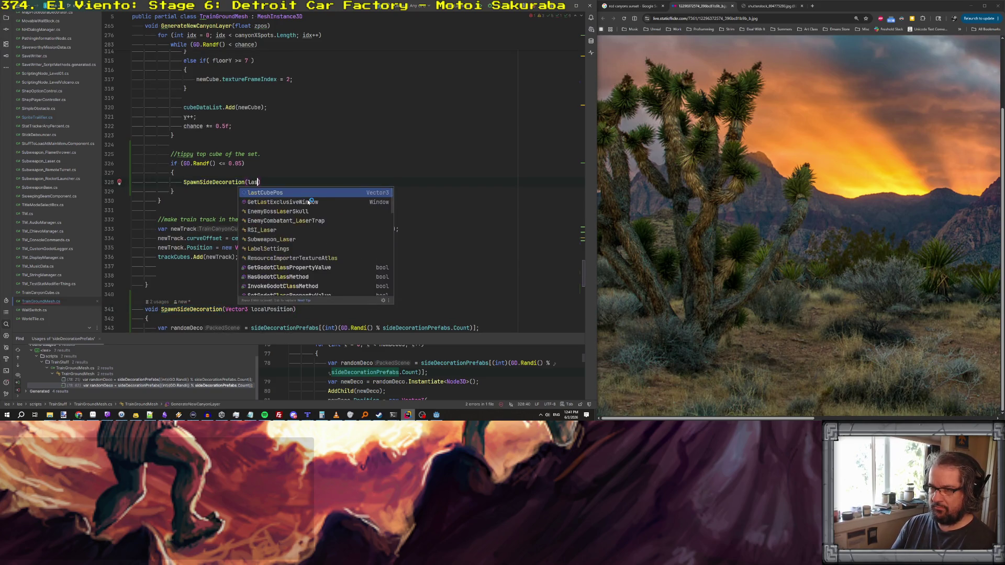
{"action": "type", "text": "tCubePos);"}
{"action": "scroll", "coordinate": [283, 188], "scroll_direction": "up", "scroll_amount": 15}
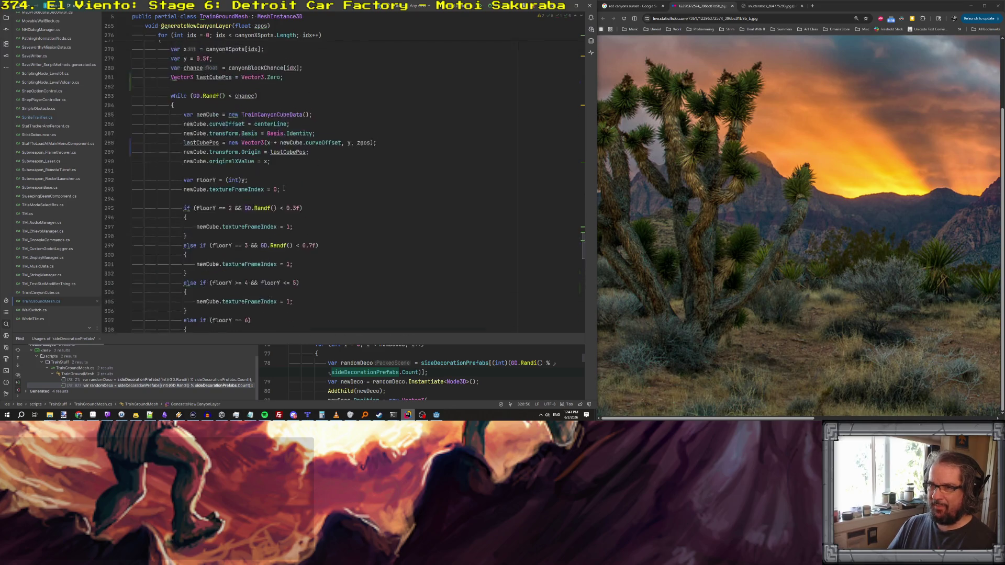
- Add SpawnSideDecoration at the top of the initial decorations loop and copy the position expression
{"action": "scroll", "coordinate": [284, 188], "scroll_direction": "up", "scroll_amount": 20}
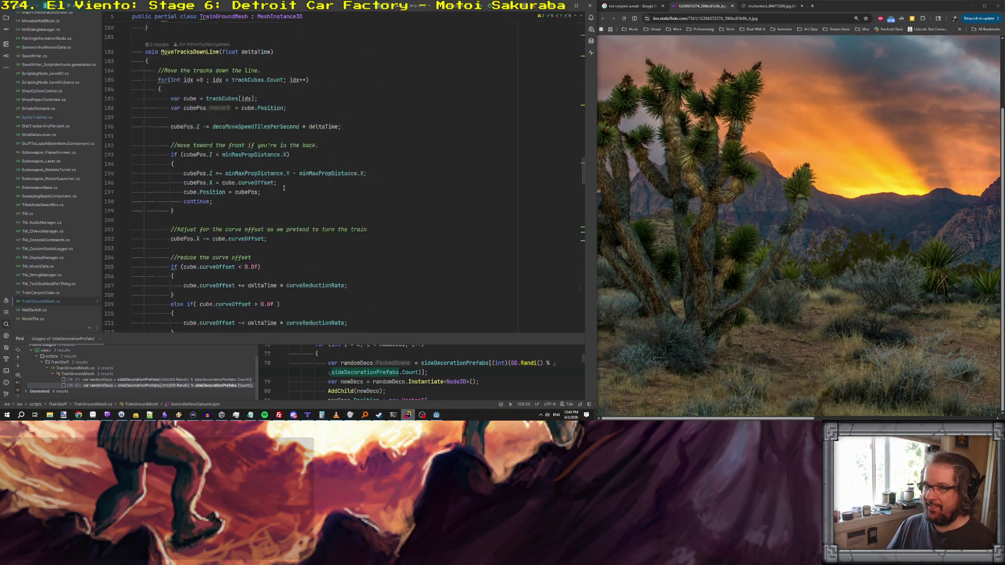
{"action": "scroll", "coordinate": [284, 188], "scroll_direction": "up", "scroll_amount": 18}
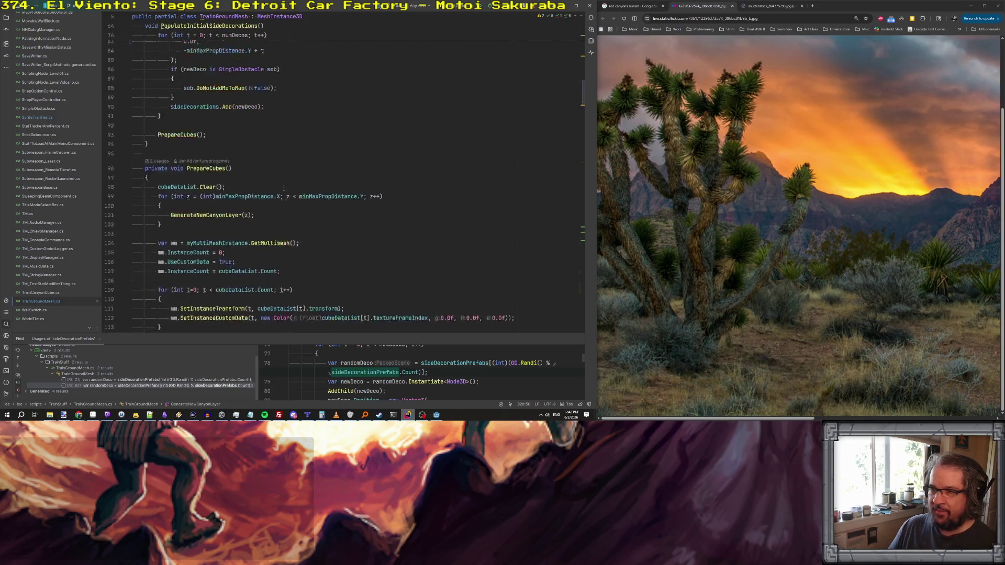
{"action": "scroll", "coordinate": [284, 188], "scroll_direction": "down", "scroll_amount": 3}
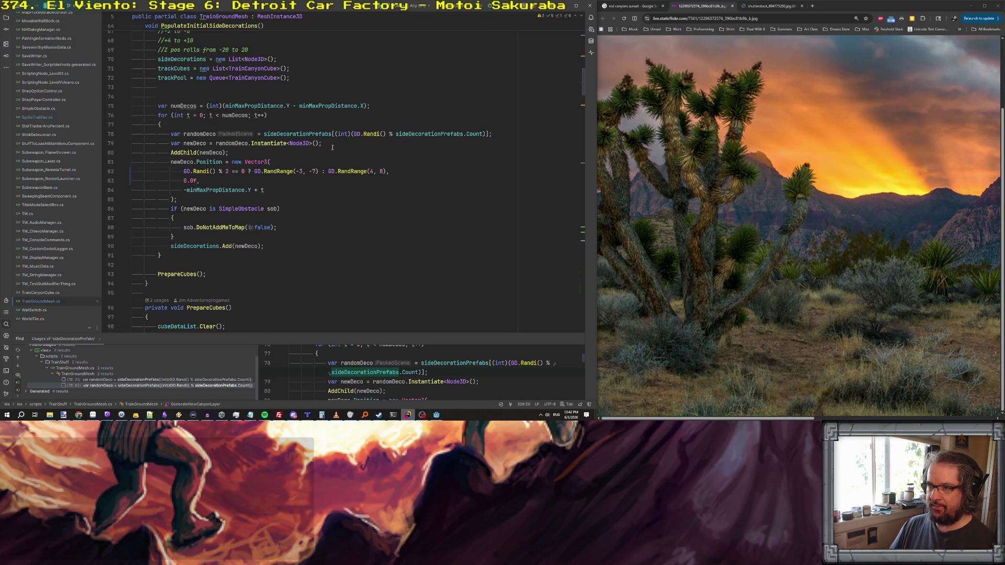
{"action": "left_click", "coordinate": [371, 124]}
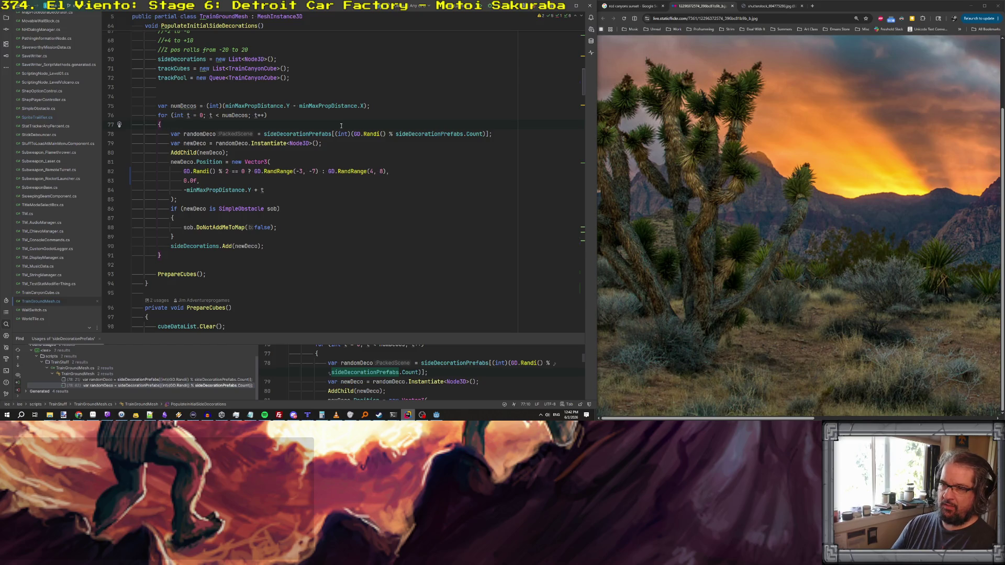
{"action": "key", "text": "Return"}
{"action": "key", "text": "Return"}
{"action": "type", "text": "SpawnSideDecoration"}
{"action": "key", "text": "Down"}
{"action": "key", "text": "Down"}
{"action": "key", "text": "Down"}
{"action": "key", "text": "shift+Down"}
{"action": "key", "text": "shift+Down"}
{"action": "key", "text": "shift+Down"}
{"action": "key", "text": "Up"}
{"action": "key", "text": "Up"}
{"action": "key", "text": "Up"}
{"action": "key", "text": "Down"}
{"action": "key", "text": "Down"}
{"action": "key", "text": "Down"}
{"action": "key", "text": "shift+Down"}
{"action": "key", "text": "shift+Down"}
{"action": "key", "text": "shift+Down"}
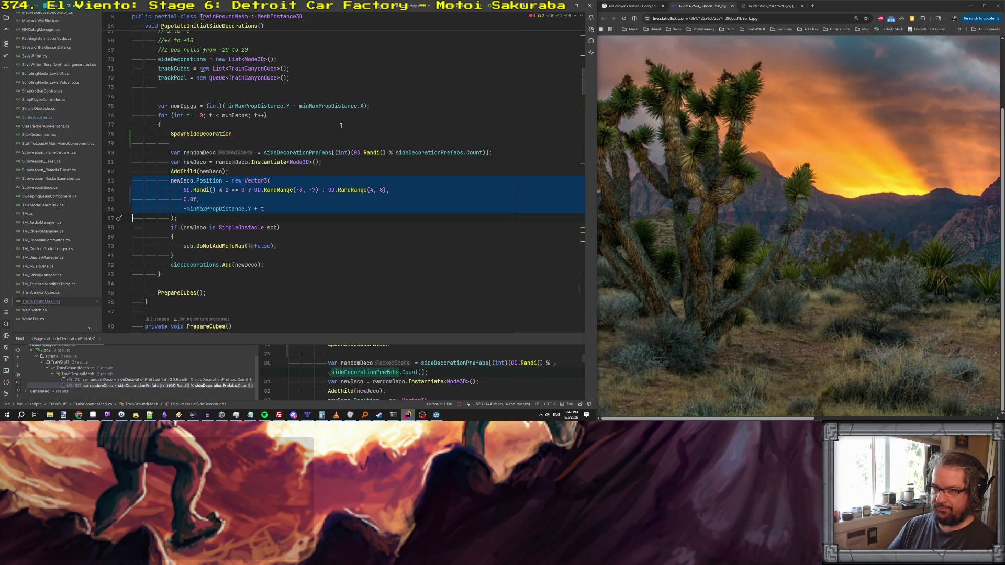
- Create var newPos holding the pasted new Vector3 position expression
{"action": "left_click", "coordinate": [161, 125]}
{"action": "key", "text": "Return"}
{"action": "type", "text": "v"}
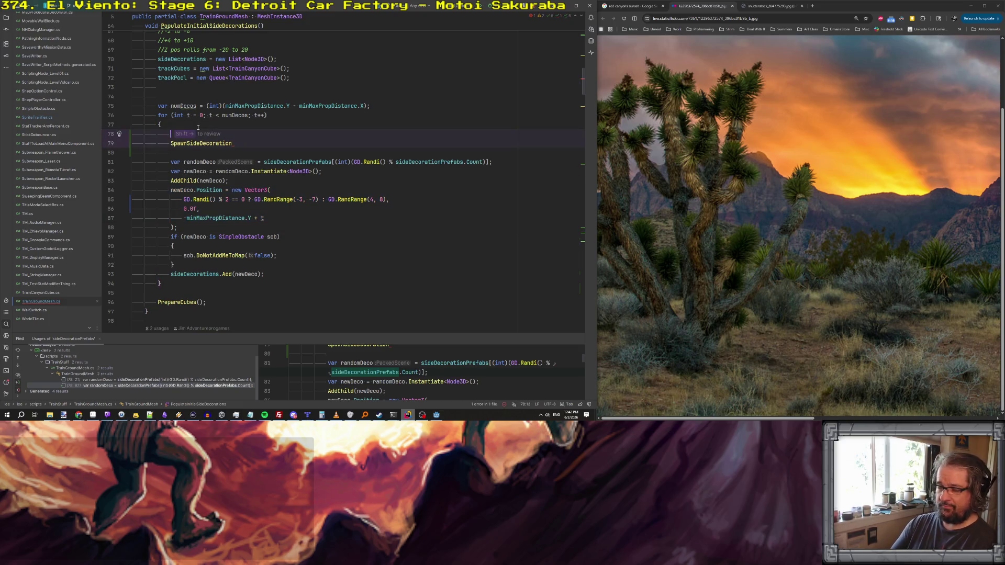
{"action": "type", "text": "ar n"}
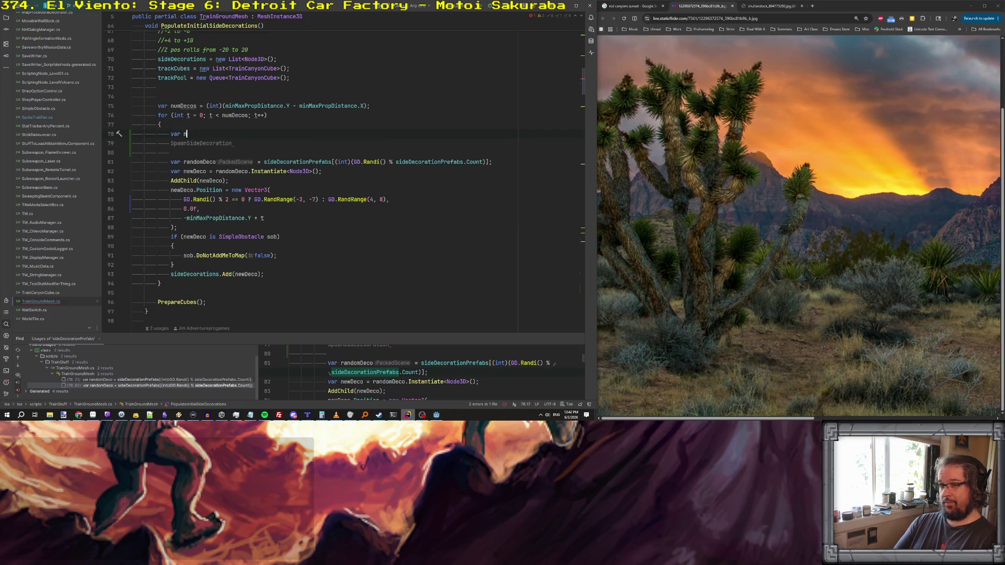
{"action": "type", "text": "ewPost"}
{"action": "key", "text": "ctrl+v"}
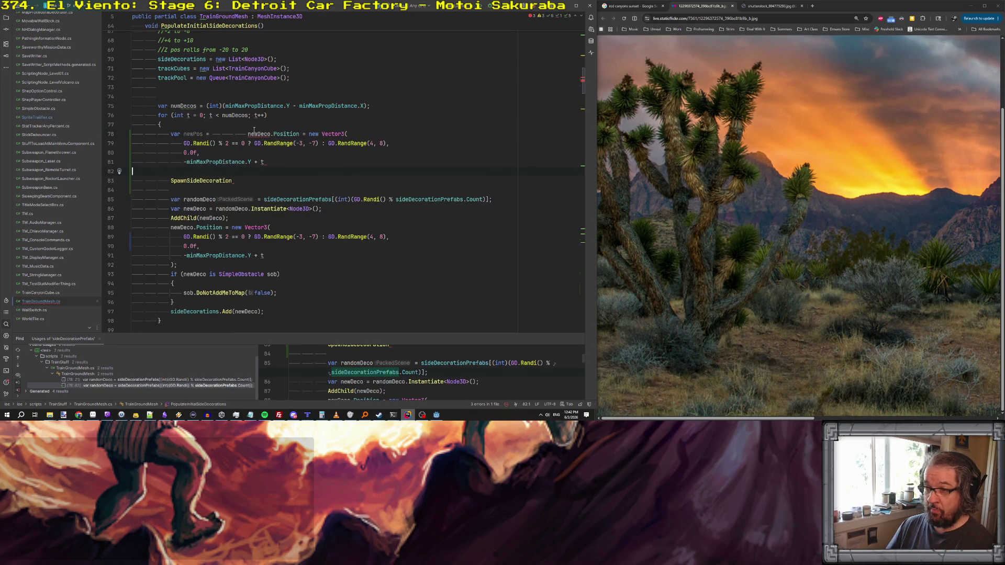
{"action": "left_click_drag", "start_coordinate": [247, 134], "coordinate": [311, 134]}
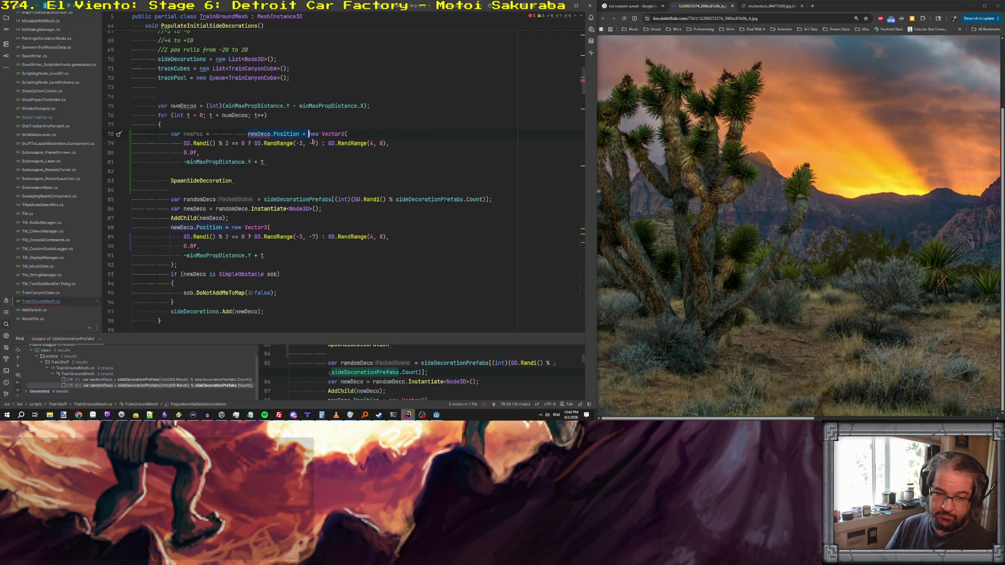
{"action": "key", "text": "BackSpace"}
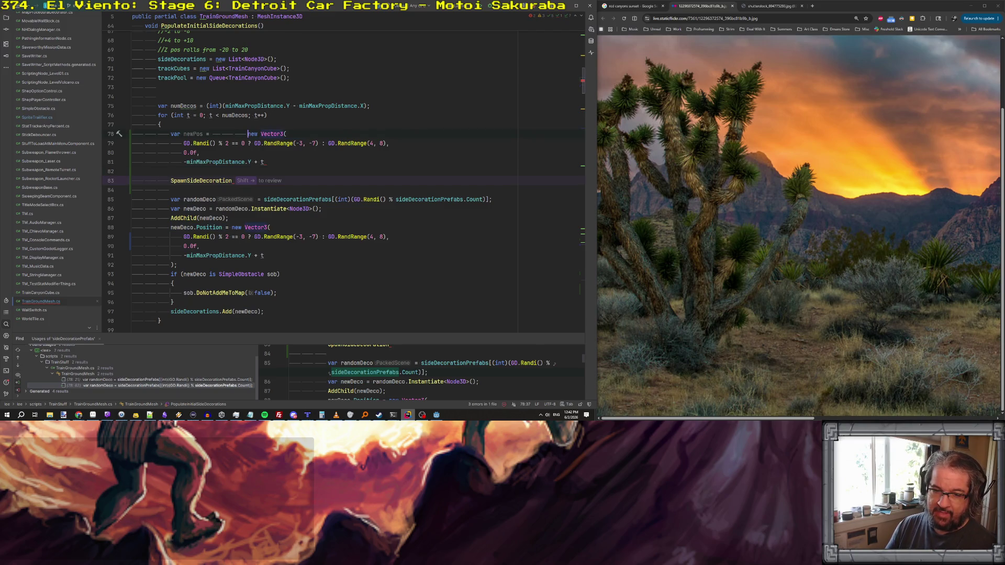
{"action": "key", "text": "BackSpace"}
{"action": "key", "text": "BackSpace"}
{"action": "key", "text": "BackSpace"}
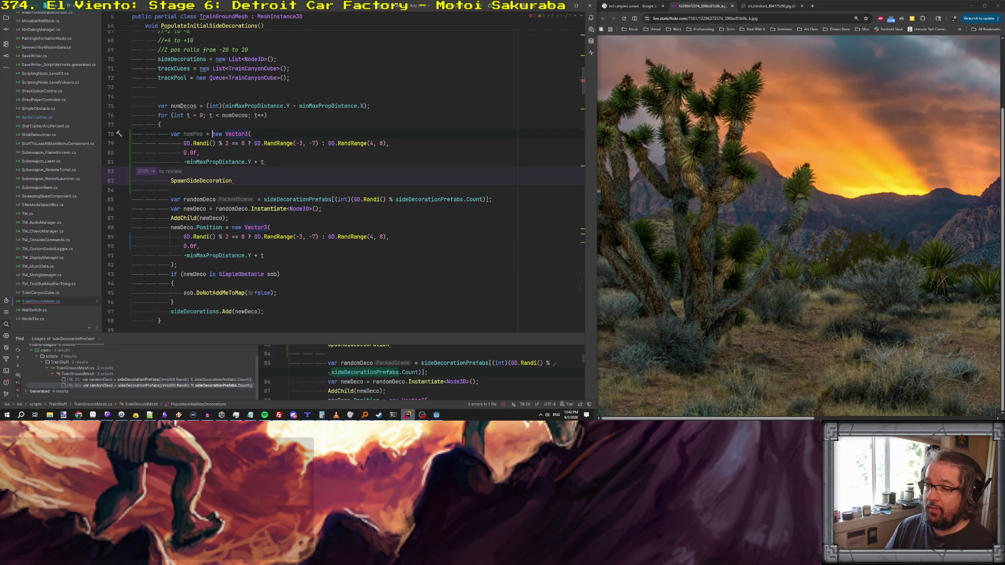
{"action": "left_click", "coordinate": [324, 163]}
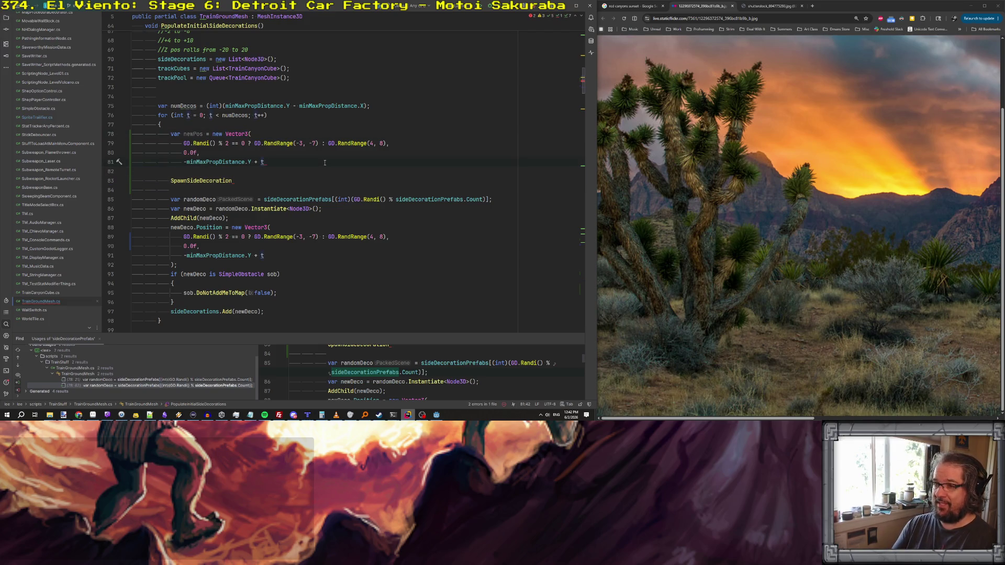
{"action": "type", "text": ");"}
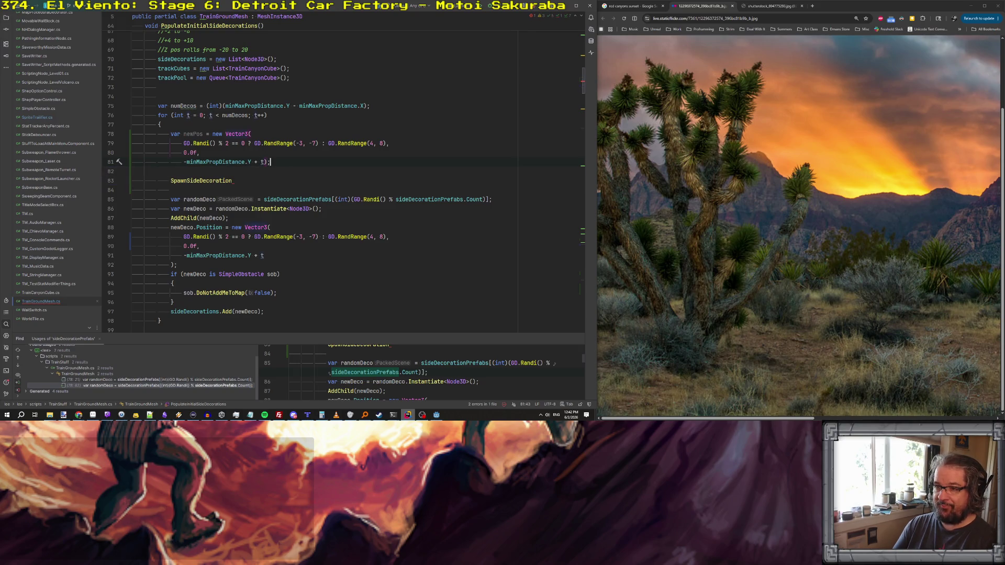
- Complete the call as SpawnSideDecoration(newPos); and delete the old inline spawning lines
{"action": "left_click", "coordinate": [238, 180]}
{"action": "type", "text": "(newPos"}
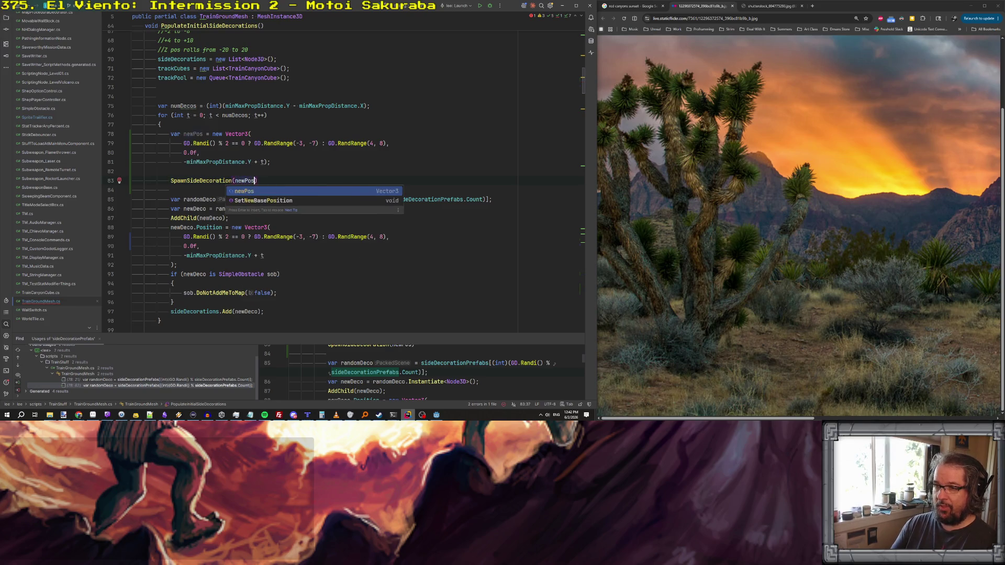
{"action": "key", "text": "End"}
{"action": "type", "text": ";"}
{"action": "key", "text": "Down"}
{"action": "key", "text": "shift+Down"}
{"action": "key", "text": "shift+Down"}
{"action": "key", "text": "shift+Down"}
{"action": "key", "text": "shift+Down"}
{"action": "key", "text": "shift+Down"}
{"action": "key", "text": "shift+Down"}
{"action": "key", "text": "Delete"}
{"action": "key", "text": "Down"}
{"action": "key", "text": "Up"}
{"action": "key", "text": "Up"}
{"action": "key", "text": "Up"}
- Tidy the blank line after the call, then build and run the game from Godot
{"action": "key", "text": "BackSpace"}
{"action": "key", "text": "Return"}
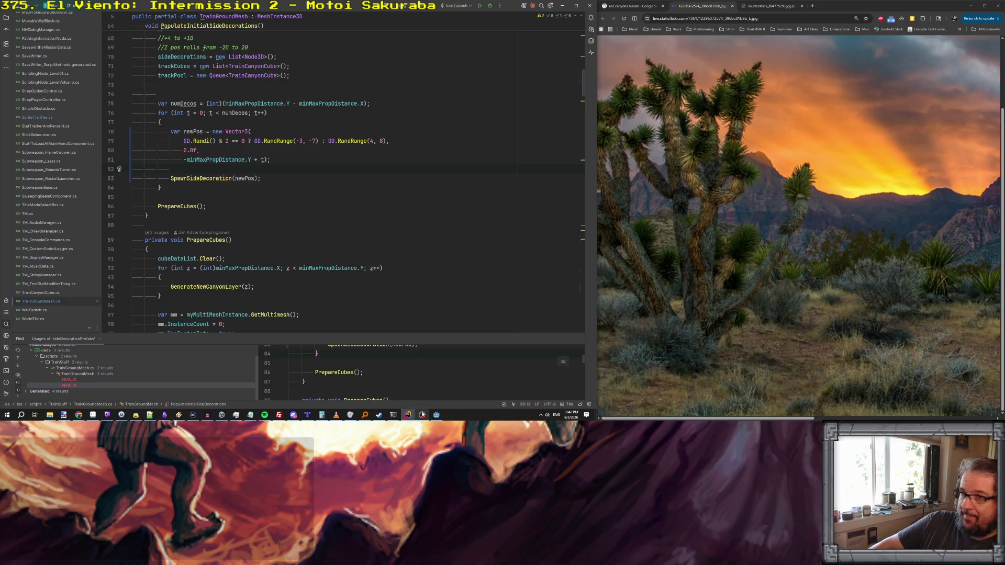
{"action": "left_click", "coordinate": [436, 414]}
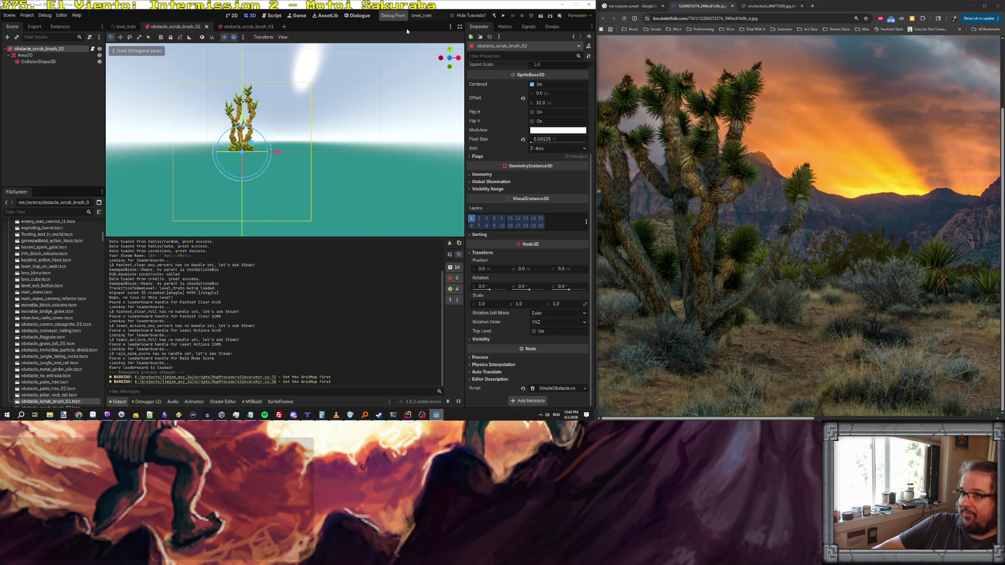
{"action": "left_click", "coordinate": [404, 18]}
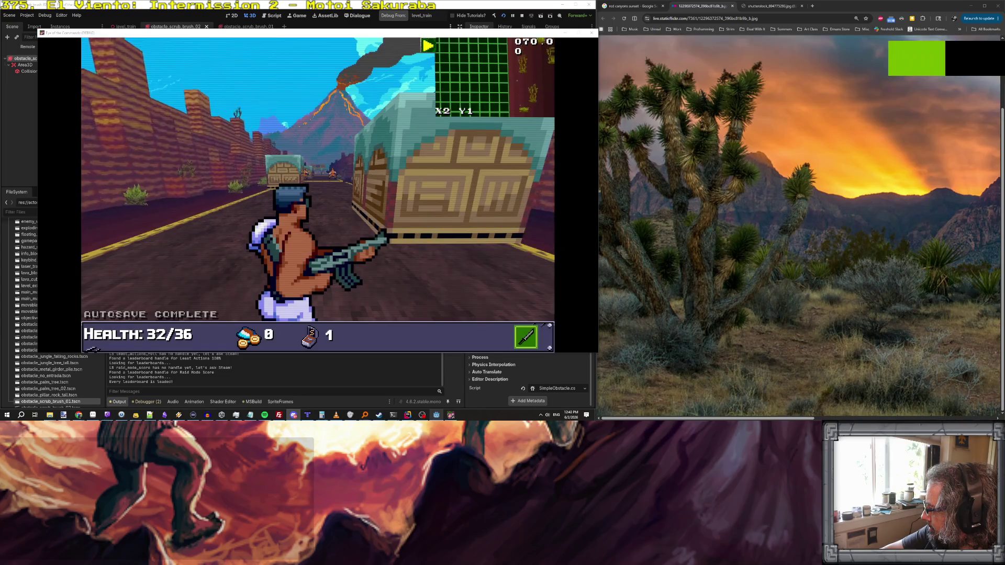
- Apply the WARGOD cheat in the running game, dismiss the RL-440 notice, then pause and resume
{"action": "left_click", "coordinate": [449, 195]}
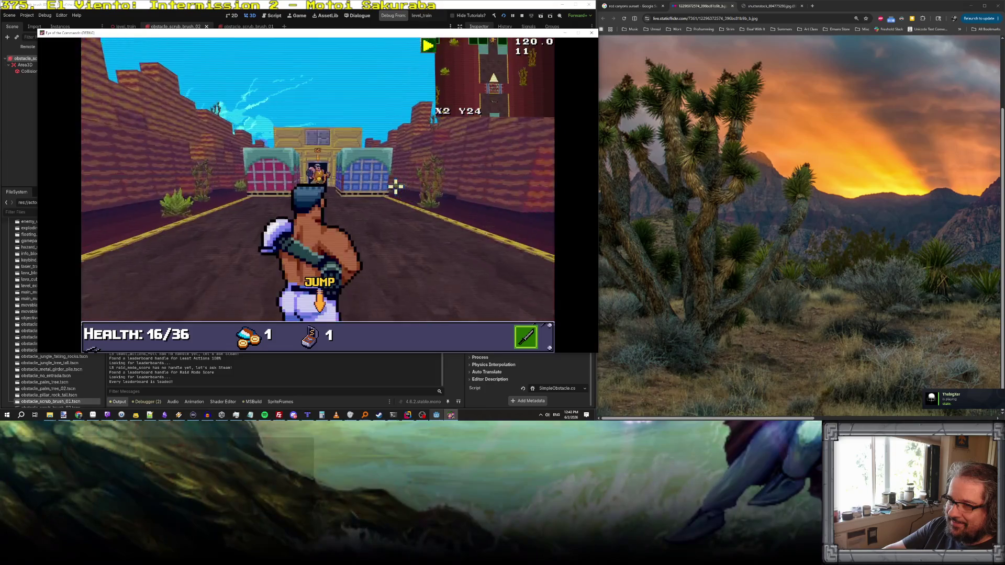
{"action": "key", "text": "grave"}
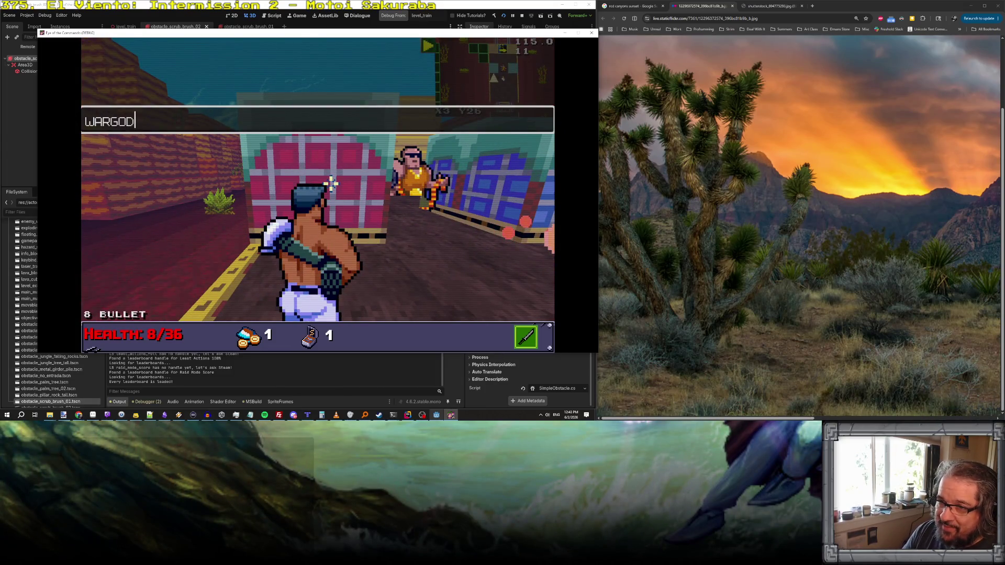
{"action": "key", "text": "Return"}
{"action": "left_click", "coordinate": [257, 155]}
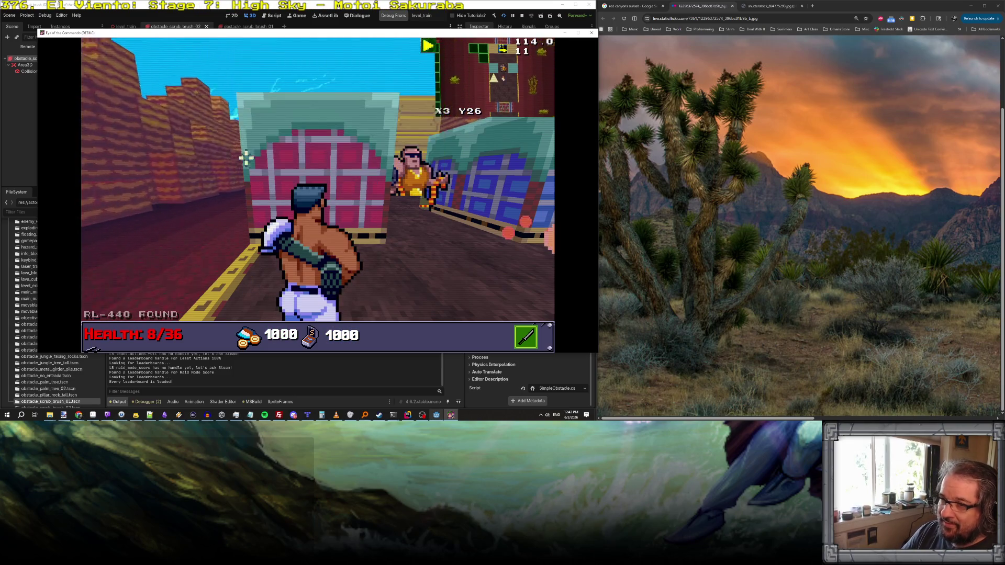
{"action": "key", "text": "Escape"}
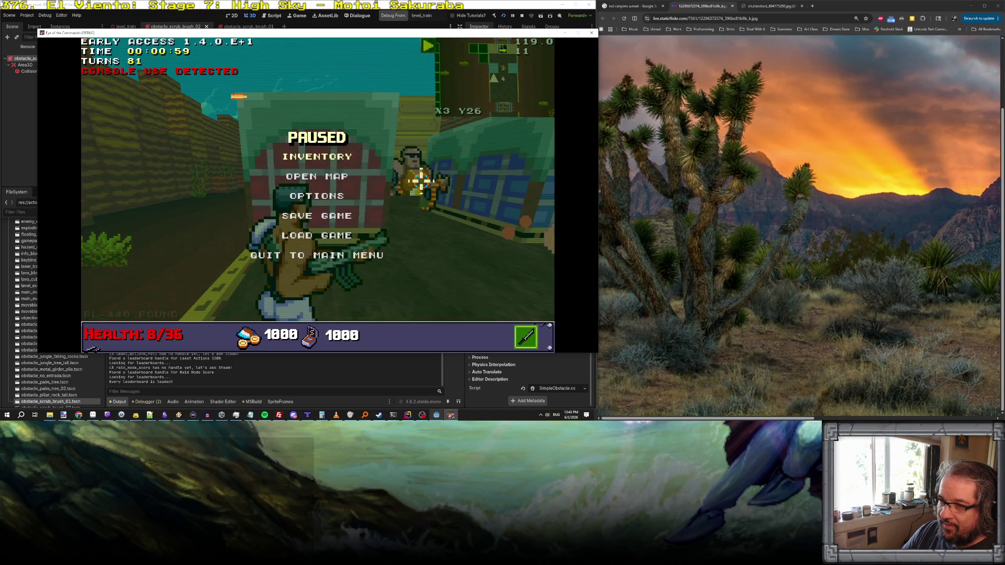
{"action": "key", "text": "Escape"}
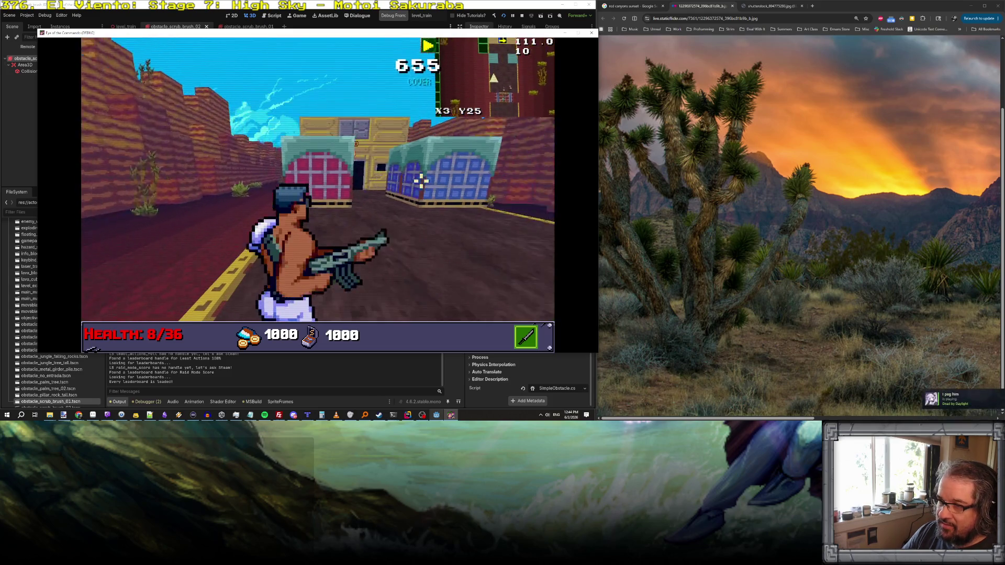
- Walk through the gate and down the canyon road toward the gate building, then stop with F8
{"action": "key", "text": "w"}
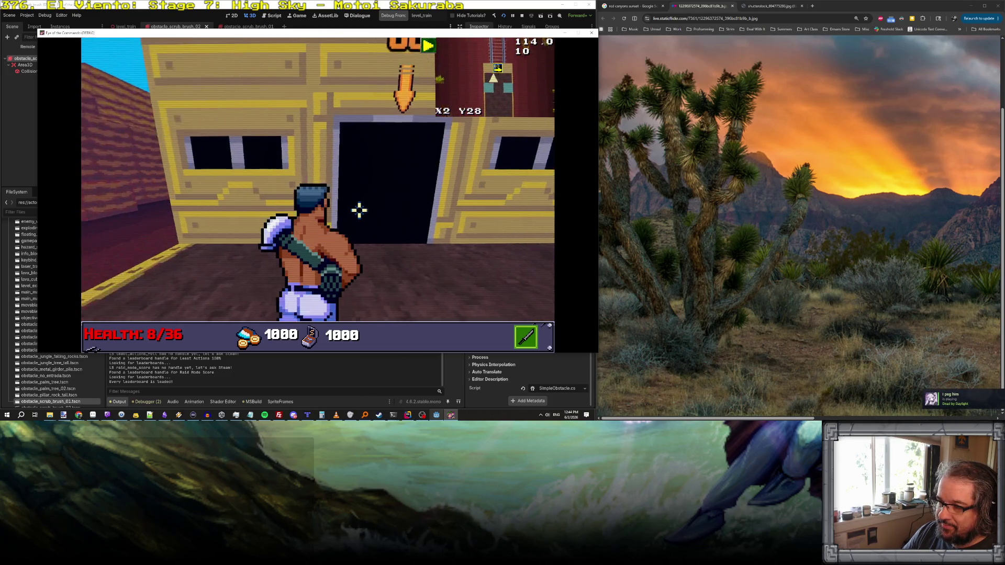
{"action": "key", "text": "q"}
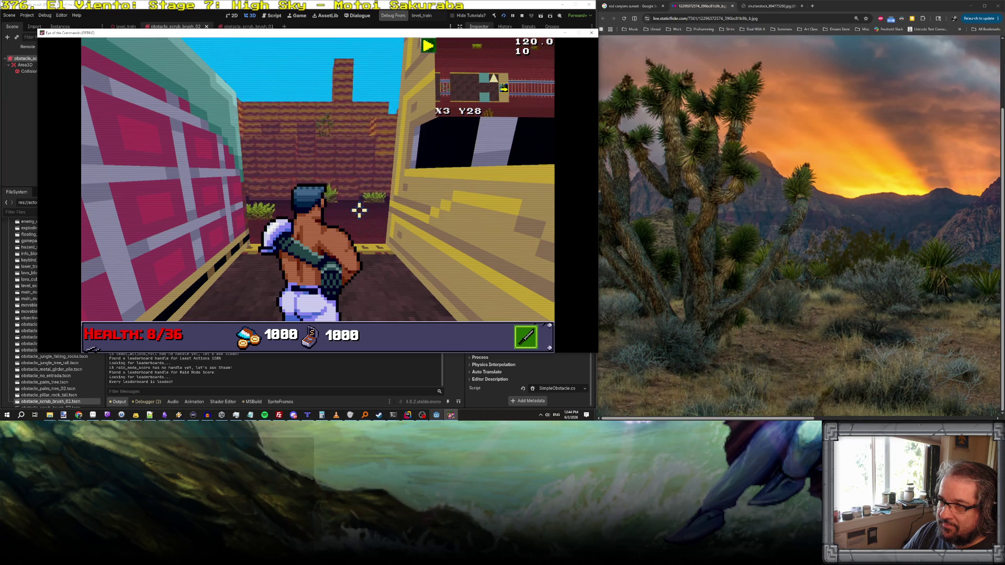
{"action": "key", "text": "q"}
{"action": "key", "text": "w"}
{"action": "key", "text": "w"}
{"action": "key", "text": "w"}
{"action": "key", "text": "a"}
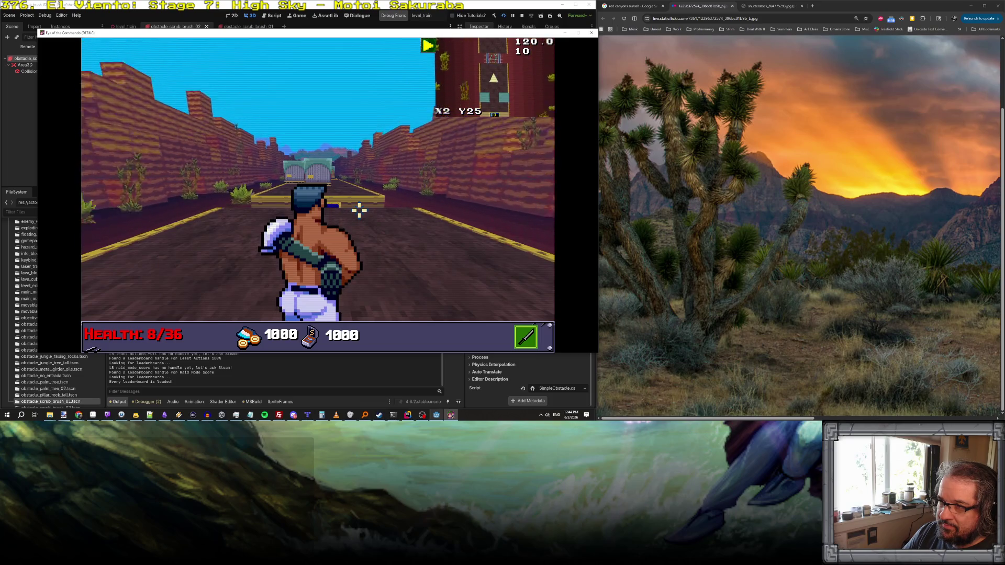
{"action": "key", "text": "w"}
{"action": "key", "text": "w"}
{"action": "key", "text": "w"}
{"action": "key", "text": "w"}
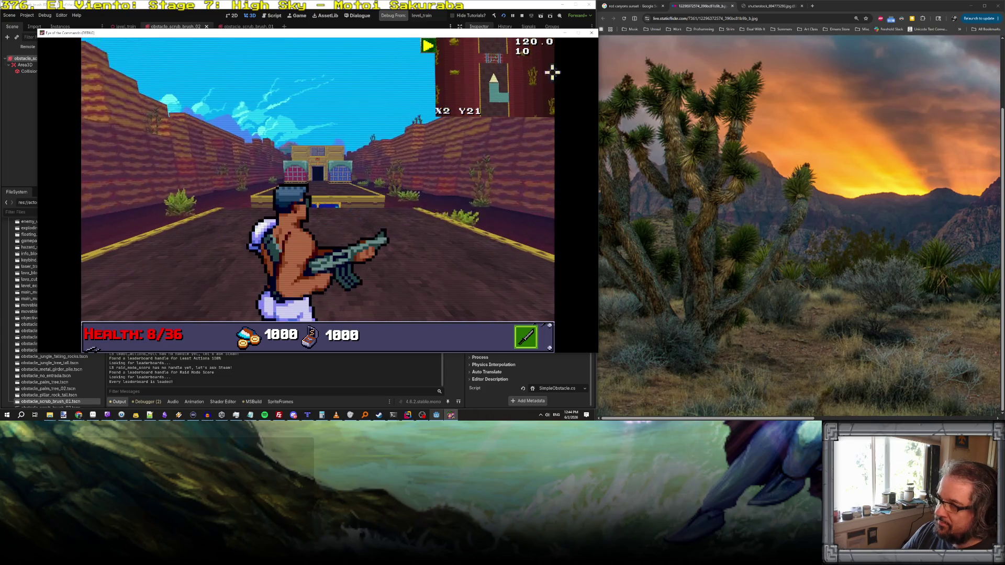
{"action": "key", "text": "F8"}
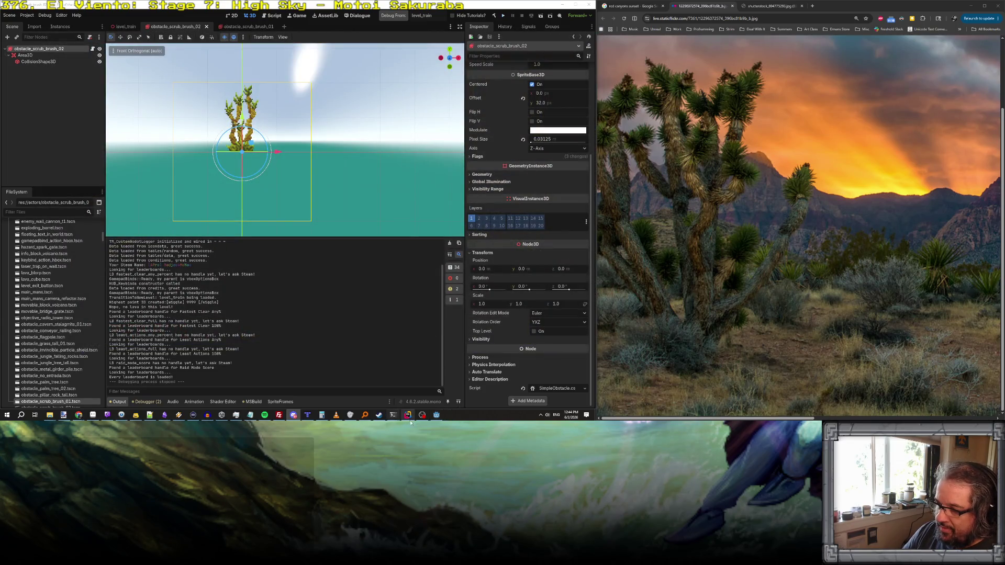
- Jump to the SpawnSideDecoration declaration in TrainGroundMesh.cs and inspect its Self visibility fade mode
{"action": "left_click", "coordinate": [407, 414]}
{"action": "scroll", "coordinate": [266, 183], "scroll_direction": "down", "scroll_amount": 3}
{"action": "scroll", "coordinate": [263, 211], "scroll_direction": "up", "scroll_amount": 2}
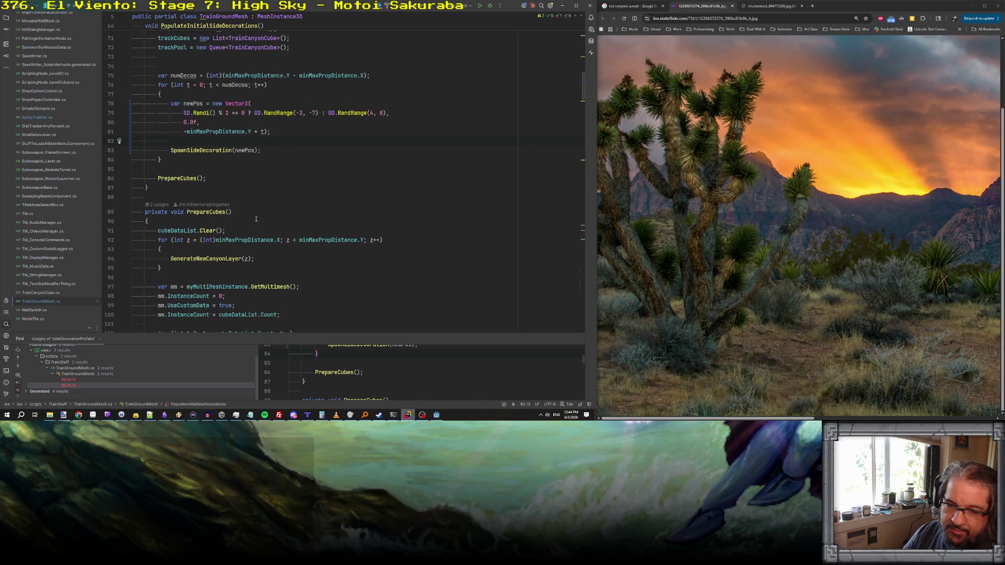
{"action": "left_click", "coordinate": [204, 150]}
{"action": "left_click", "coordinate": [204, 151], "text": "ctrl"}
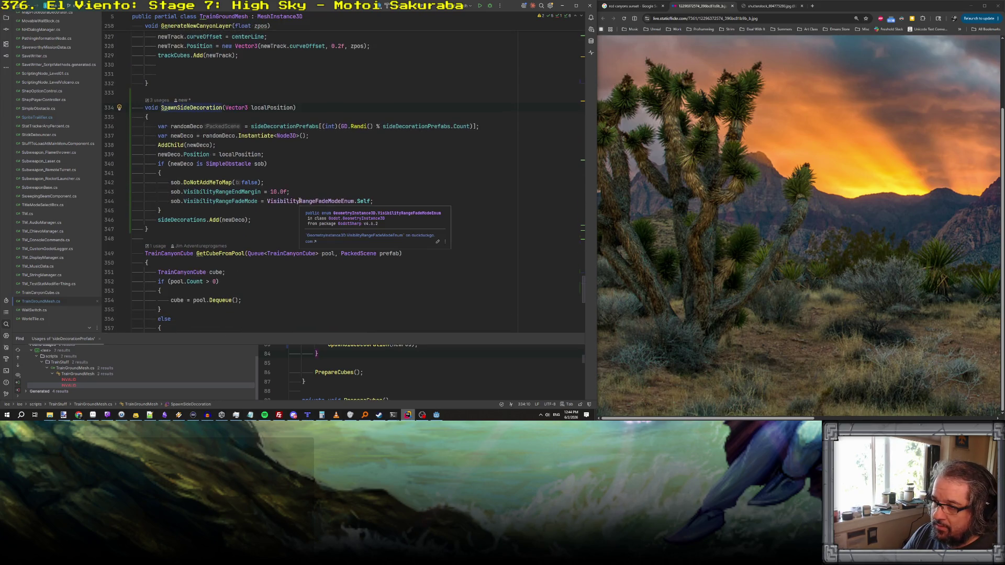
{"action": "left_click", "coordinate": [300, 201]}
{"action": "mouse_move", "coordinate": [362, 199]}
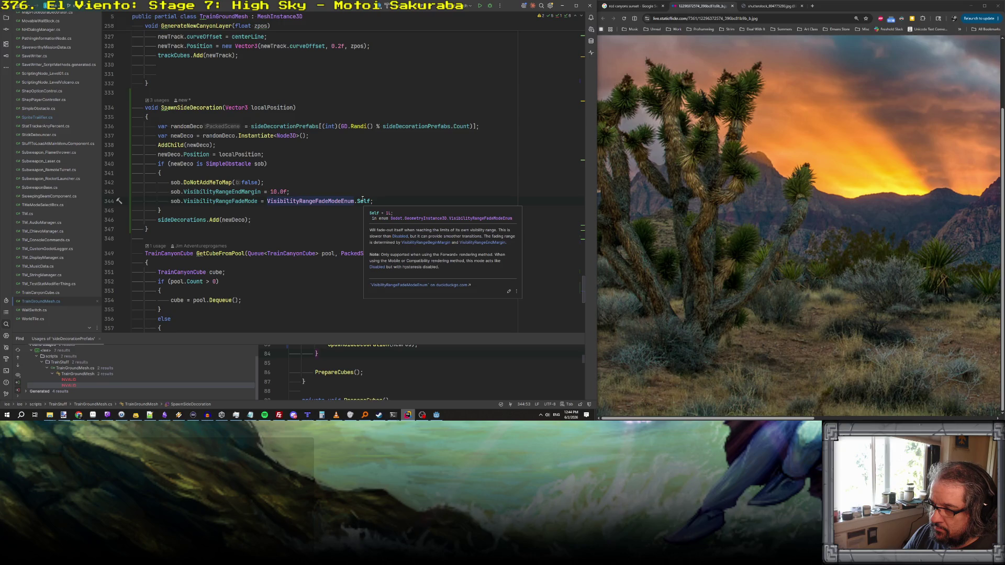
{"action": "left_click", "coordinate": [436, 415]}
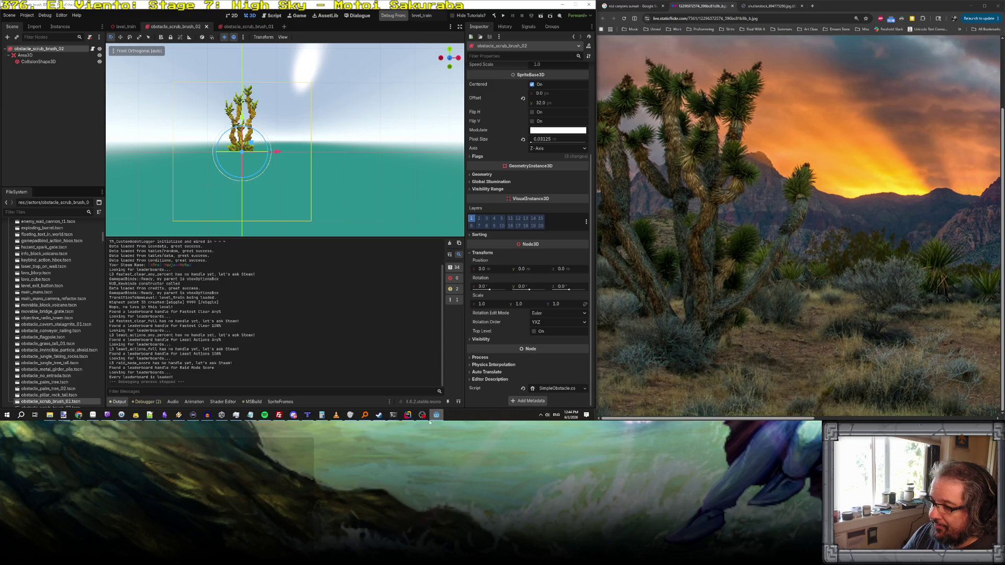
{"action": "left_click", "coordinate": [406, 416]}
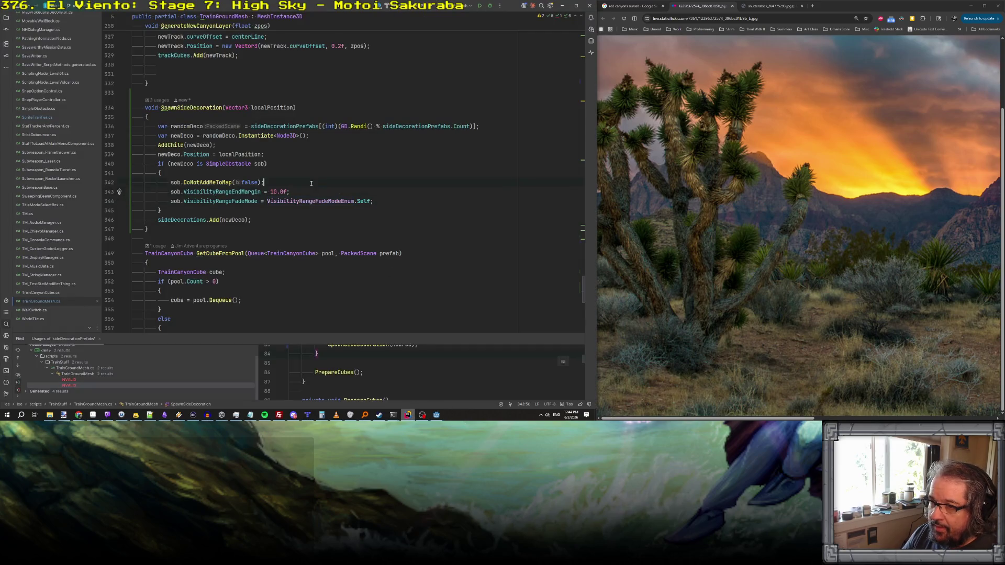
- Add 'sob.VisibilityRangeEnd = 30.0f;' below the DoNotAddMeToMap call using autocomplete
{"action": "key", "text": "Return"}
{"action": "type", "text": "sob"}
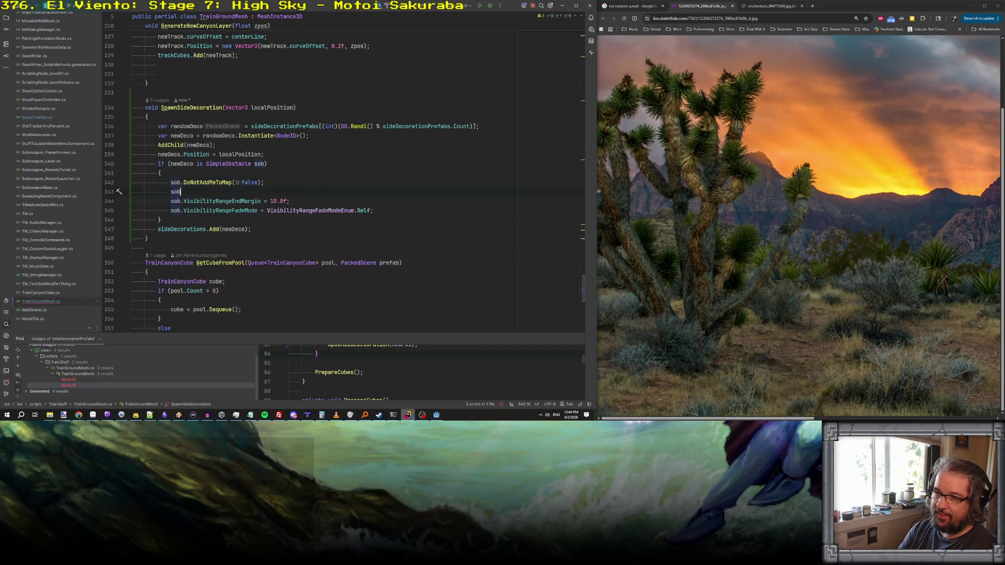
{"action": "type", "text": ".vis"}
{"action": "key", "text": "Down"}
{"action": "key", "text": "Down"}
{"action": "key", "text": "Down"}
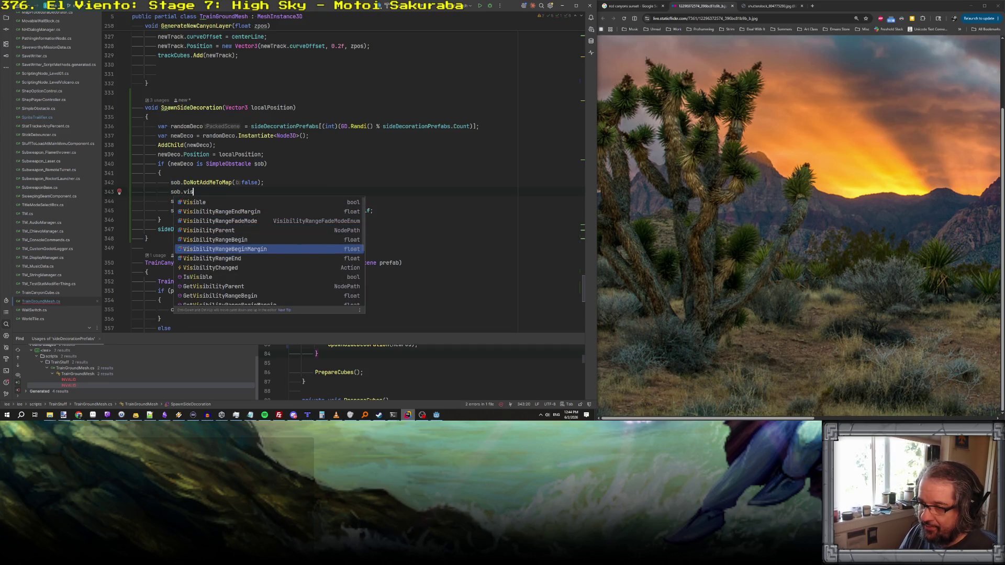
{"action": "key", "text": "Up"}
{"action": "key", "text": "Up"}
{"action": "key", "text": "Up"}
{"action": "key", "text": "Down"}
{"action": "key", "text": "Down"}
{"action": "key", "text": "Down"}
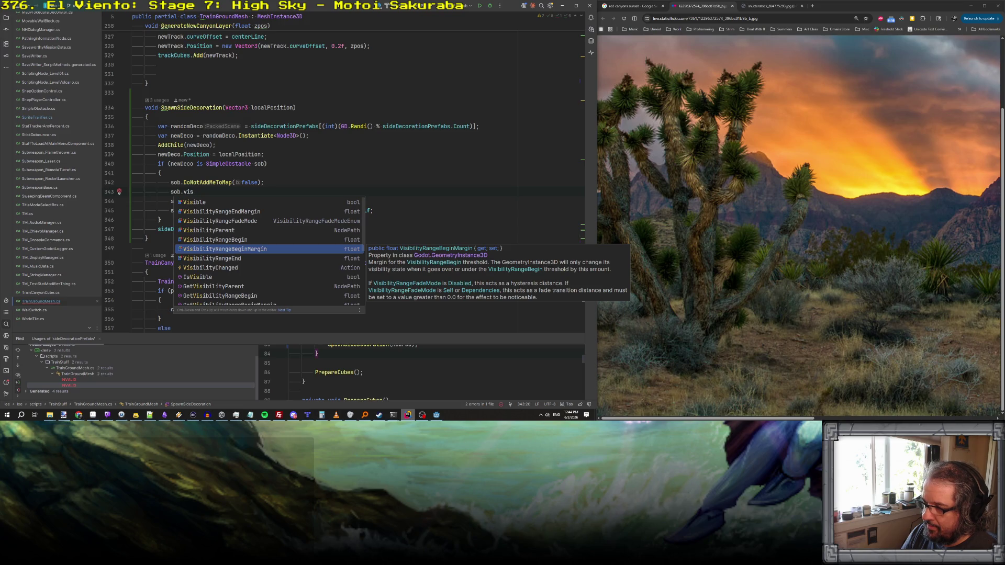
{"action": "key", "text": "Up"}
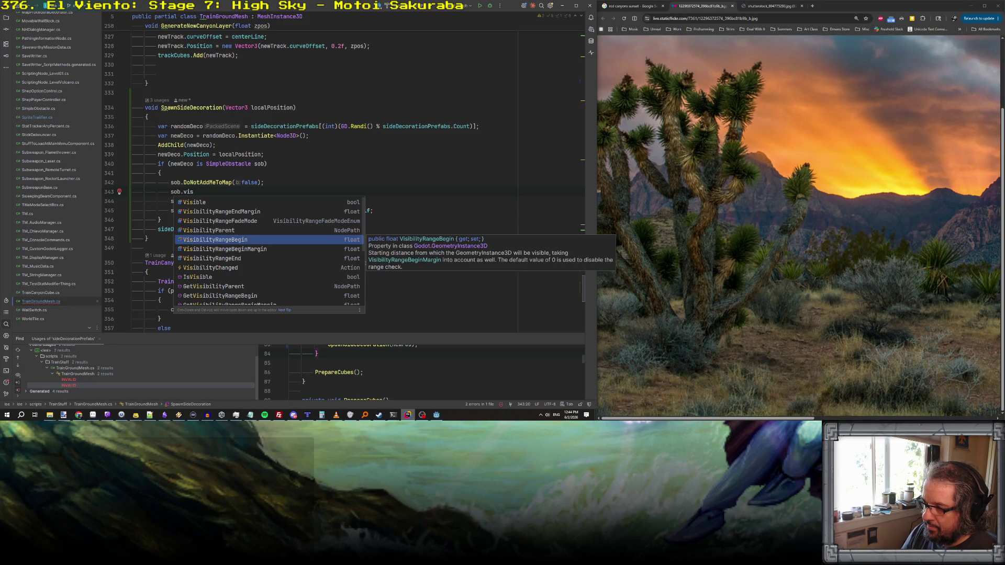
{"action": "key", "text": "Up"}
{"action": "key", "text": "Up"}
{"action": "key", "text": "Down"}
{"action": "key", "text": "Up"}
{"action": "key", "text": "Up"}
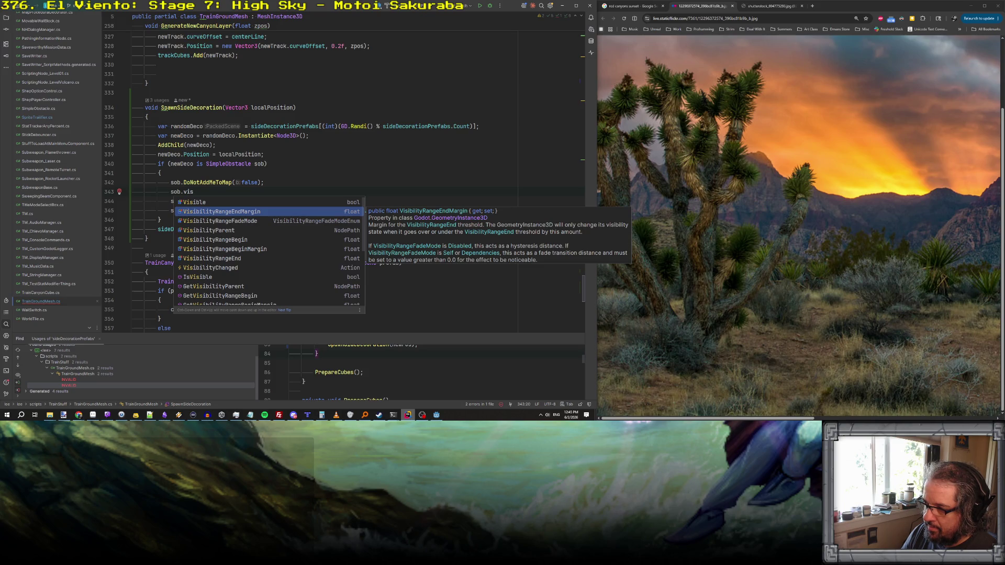
{"action": "key", "text": "Down"}
{"action": "key", "text": "Down"}
{"action": "key", "text": "Down"}
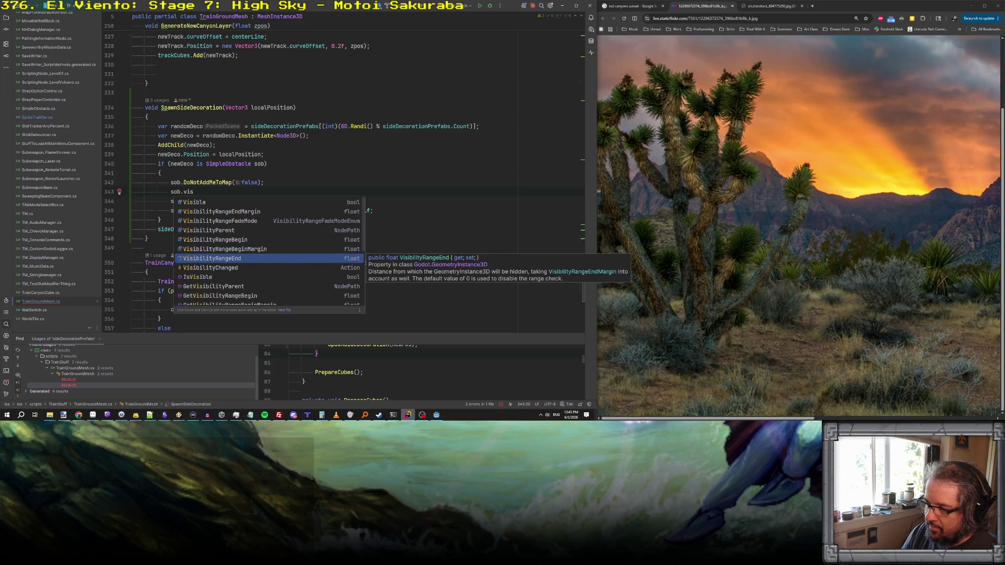
{"action": "key", "text": "Return"}
{"action": "type", "text": "30.0f;"}
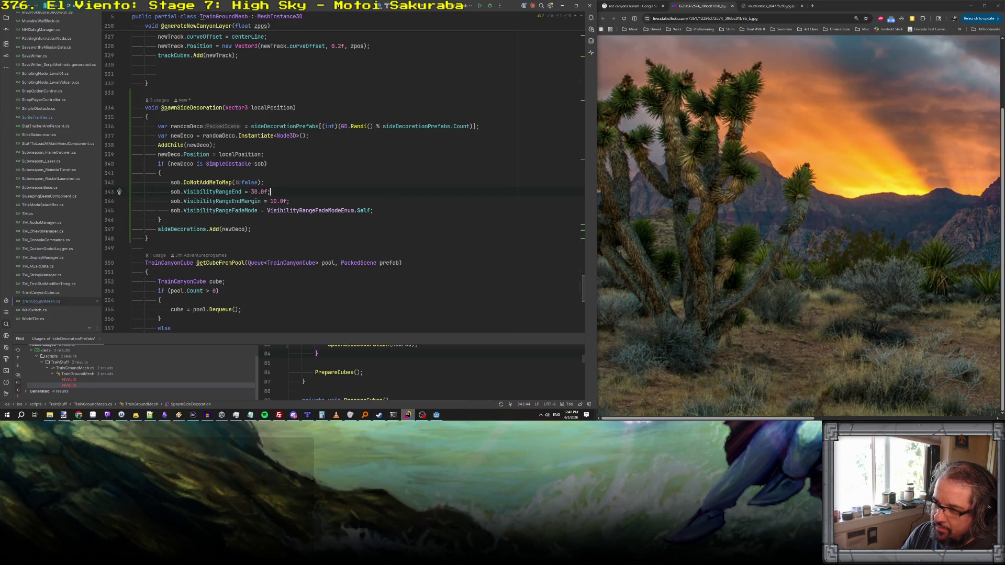
- Search the whole project for VisibilityRangeEnd, then close the search results
{"action": "double_click", "coordinate": [208, 191]}
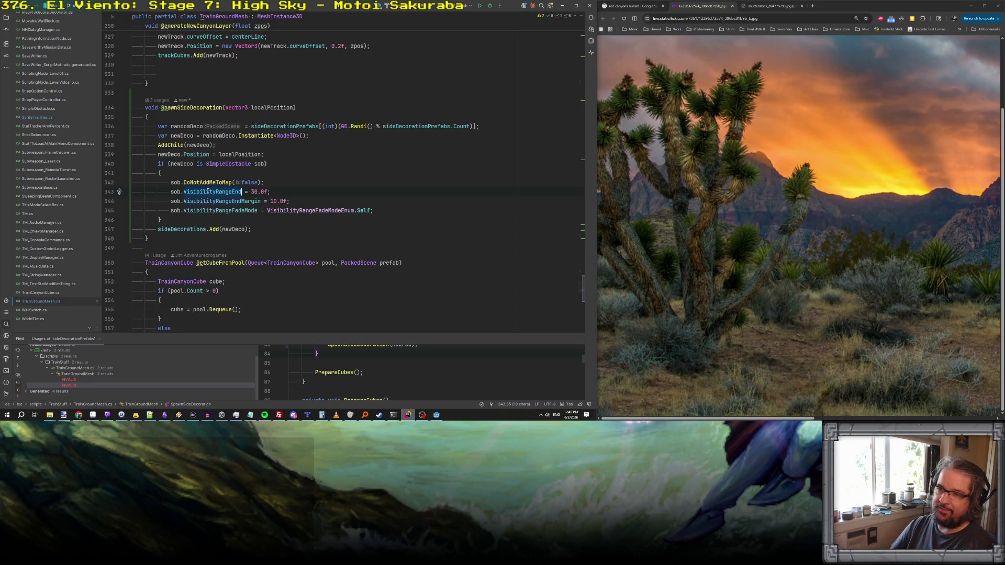
{"action": "key", "text": "ctrl+shift+f"}
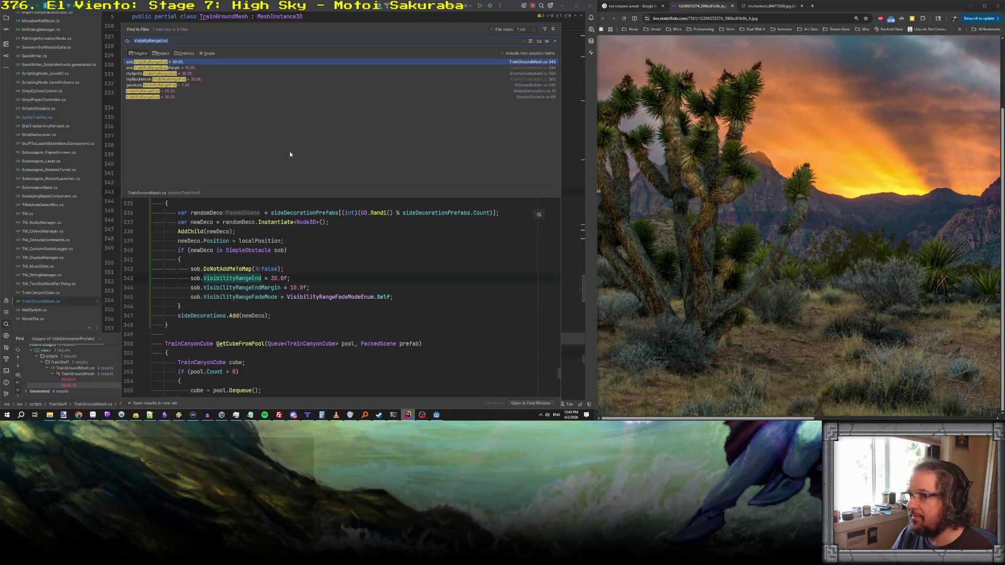
{"action": "left_click", "coordinate": [340, 179]}
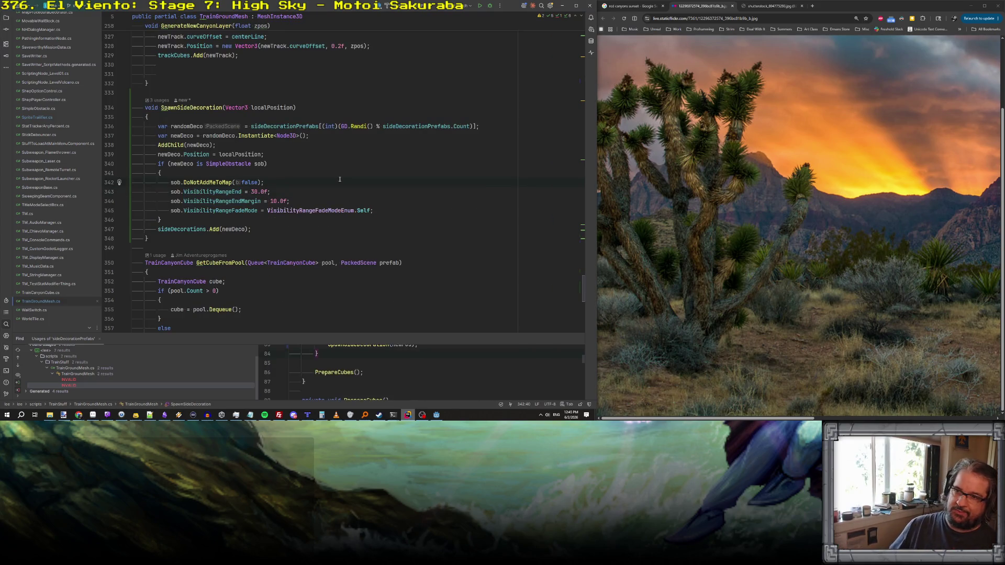
{"action": "key", "text": "Return"}
{"action": "type", "text": "if( loc"}
{"action": "key", "text": "Return"}
{"action": "type", "text": "."}
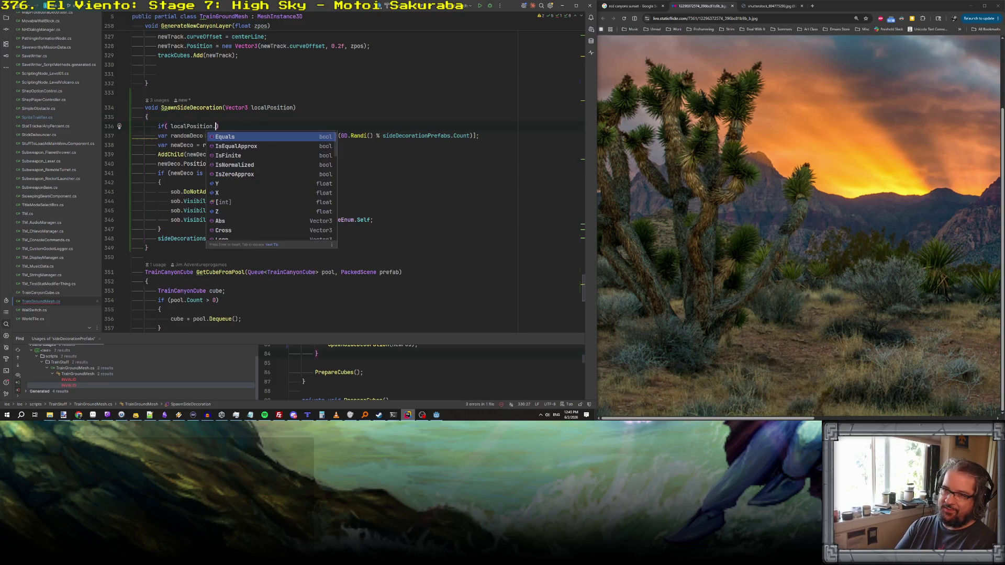
{"action": "type", "text": "x "}
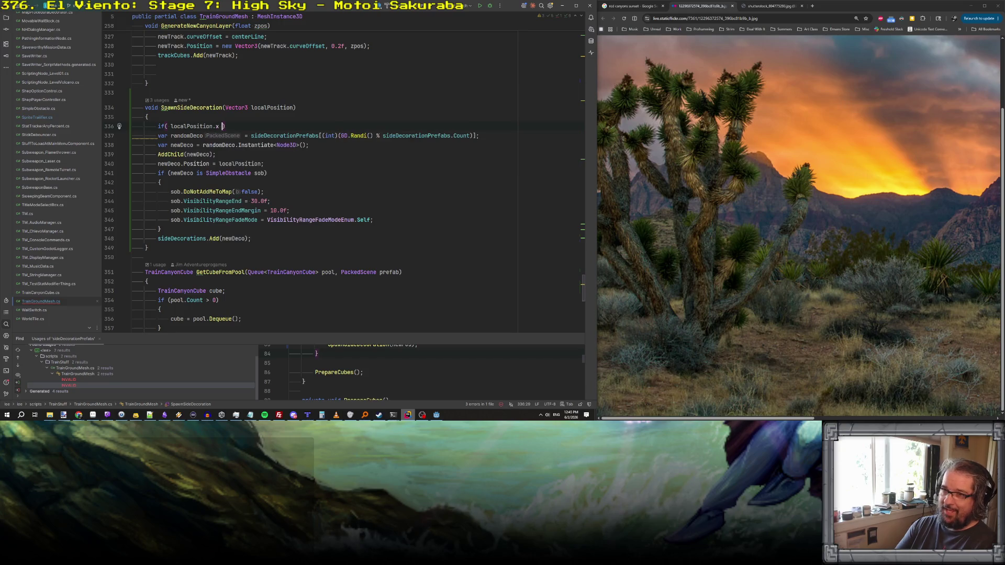
{"action": "type", "text": "=="}
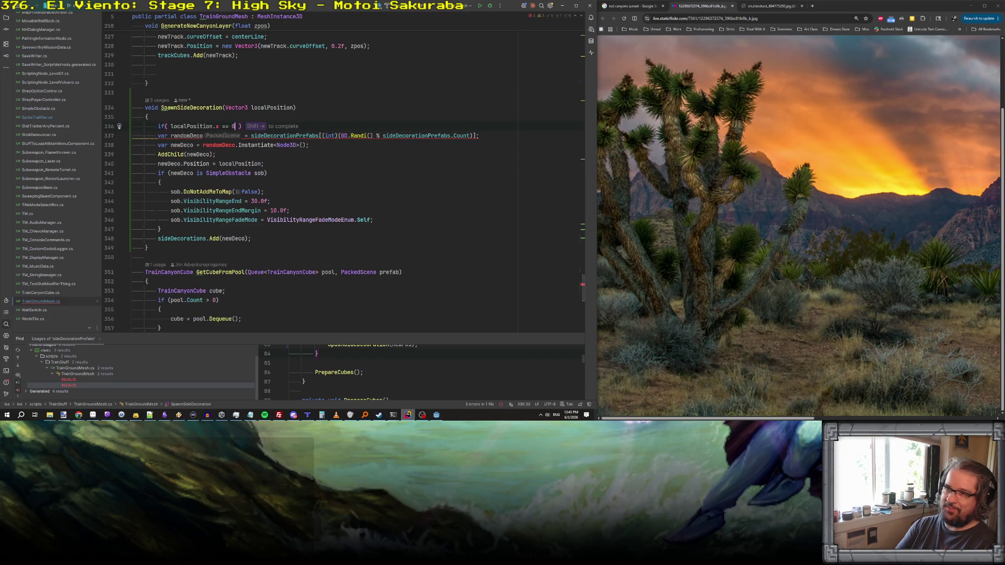
{"action": "key", "text": "BackSpace"}
{"action": "key", "text": "BackSpace"}
{"action": "key", "text": "BackSpace"}
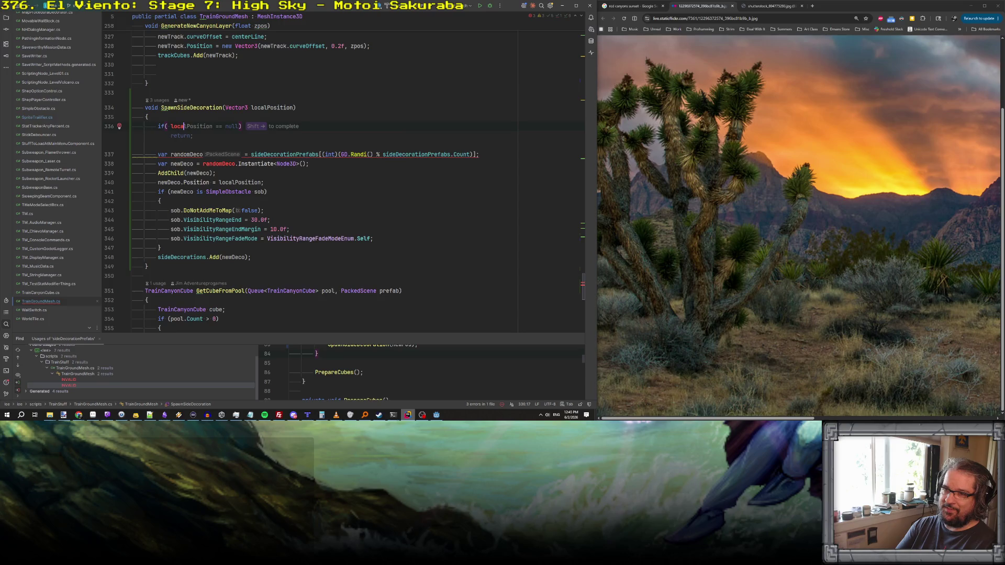
{"action": "type", "text": "Position =="}
{"action": "key", "text": "Return"}
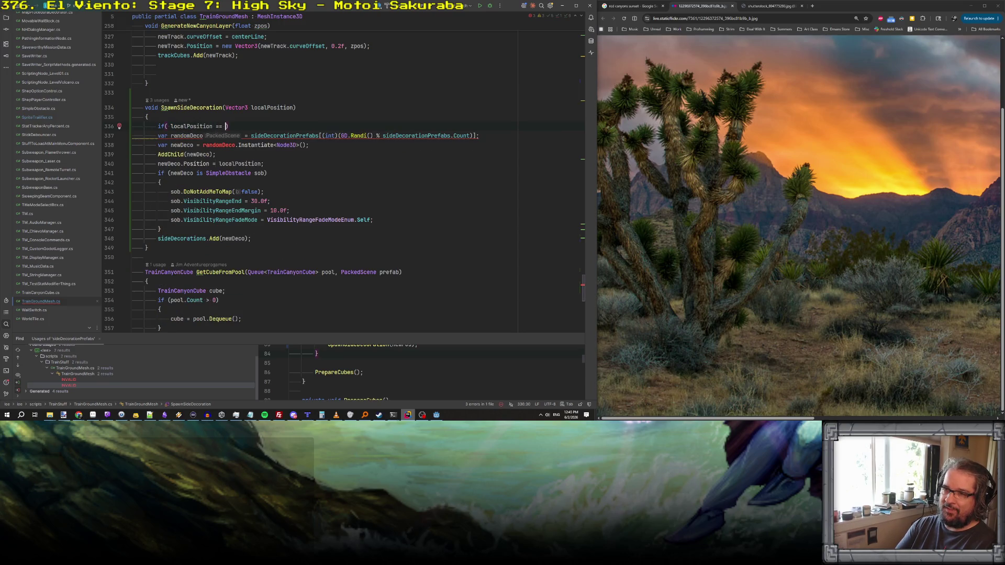
{"action": "type", "text": "Vector3.ze"}
{"action": "key", "text": "Return"}
{"action": "key", "text": "End"}
{"action": "key", "text": "Return"}
{"action": "type", "text": "return;"}
{"action": "key", "text": "Return"}
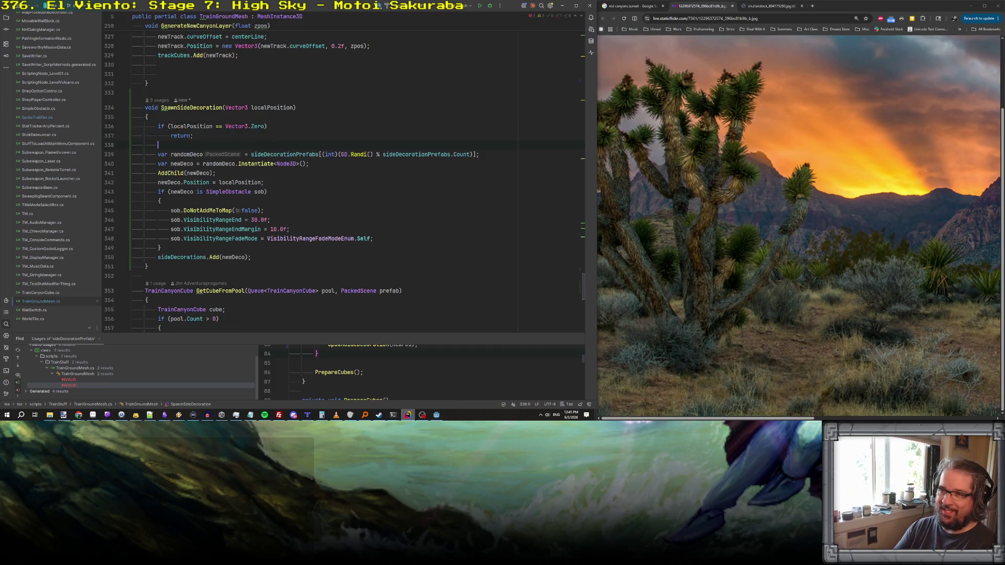
{"action": "scroll", "coordinate": [270, 137], "scroll_direction": "up", "scroll_amount": 10}
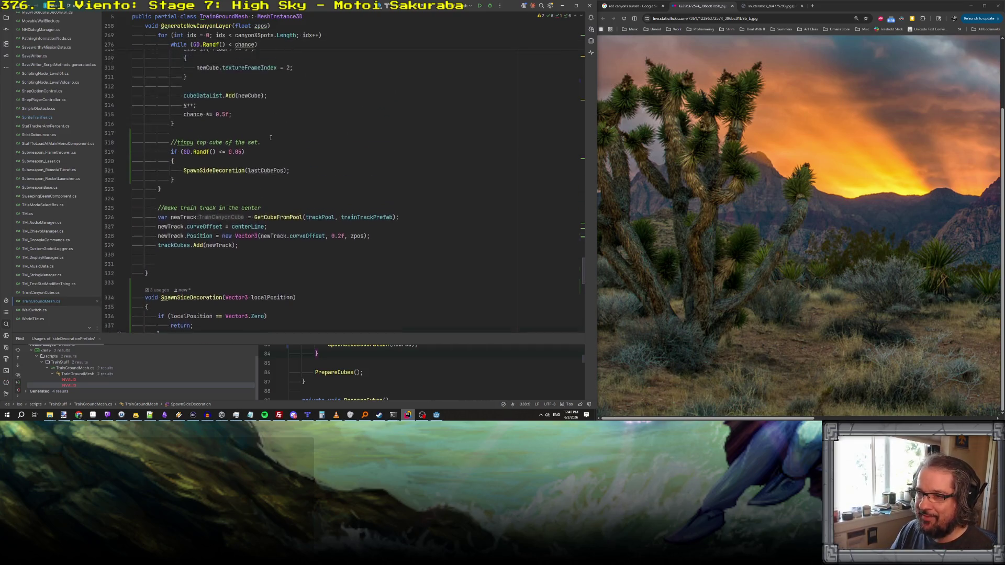
{"action": "scroll", "coordinate": [270, 137], "scroll_direction": "up", "scroll_amount": 5}
{"action": "scroll", "coordinate": [246, 177], "scroll_direction": "down", "scroll_amount": 10}
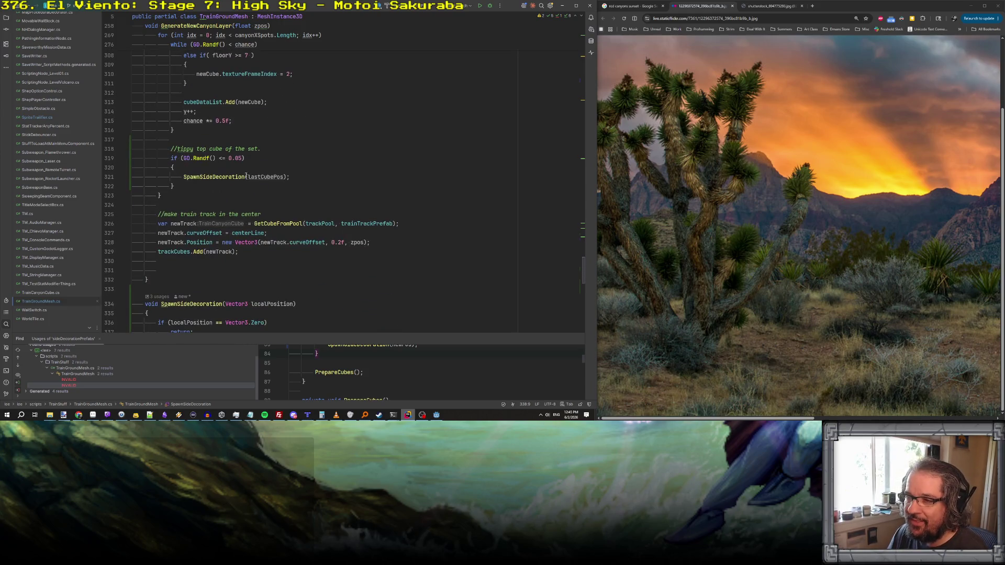
{"action": "scroll", "coordinate": [234, 170], "scroll_direction": "up", "scroll_amount": 15}
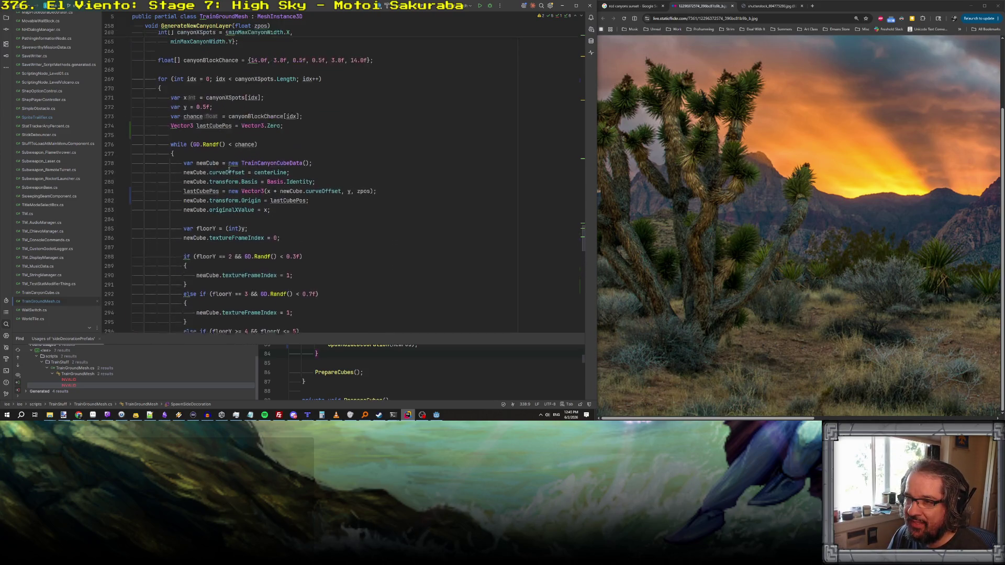
{"action": "left_click", "coordinate": [219, 130]}
{"action": "scroll", "coordinate": [222, 143], "scroll_direction": "up", "scroll_amount": 3}
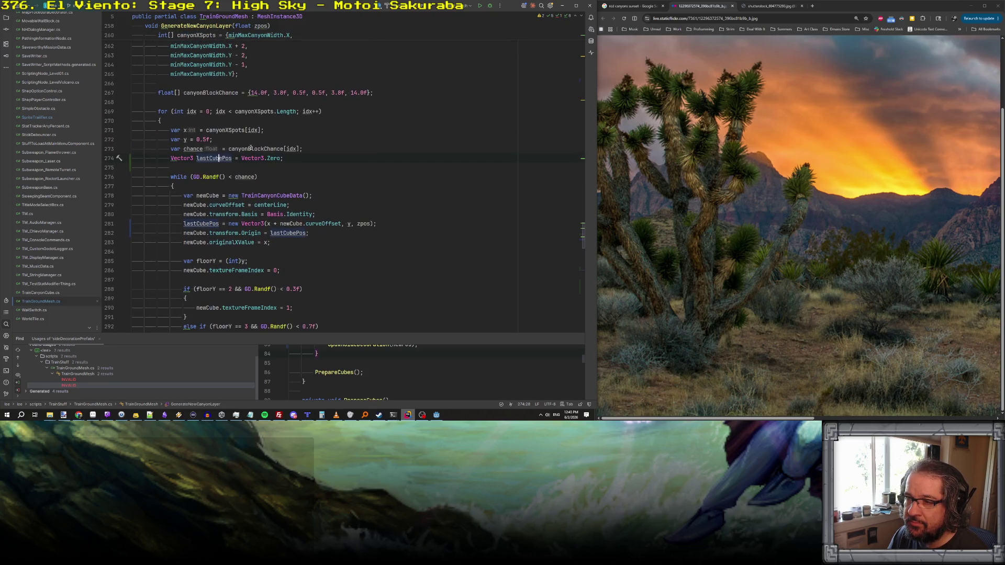
{"action": "scroll", "coordinate": [239, 157], "scroll_direction": "down", "scroll_amount": 14}
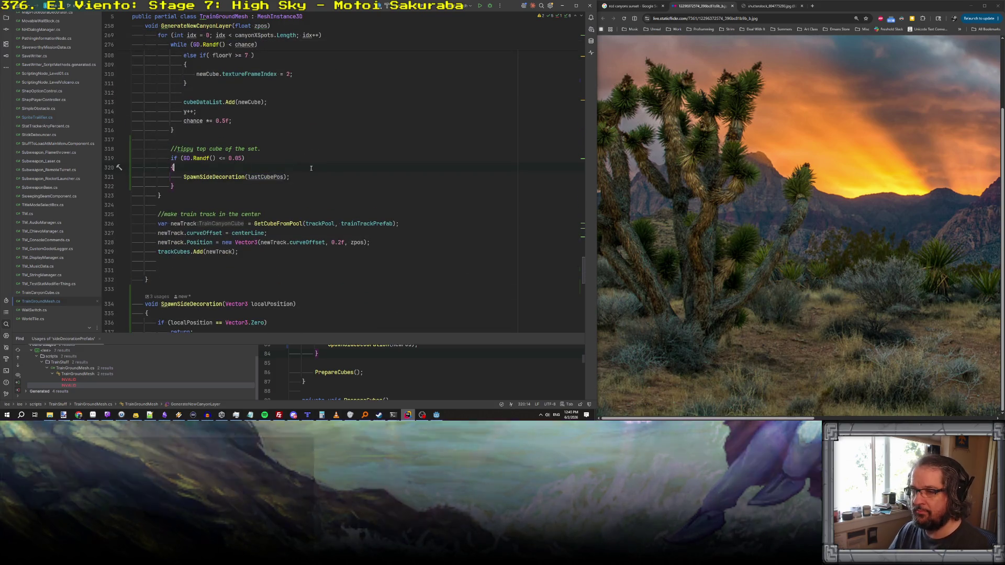
{"action": "scroll", "coordinate": [311, 167], "scroll_direction": "down", "scroll_amount": 8}
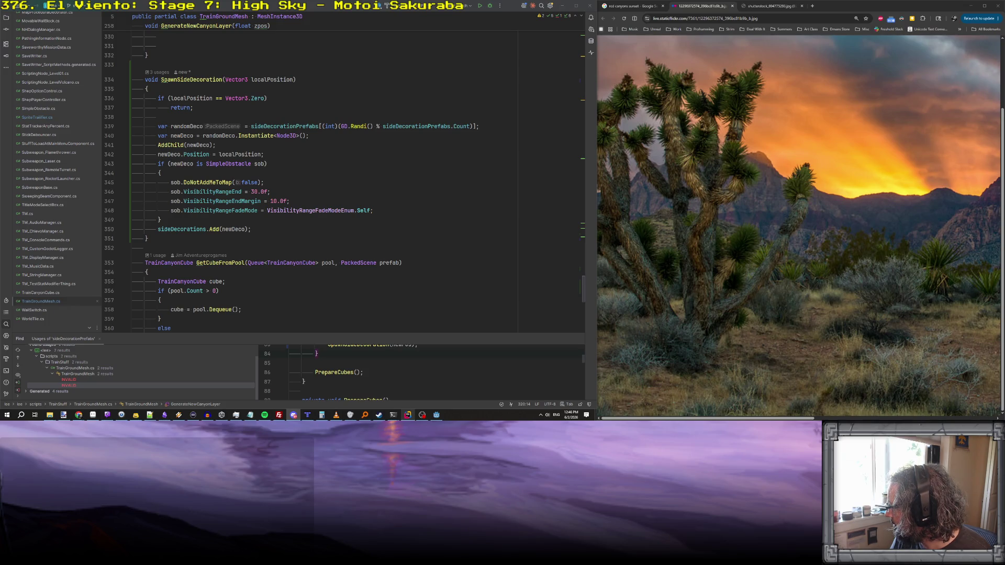
- Return to the Godot editor and build and run the game from level_train
{"action": "left_click", "coordinate": [171, 244]}
{"action": "scroll", "coordinate": [236, 240], "scroll_direction": "down", "scroll_amount": 10}
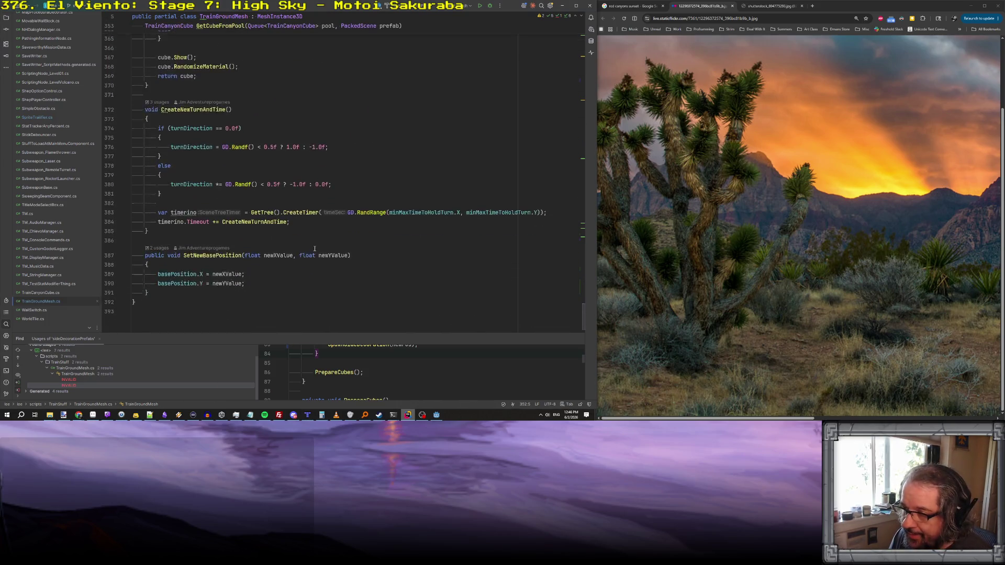
{"action": "left_click", "coordinate": [436, 414]}
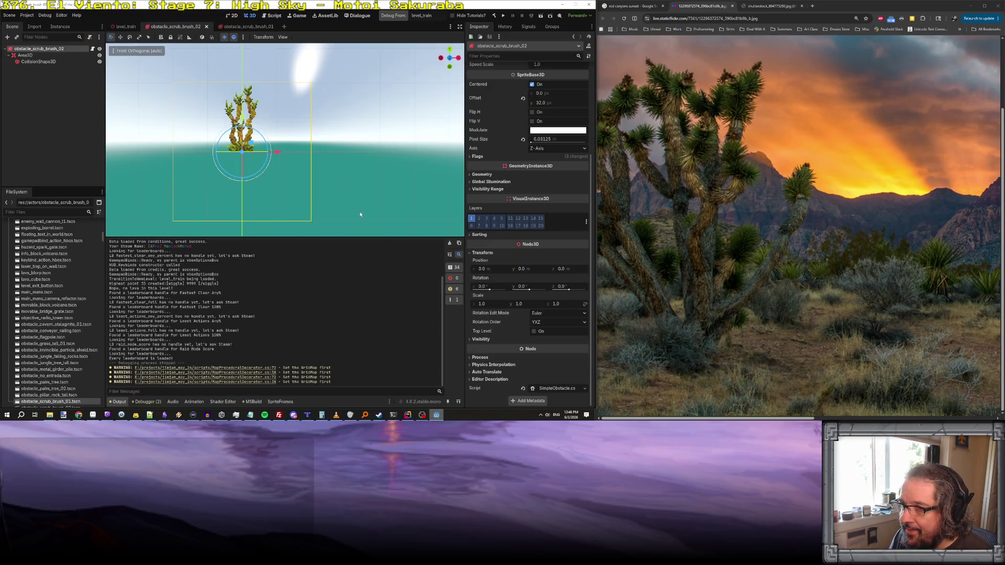
{"action": "left_click", "coordinate": [407, 16]}
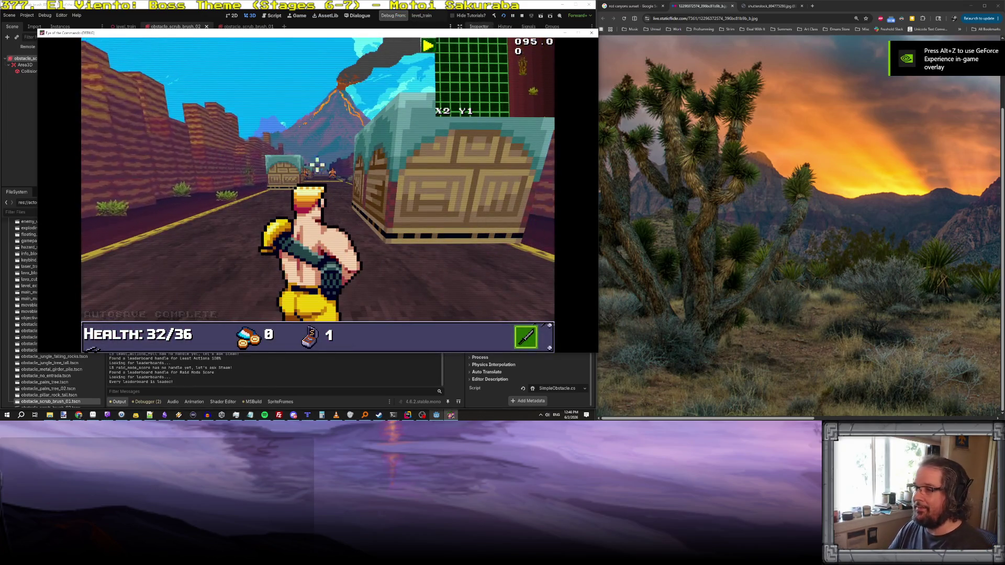
- Shoot the enemies in the train level until game over, then close the game window
{"action": "left_click", "coordinate": [353, 156]}
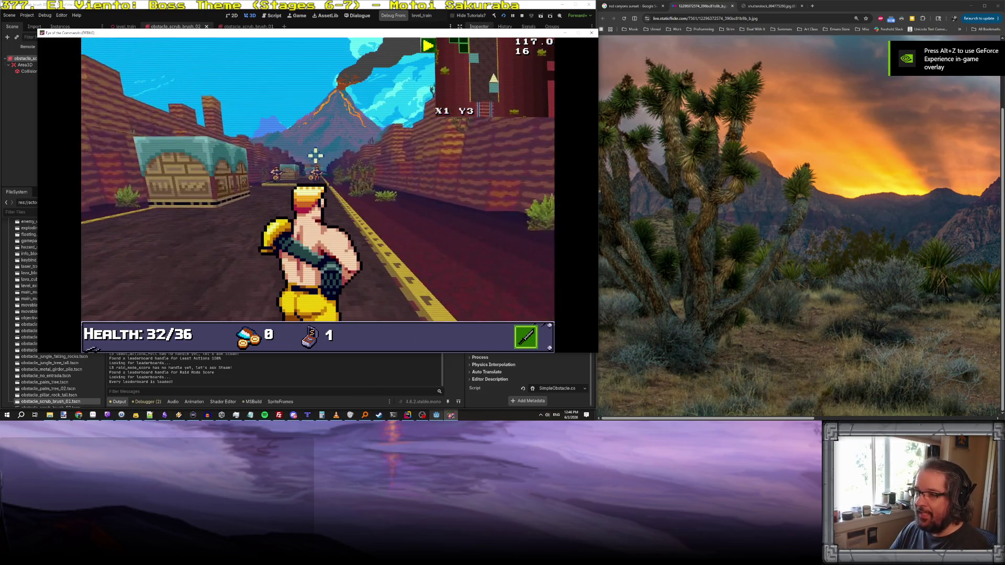
{"action": "left_click", "coordinate": [316, 155]}
{"action": "left_click", "coordinate": [314, 170]}
{"action": "left_click", "coordinate": [233, 180]}
{"action": "left_click", "coordinate": [225, 172]}
{"action": "left_click", "coordinate": [157, 177]}
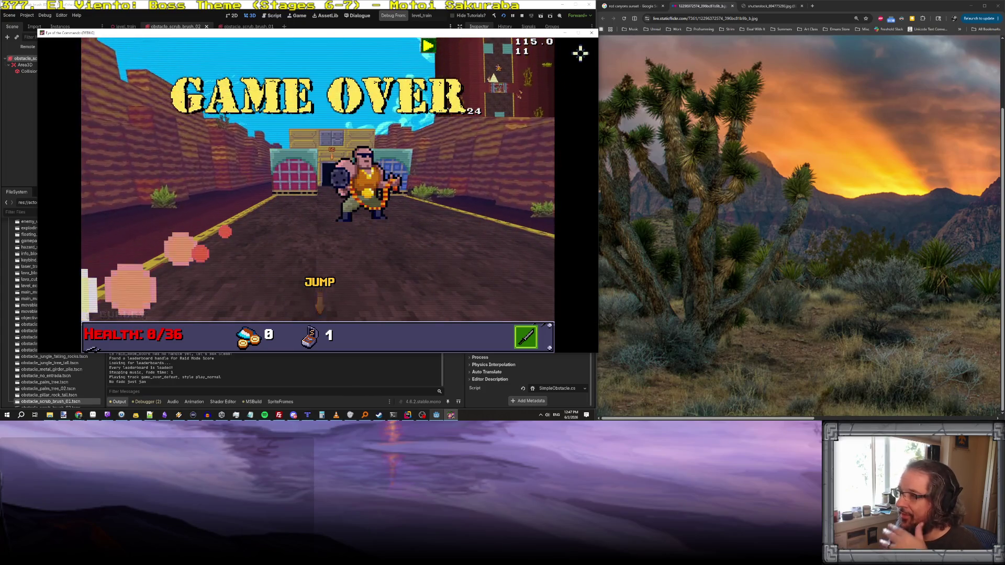
{"action": "left_click", "coordinate": [589, 34]}
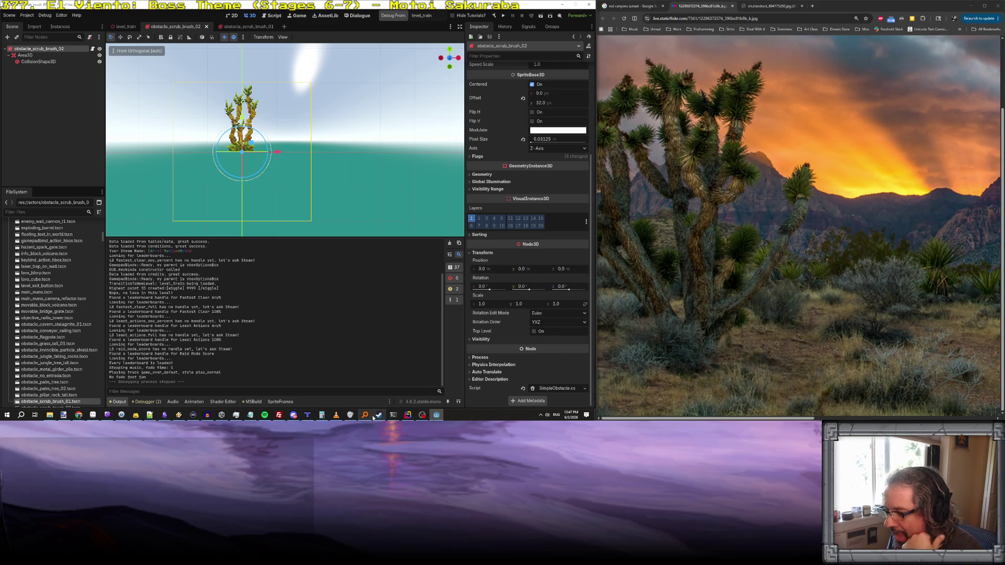
- Glance over the script in Rider, then bring Aseprite forward with the cactus scrub brush sprite
{"action": "left_click", "coordinate": [407, 415]}
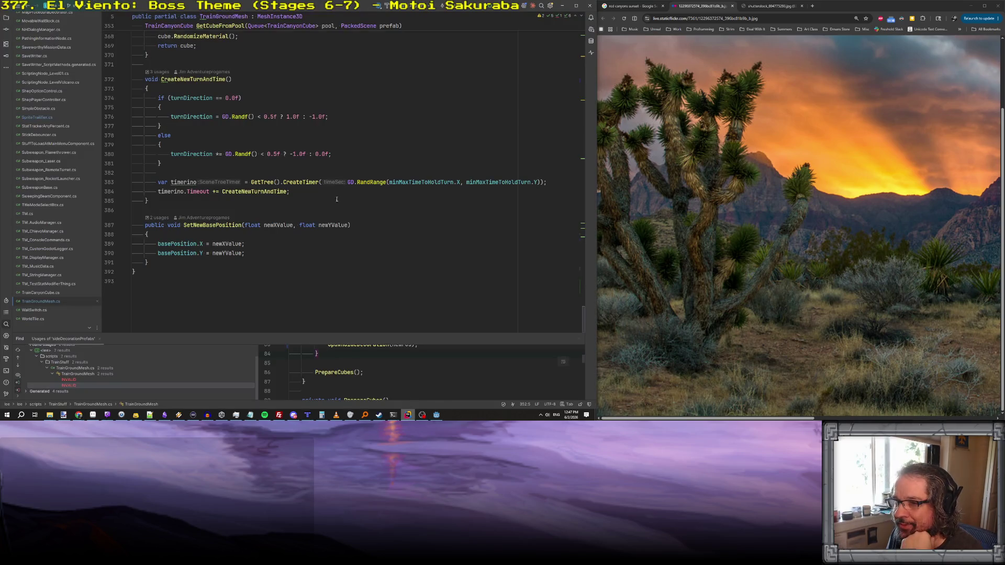
{"action": "scroll", "coordinate": [330, 200], "scroll_direction": "up", "scroll_amount": 2}
{"action": "scroll", "coordinate": [330, 200], "scroll_direction": "down", "scroll_amount": 2}
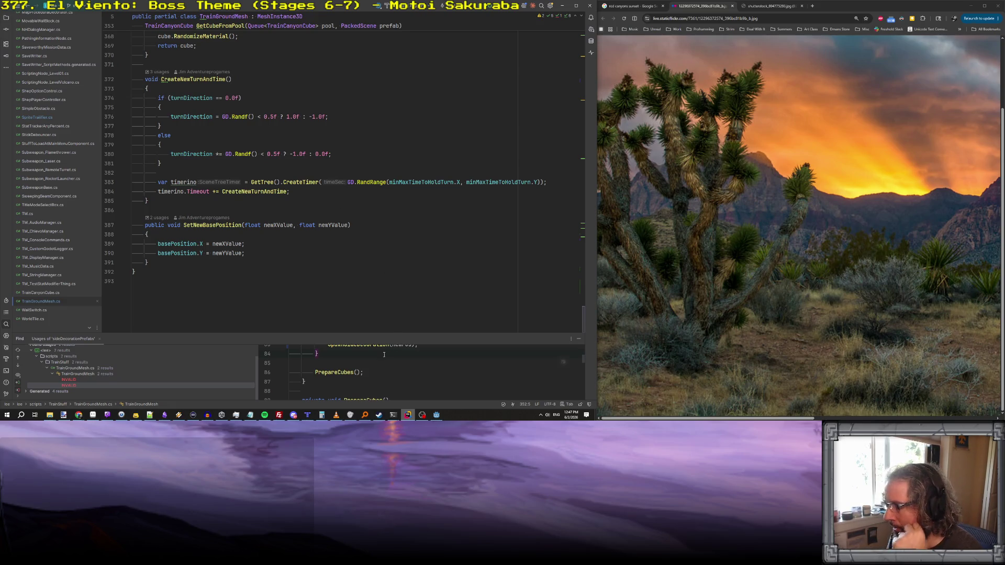
{"action": "left_click", "coordinate": [93, 415]}
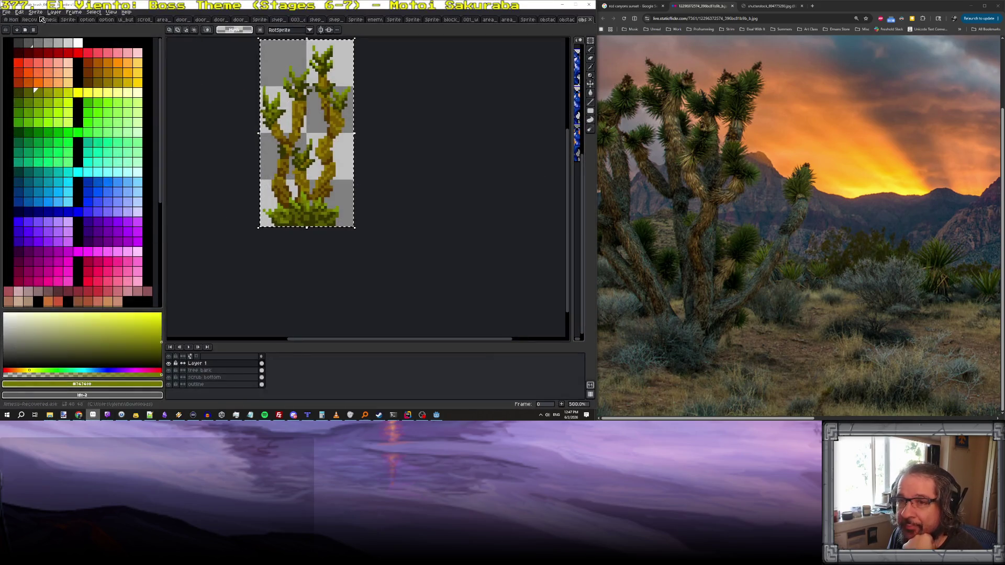
- In Aseprite's Open dialog, browse from jimjam_may_24 into skyboxes/purple_night_sky
{"action": "left_click", "coordinate": [7, 13]}
{"action": "left_click", "coordinate": [17, 26]}
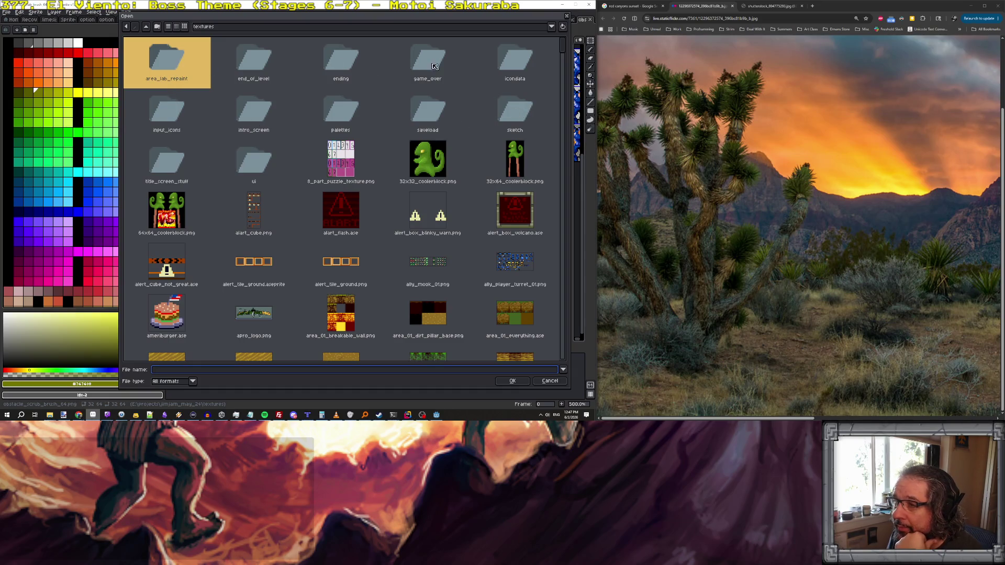
{"action": "left_click", "coordinate": [150, 27]}
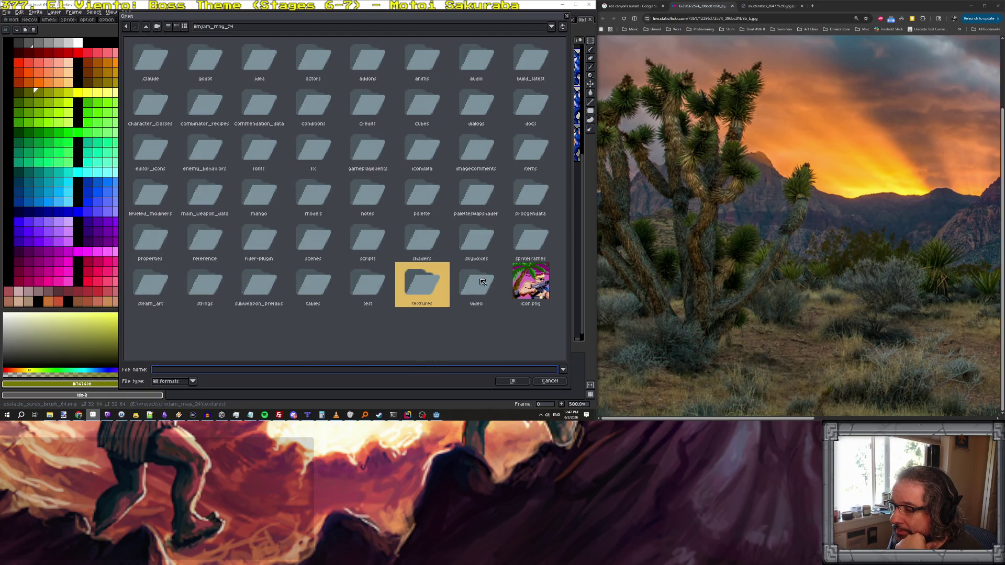
{"action": "left_click", "coordinate": [479, 241]}
{"action": "double_click", "coordinate": [480, 241]}
{"action": "double_click", "coordinate": [219, 63]}
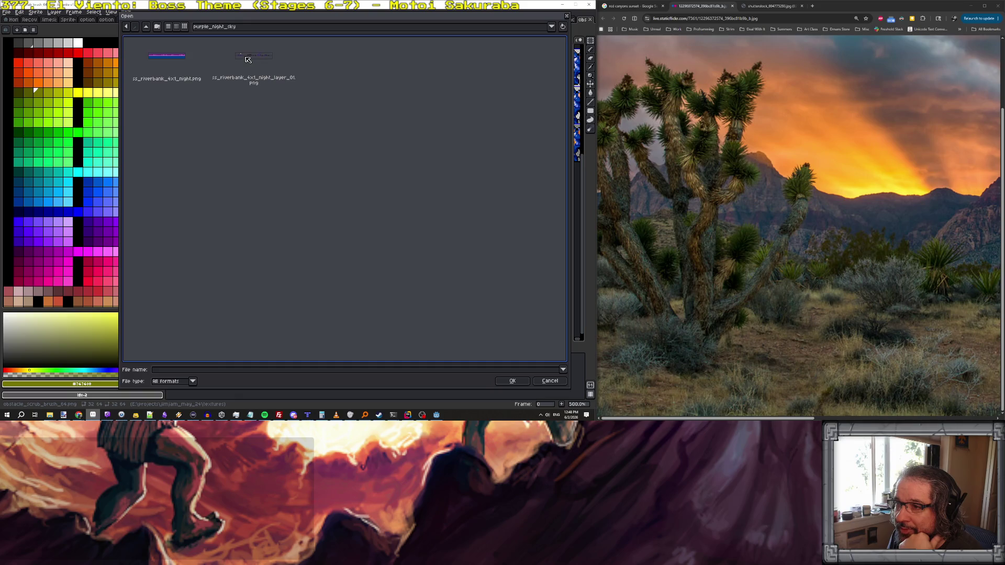
- Look through dark_night_sky and blue_cliff, then open ss_riverbank_4x1_night.png from purple_night_sky
{"action": "left_click", "coordinate": [147, 27]}
{"action": "double_click", "coordinate": [191, 66]}
{"action": "left_click", "coordinate": [147, 26]}
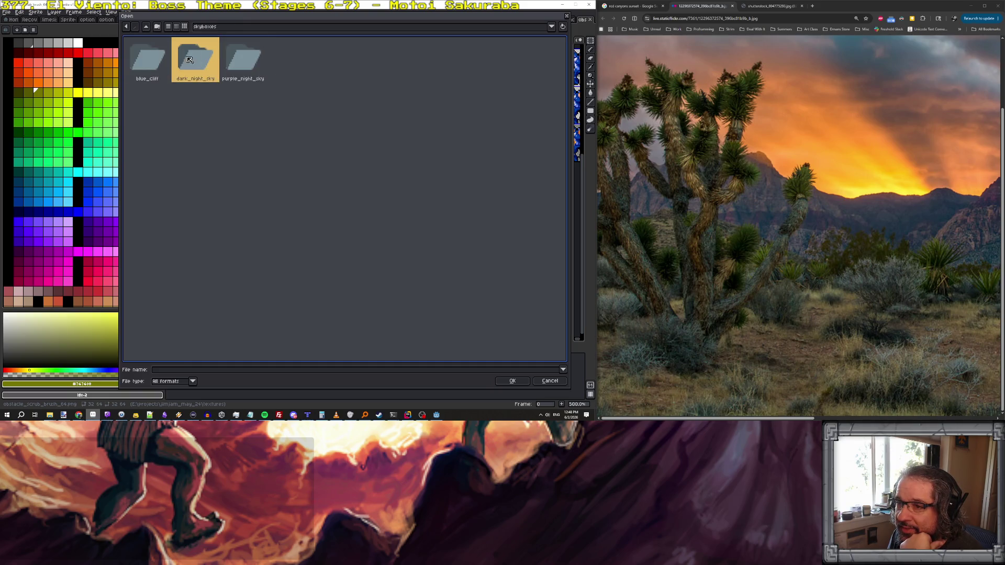
{"action": "double_click", "coordinate": [156, 63]}
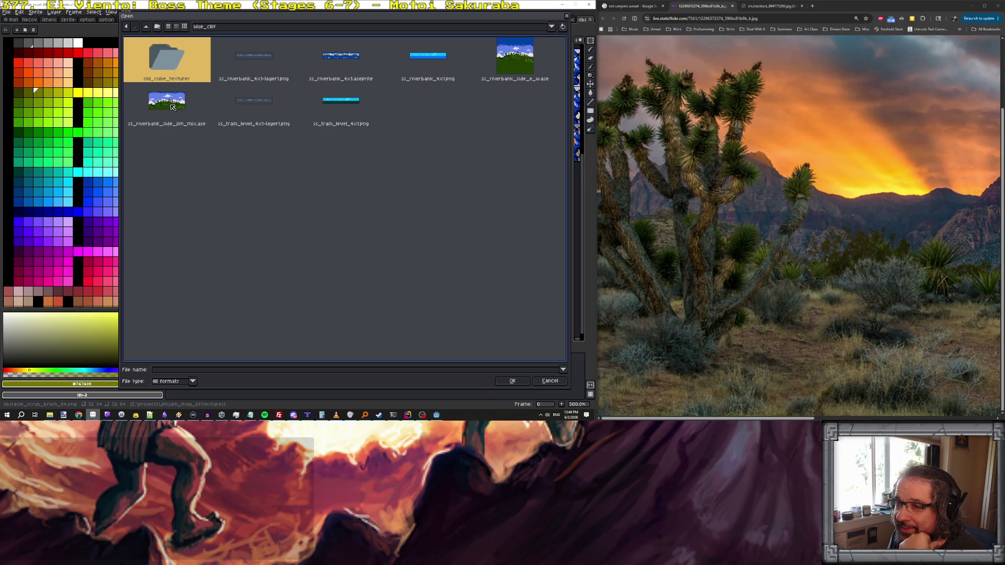
{"action": "left_click", "coordinate": [146, 27]}
{"action": "double_click", "coordinate": [244, 59]}
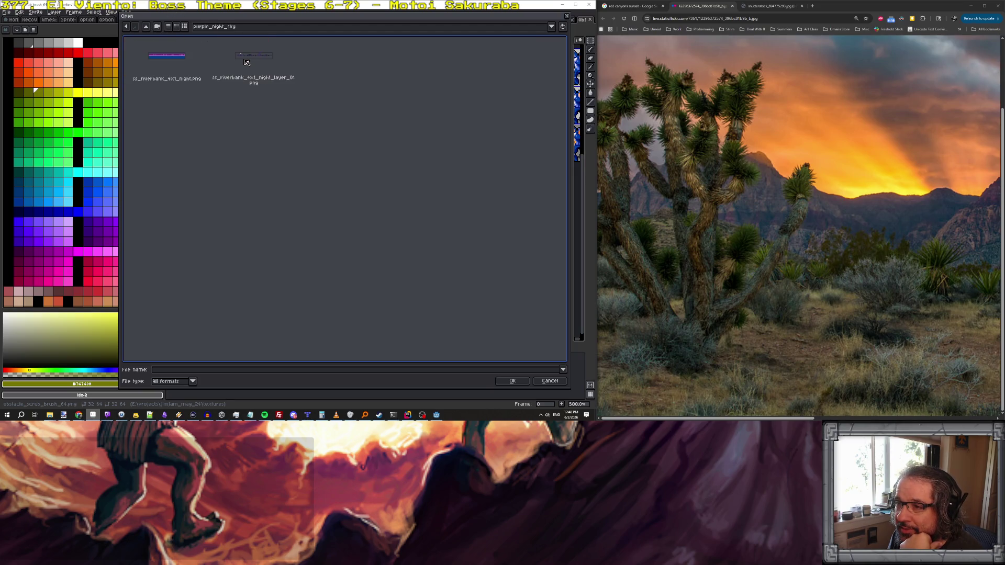
{"action": "left_click", "coordinate": [175, 57]}
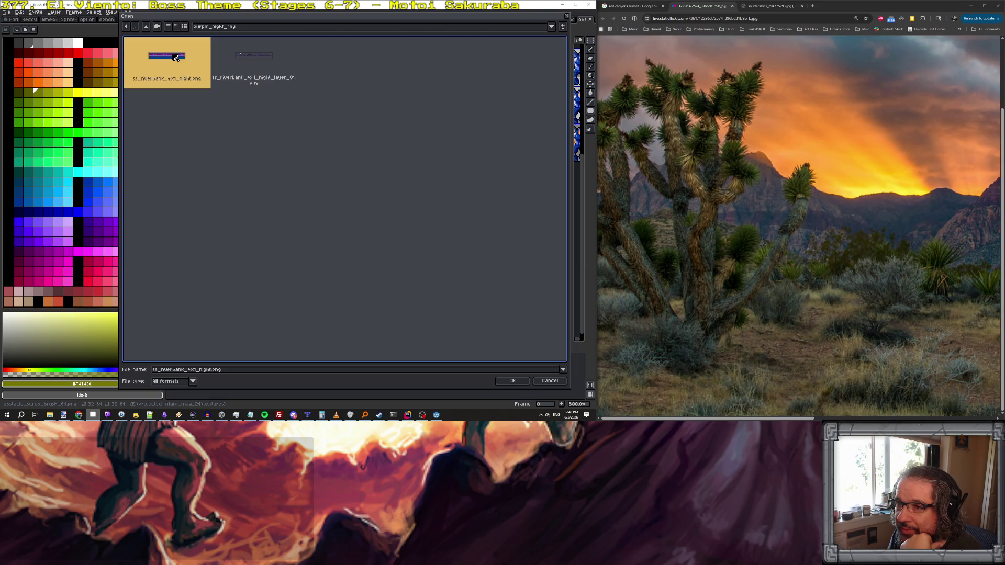
{"action": "double_click", "coordinate": [175, 57]}
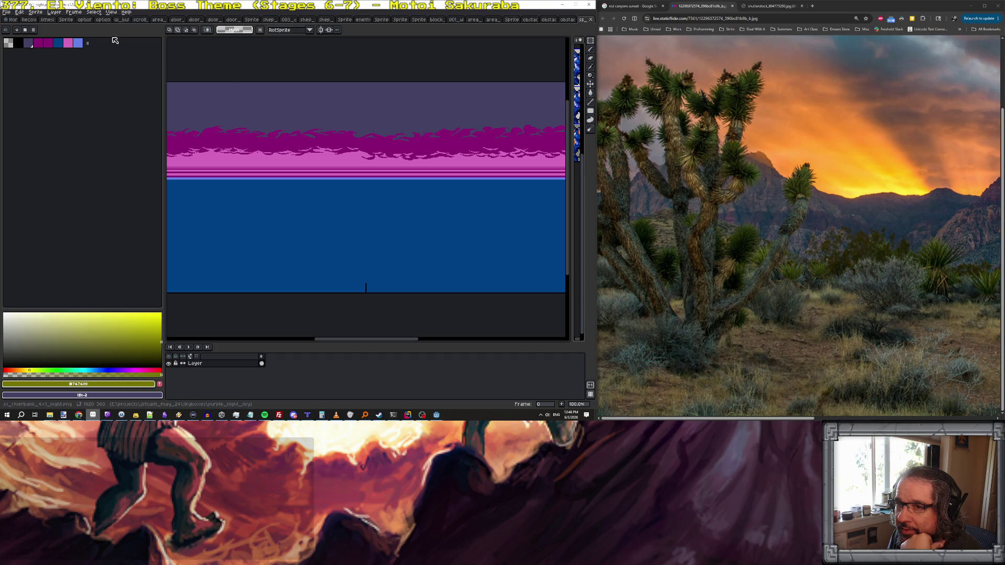
- Open ss_riverbank_4x1_night_layer_01.png, the night riverbank layer with the volcano
{"action": "left_click", "coordinate": [6, 11]}
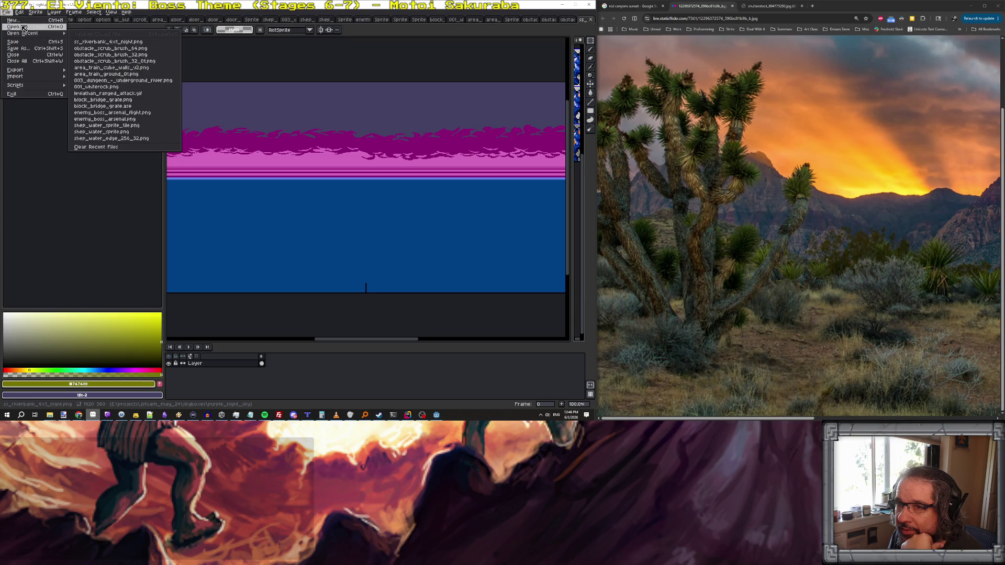
{"action": "left_click", "coordinate": [16, 27]}
{"action": "left_click", "coordinate": [261, 55]}
{"action": "double_click", "coordinate": [261, 55]}
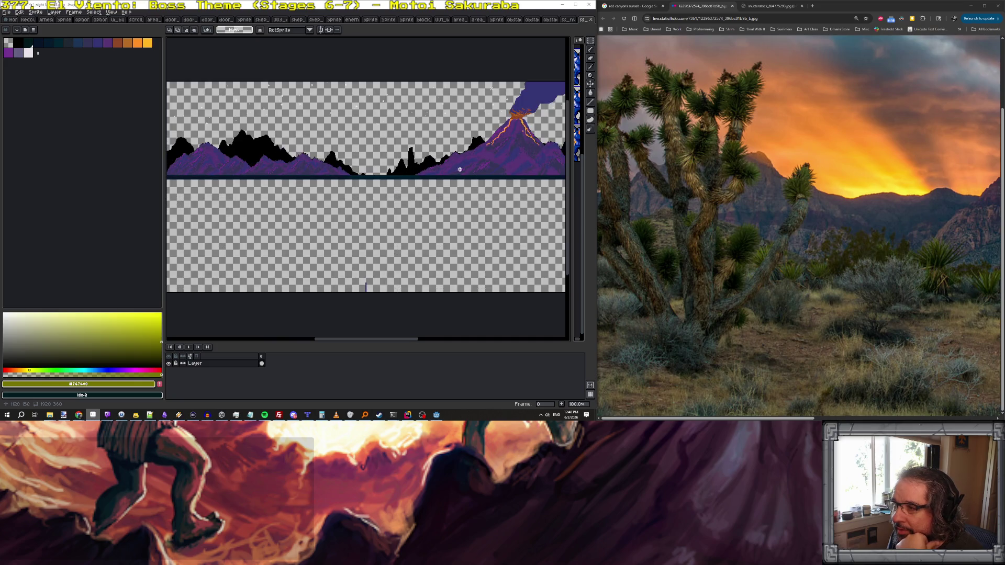
- Pan around the volcano layer, then close two sprite tabs to return to the scrub brush
{"action": "scroll", "coordinate": [484, 148], "scroll_direction": "right", "scroll_amount": 5}
{"action": "scroll", "coordinate": [483, 148], "scroll_direction": "left", "scroll_amount": 5}
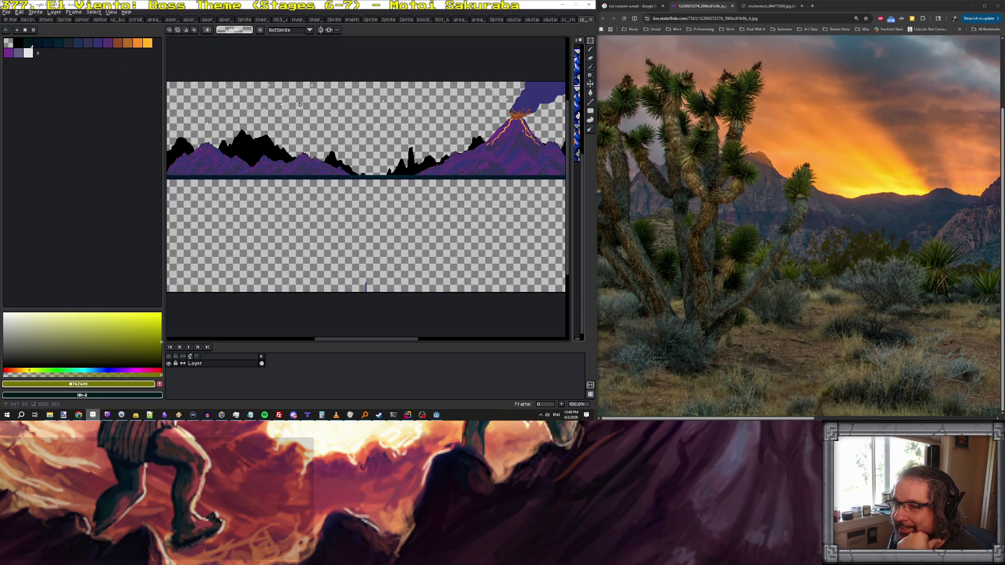
{"action": "scroll", "coordinate": [300, 105], "scroll_direction": "right", "scroll_amount": 5}
{"action": "scroll", "coordinate": [300, 104], "scroll_direction": "left", "scroll_amount": 5}
{"action": "scroll", "coordinate": [300, 104], "scroll_direction": "right", "scroll_amount": 5}
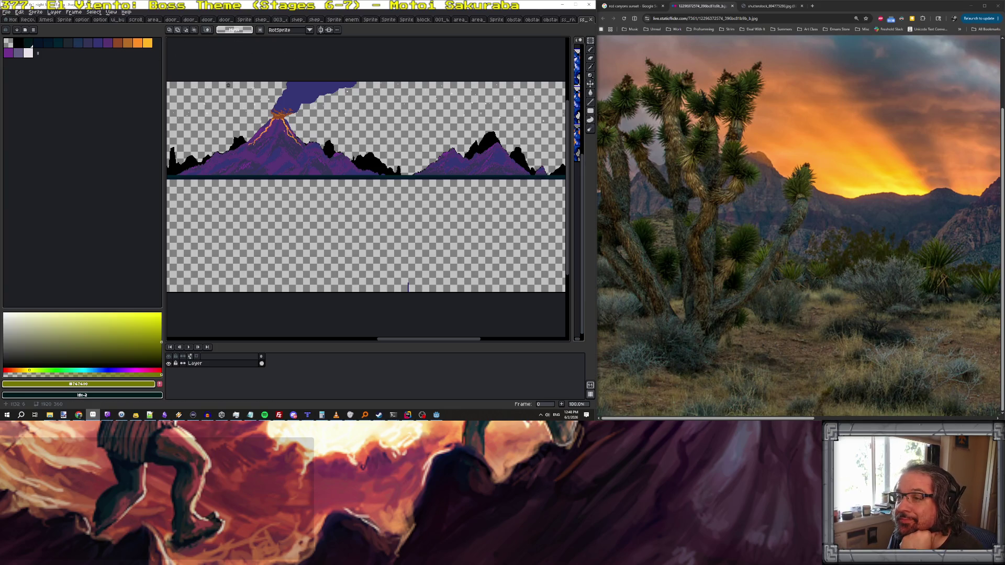
{"action": "scroll", "coordinate": [279, 106], "scroll_direction": "up", "scroll_amount": 3}
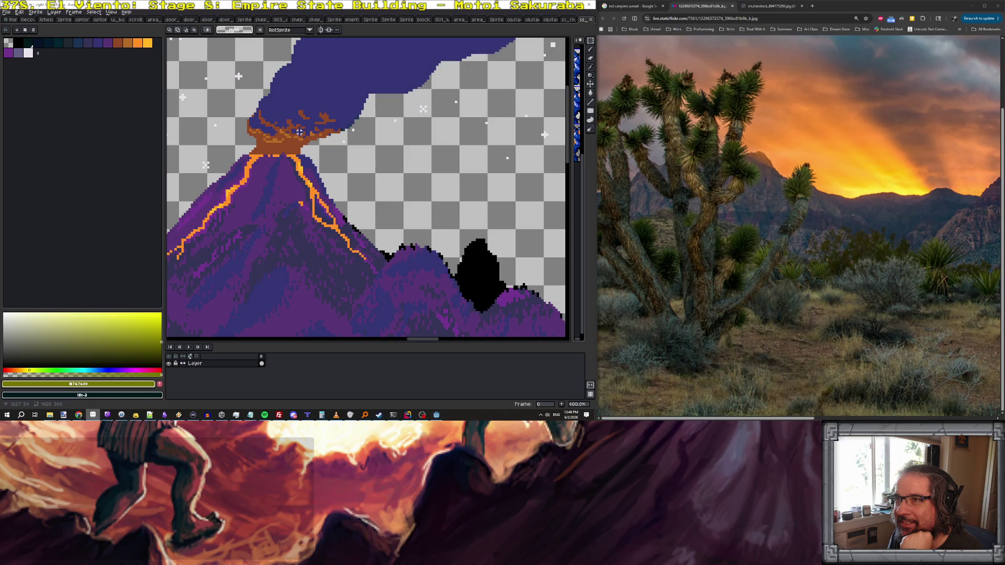
{"action": "scroll", "coordinate": [299, 133], "scroll_direction": "down", "scroll_amount": 4}
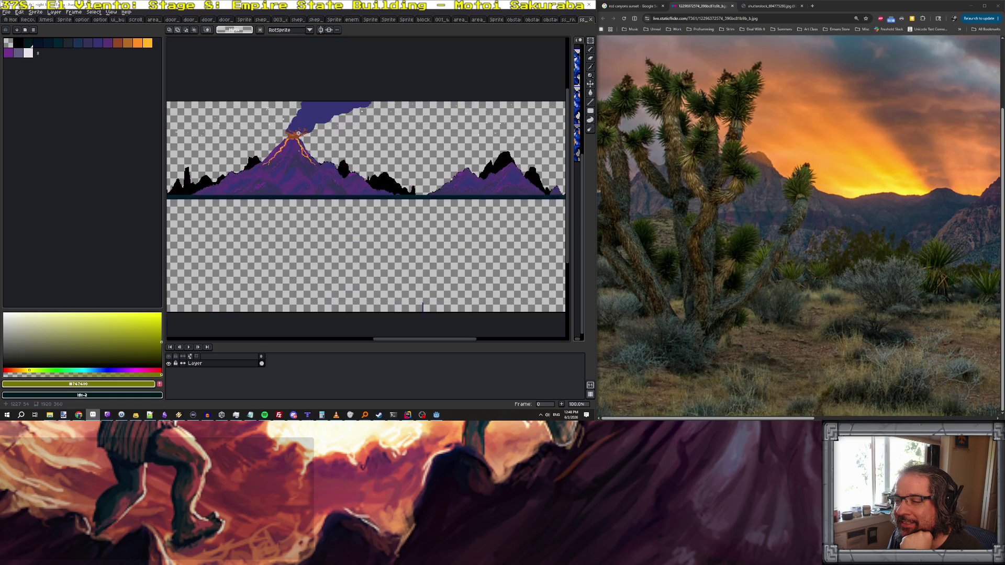
{"action": "scroll", "coordinate": [298, 133], "scroll_direction": "up", "scroll_amount": 1}
{"action": "scroll", "coordinate": [298, 133], "scroll_direction": "down", "scroll_amount": 1}
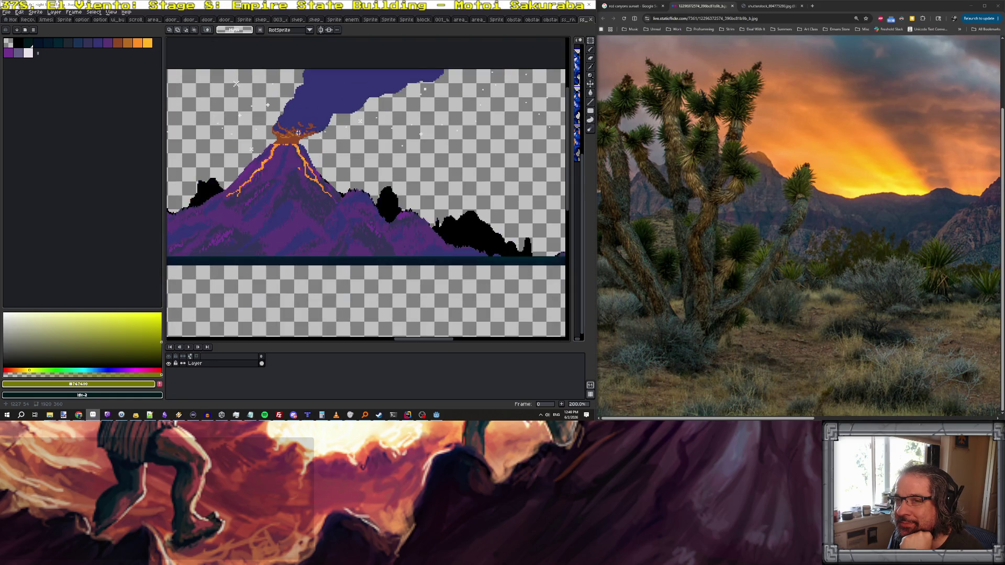
{"action": "left_click", "coordinate": [591, 20]}
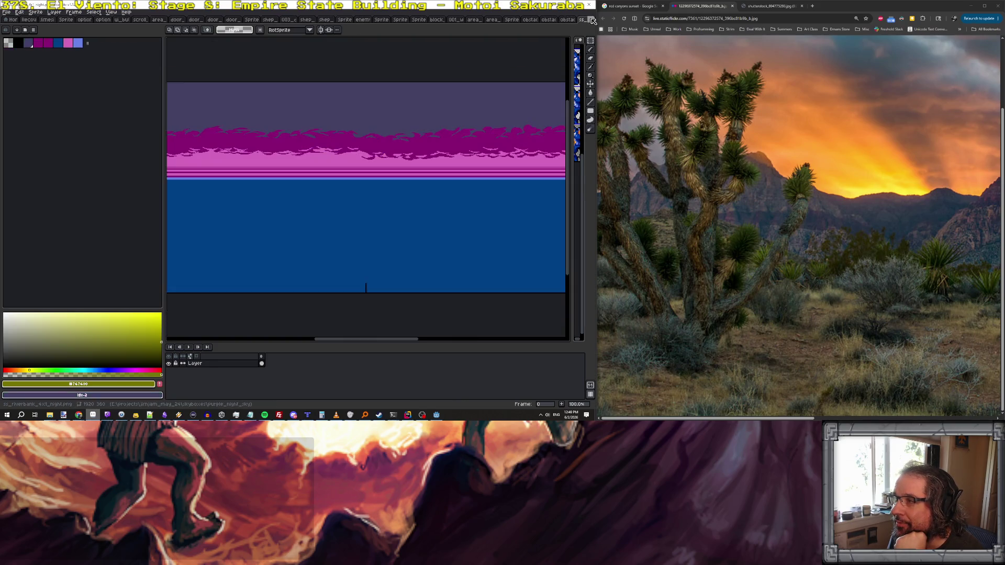
{"action": "left_click", "coordinate": [592, 20]}
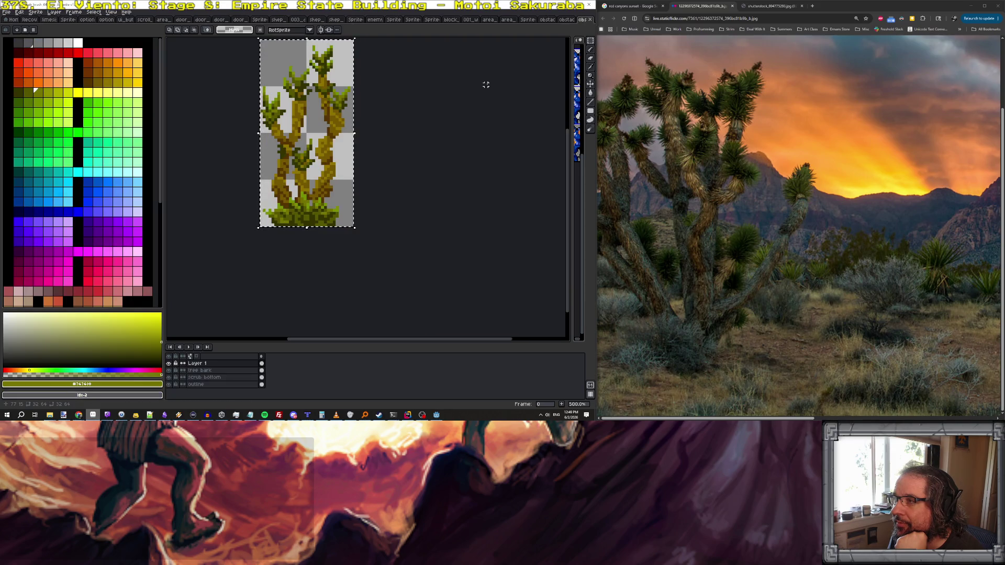
- Move from Rider to the Godot editor and rebuild and launch the game via Debug From
{"action": "left_click", "coordinate": [590, 5]}
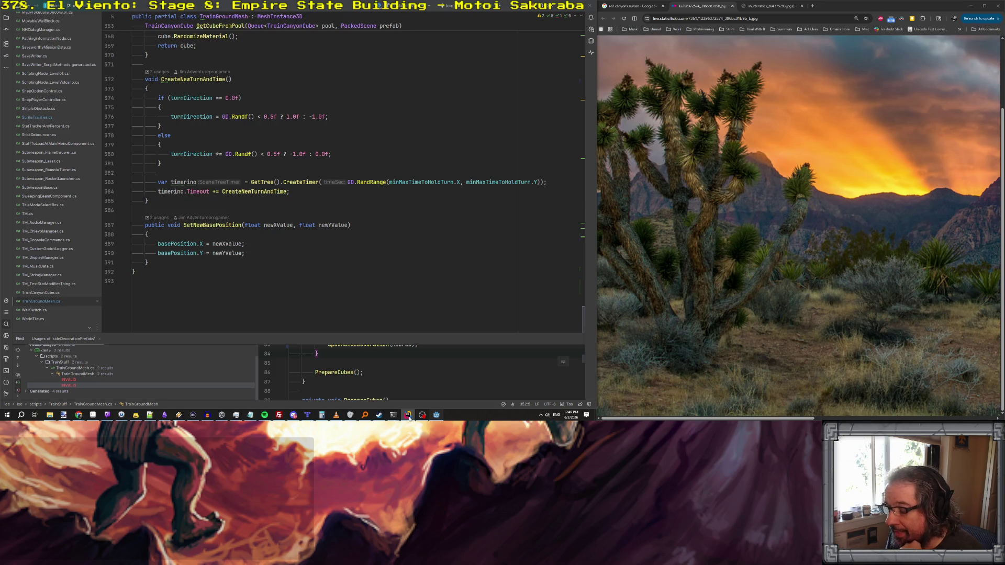
{"action": "left_click", "coordinate": [436, 415]}
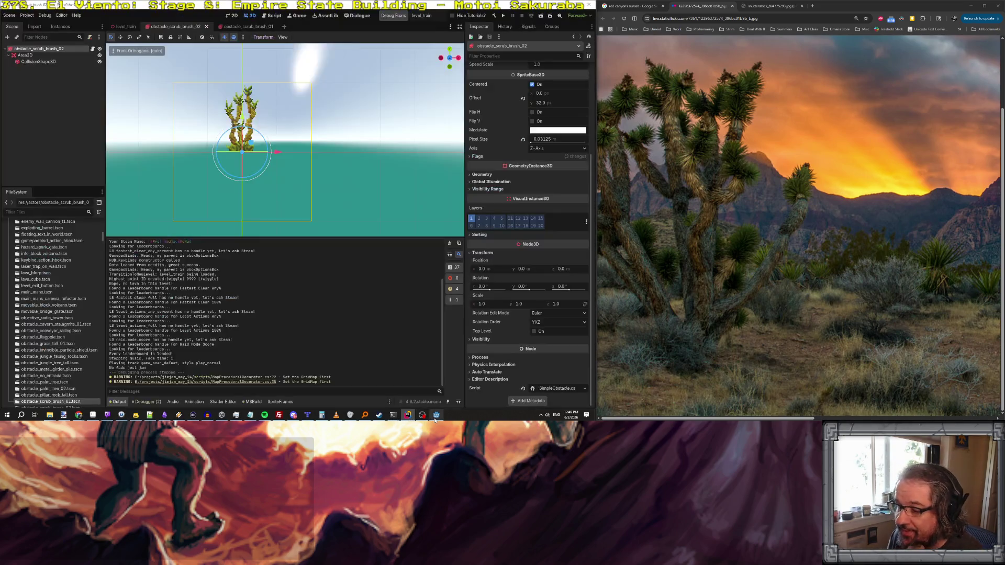
{"action": "left_click", "coordinate": [393, 16]}
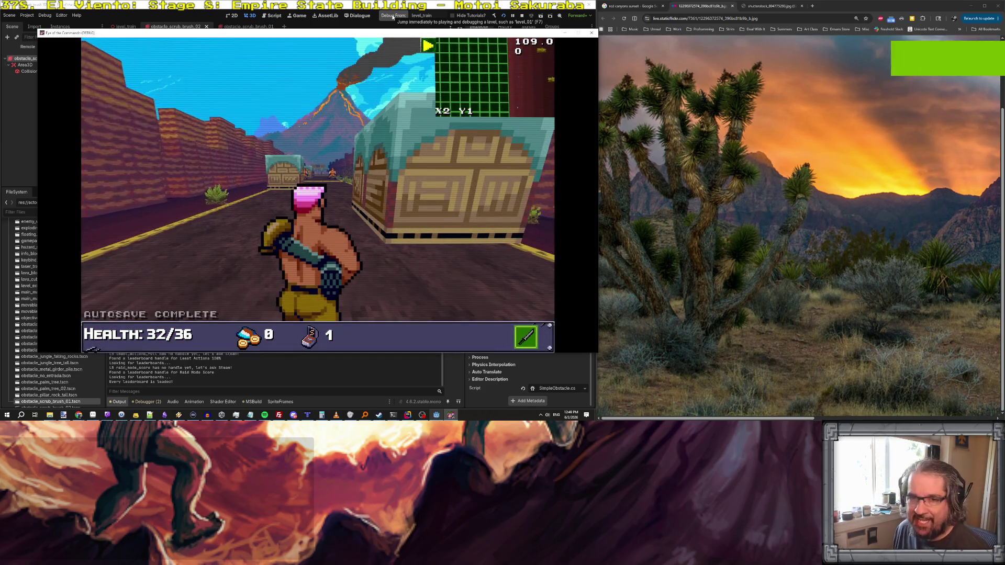
- Focus the game and run the console cheat for full ammo and weapons
{"action": "left_click", "coordinate": [367, 102]}
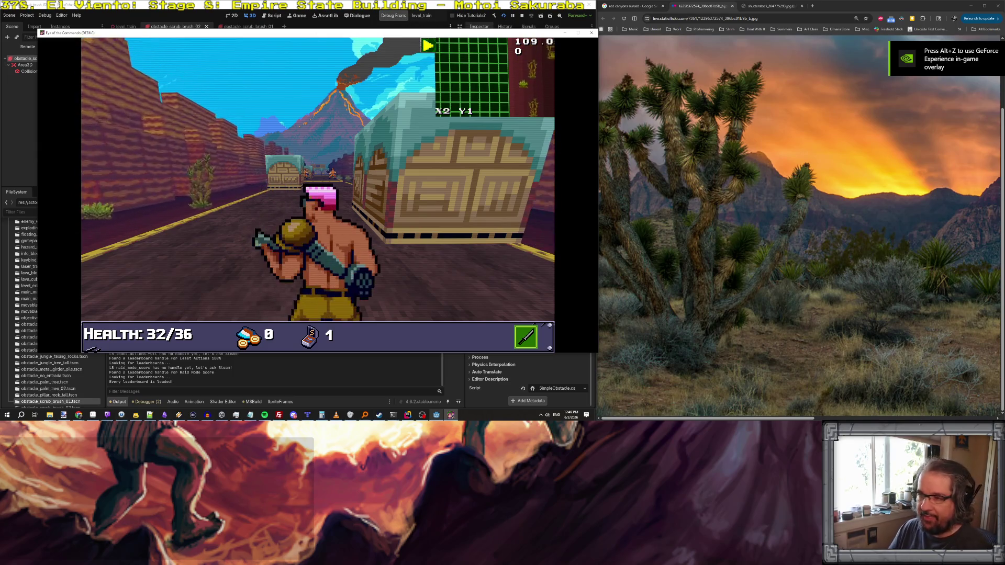
{"action": "key", "text": "grave"}
{"action": "key", "text": "Return"}
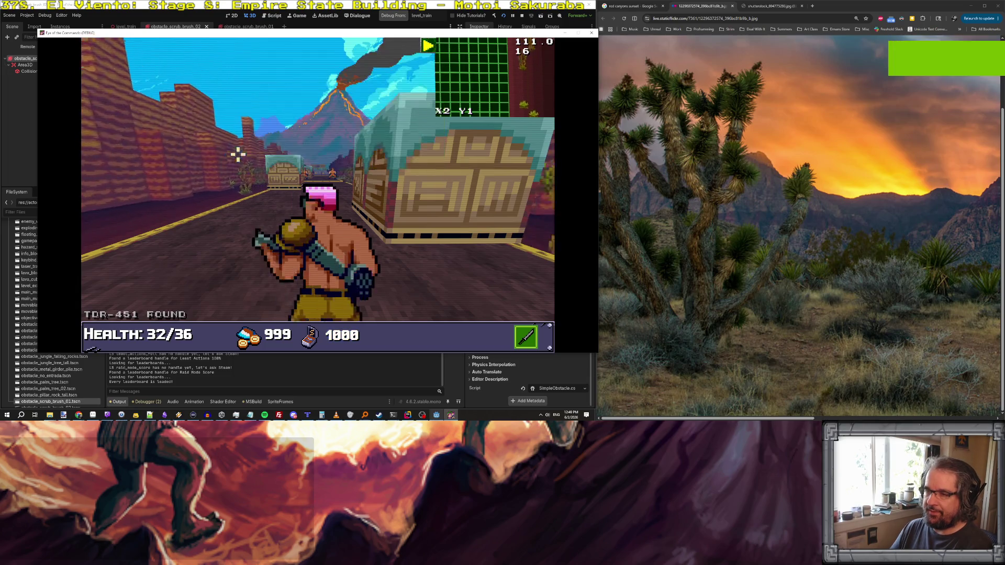
- Walk and jump along the canyon road past the gate and crates into the building's doorway
{"action": "key", "text": "w"}
{"action": "key", "text": "w"}
{"action": "key", "text": "w"}
{"action": "key", "text": "a"}
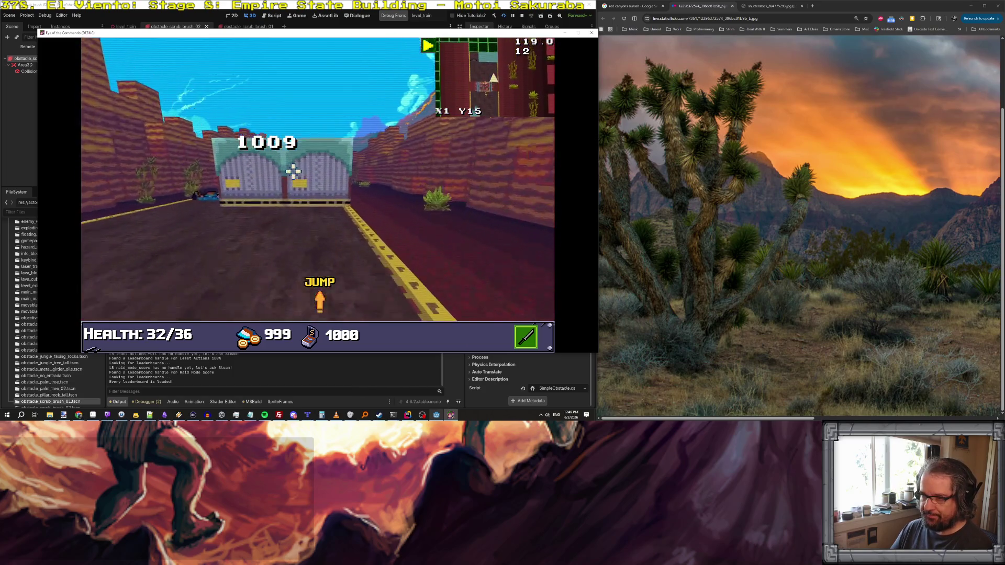
{"action": "key", "text": "space"}
{"action": "key", "text": "d"}
{"action": "key", "text": "d"}
{"action": "key", "text": "w"}
{"action": "key", "text": "w"}
{"action": "key", "text": "w"}
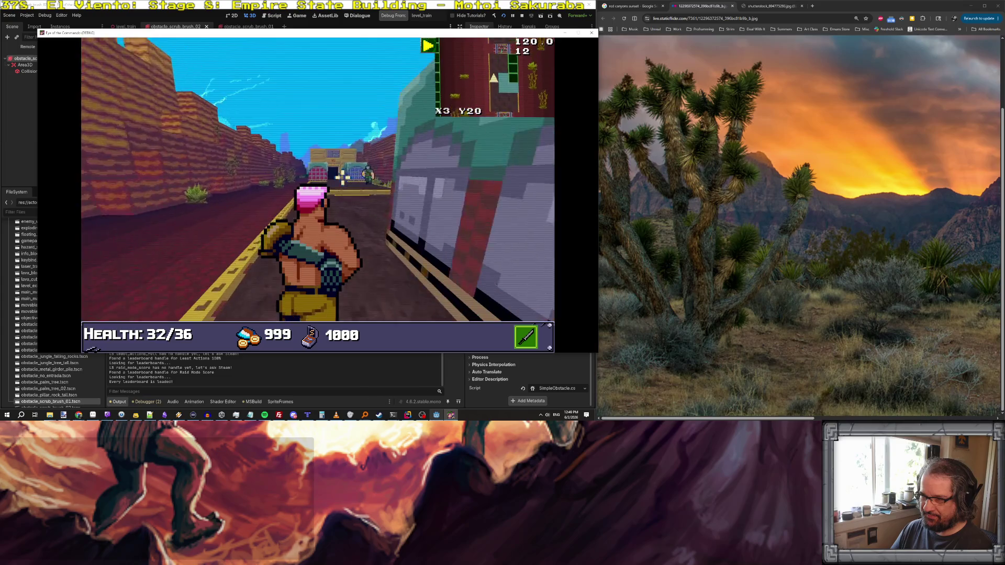
{"action": "key", "text": "w"}
{"action": "key", "text": "w"}
{"action": "key", "text": "w"}
{"action": "key", "text": "w"}
{"action": "key", "text": "w"}
{"action": "key", "text": "a"}
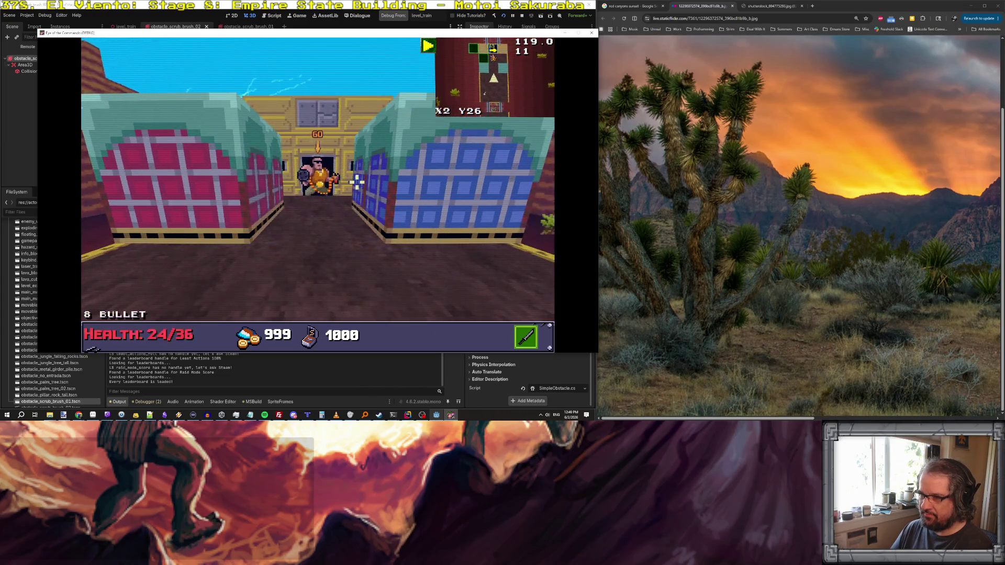
{"action": "key", "text": "s"}
{"action": "key", "text": "s"}
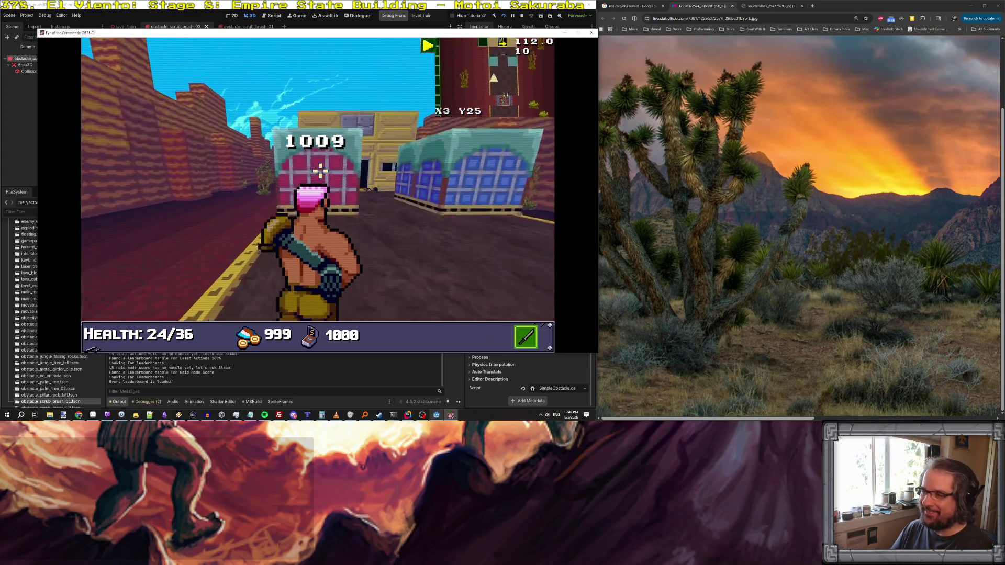
{"action": "key", "text": "w"}
{"action": "key", "text": "w"}
{"action": "key", "text": "w"}
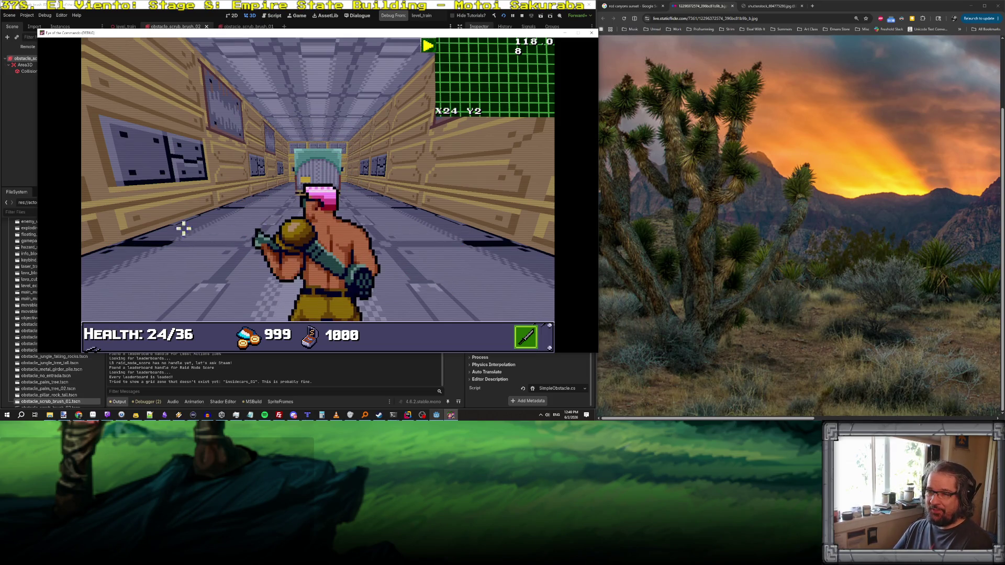
- Look around the corridor's side walls and edge a few cells along it
{"action": "key", "text": "Left"}
{"action": "key", "text": "Right"}
{"action": "key", "text": "Right"}
{"action": "key", "text": "Right"}
{"action": "key", "text": "Right"}
{"action": "key", "text": "Left"}
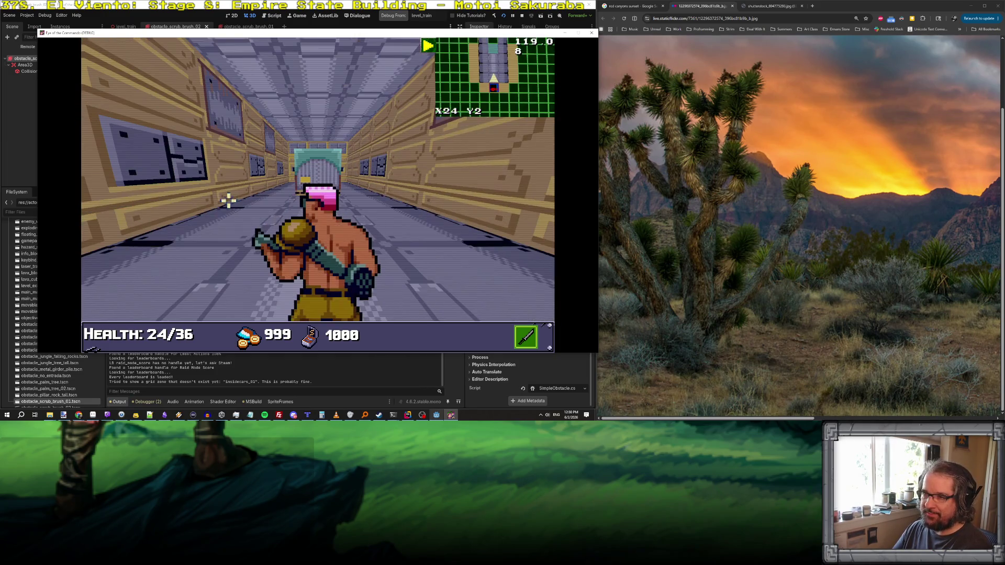
{"action": "key", "text": "Left"}
{"action": "key", "text": "Right"}
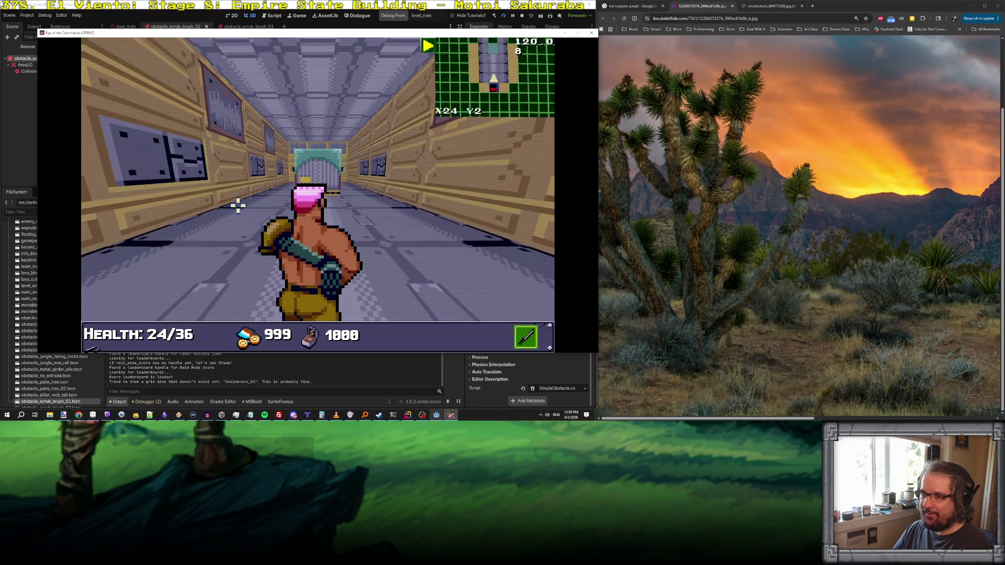
{"action": "key", "text": "Up"}
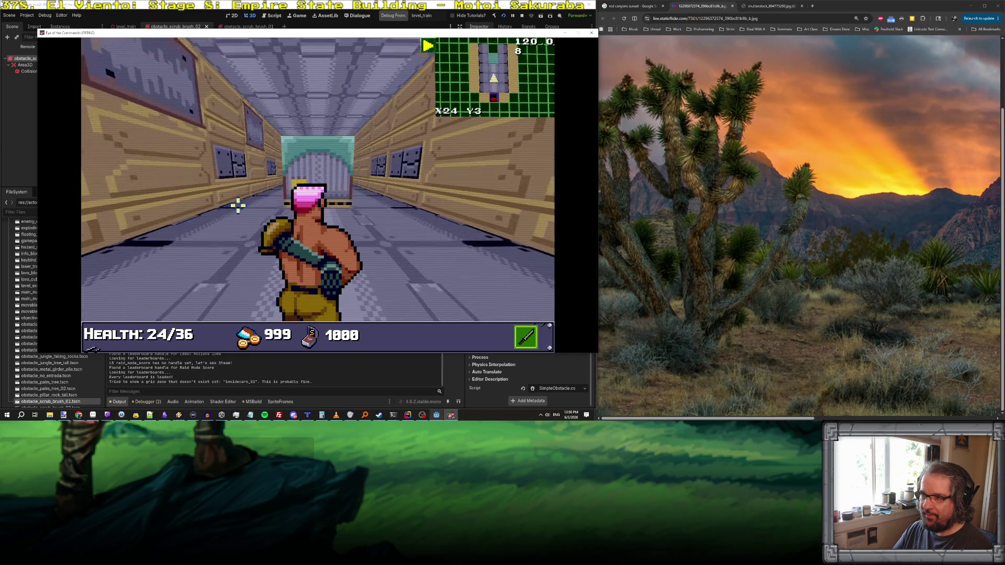
{"action": "key", "text": "Left"}
{"action": "key", "text": "Right"}
{"action": "key", "text": "Up"}
{"action": "key", "text": "Left"}
{"action": "key", "text": "Right"}
{"action": "key", "text": "Up"}
{"action": "key", "text": "Up"}
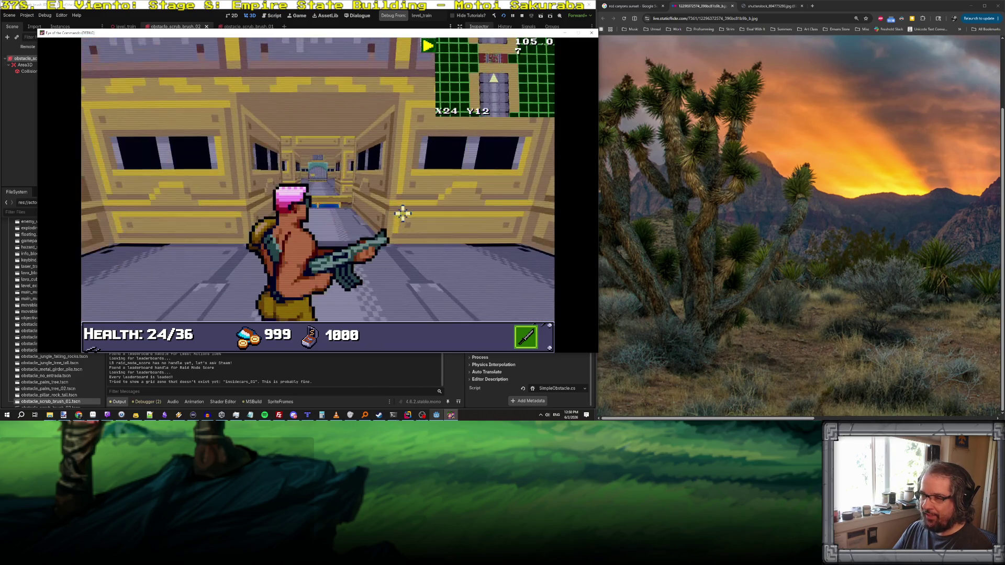
- Advance through the corridors, turn into a room, and sidestep one cell across it
{"action": "key", "text": "w"}
{"action": "key", "text": "w"}
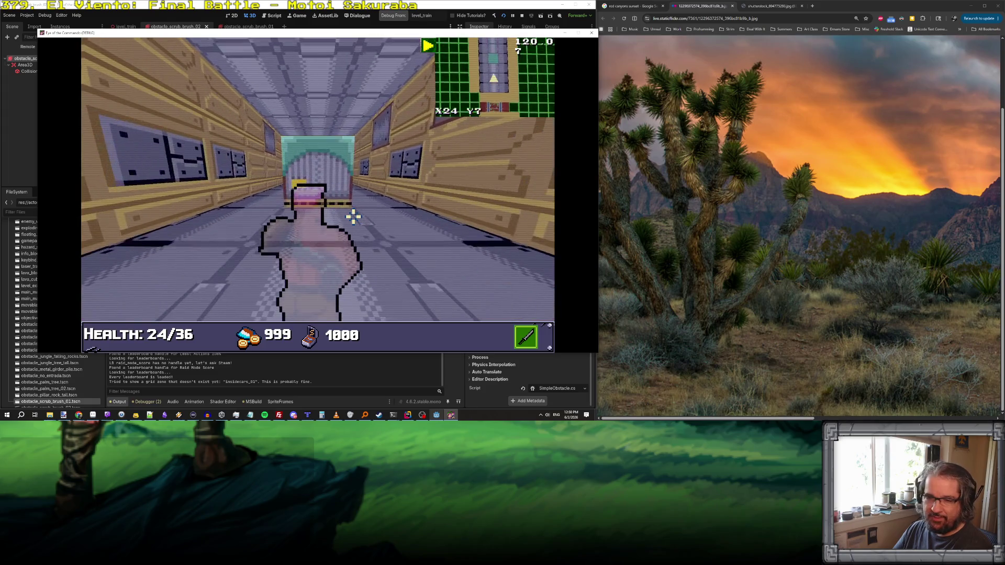
{"action": "key", "text": "q"}
{"action": "key", "text": "e"}
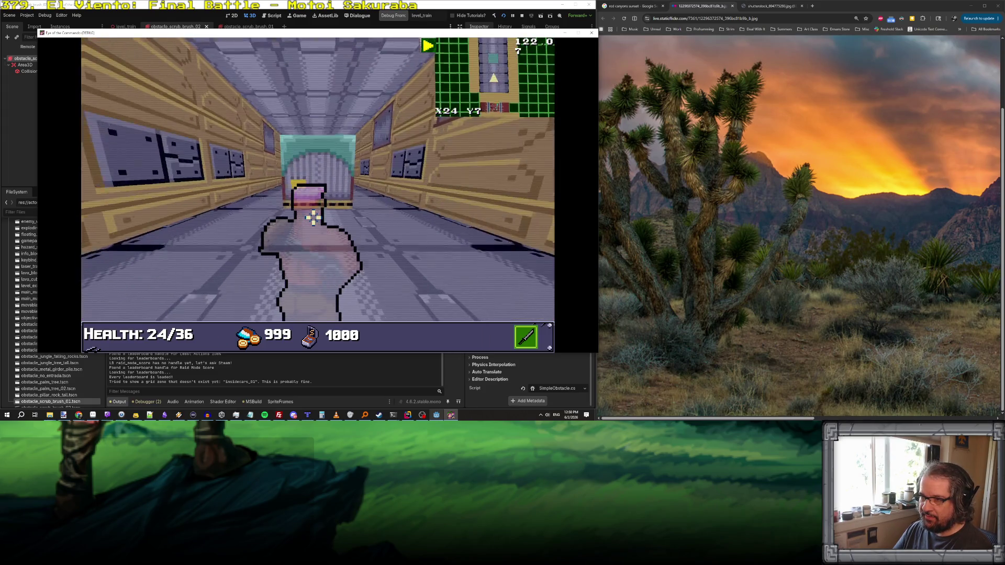
{"action": "key", "text": "w"}
{"action": "key", "text": "w"}
{"action": "key", "text": "w"}
{"action": "key", "text": "w"}
{"action": "key", "text": "q"}
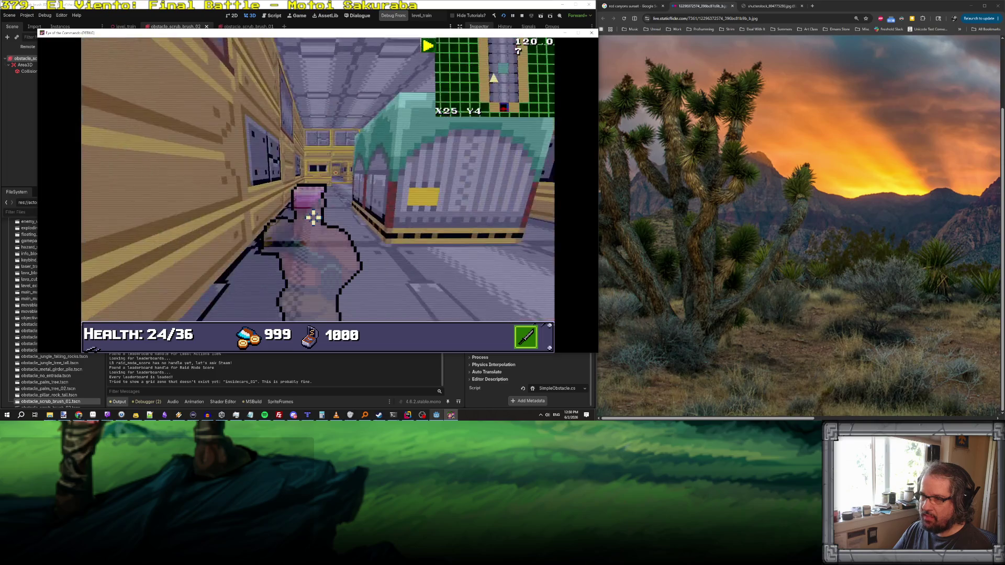
{"action": "key", "text": "w"}
{"action": "key", "text": "w"}
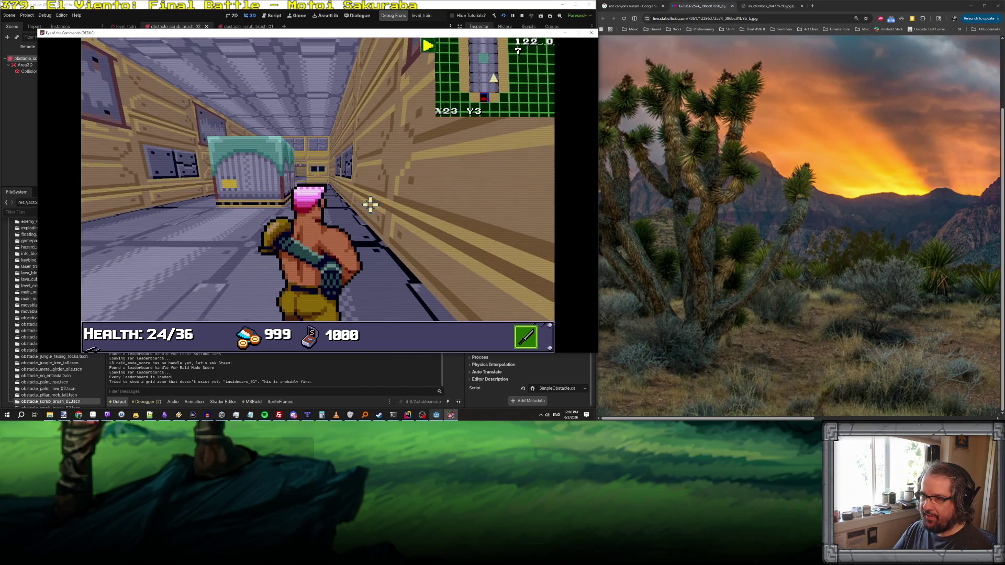
{"action": "key", "text": "w"}
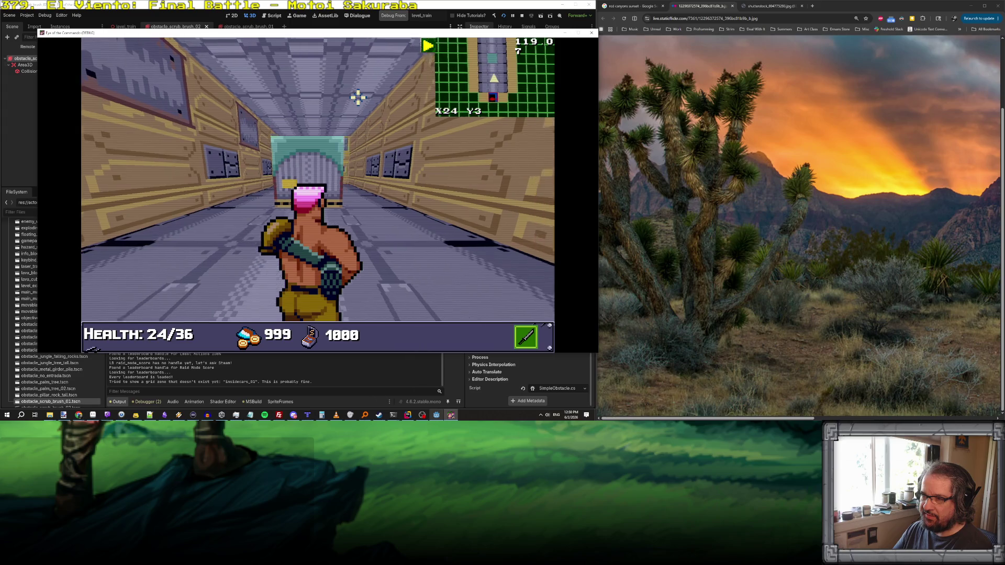
{"action": "key", "text": "e"}
{"action": "key", "text": "w"}
{"action": "key", "text": "w"}
{"action": "key", "text": "w"}
{"action": "key", "text": "d"}
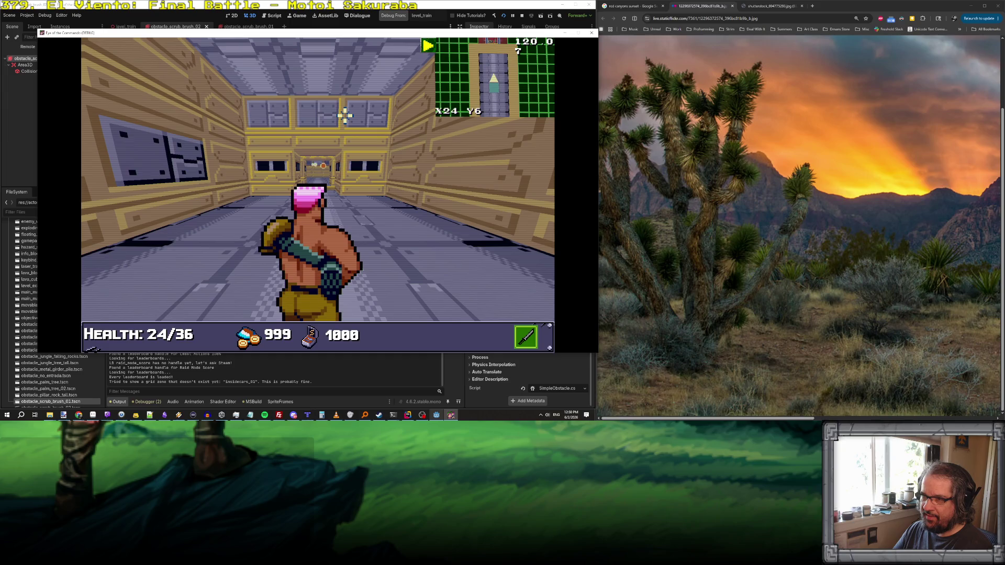
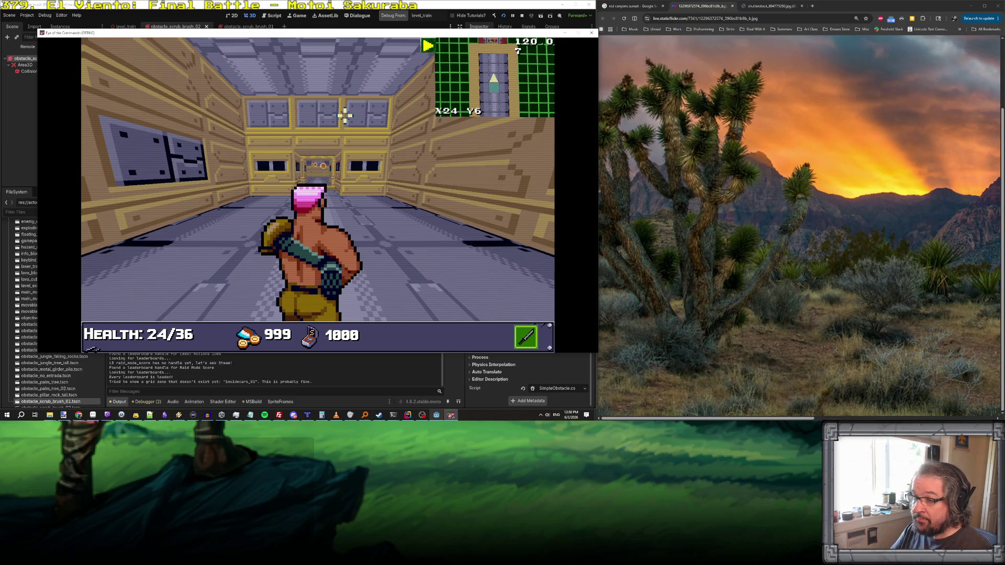
- Walk down the train corridor, aiming the rifle along the way
{"action": "key", "text": "w"}
{"action": "key", "text": "w"}
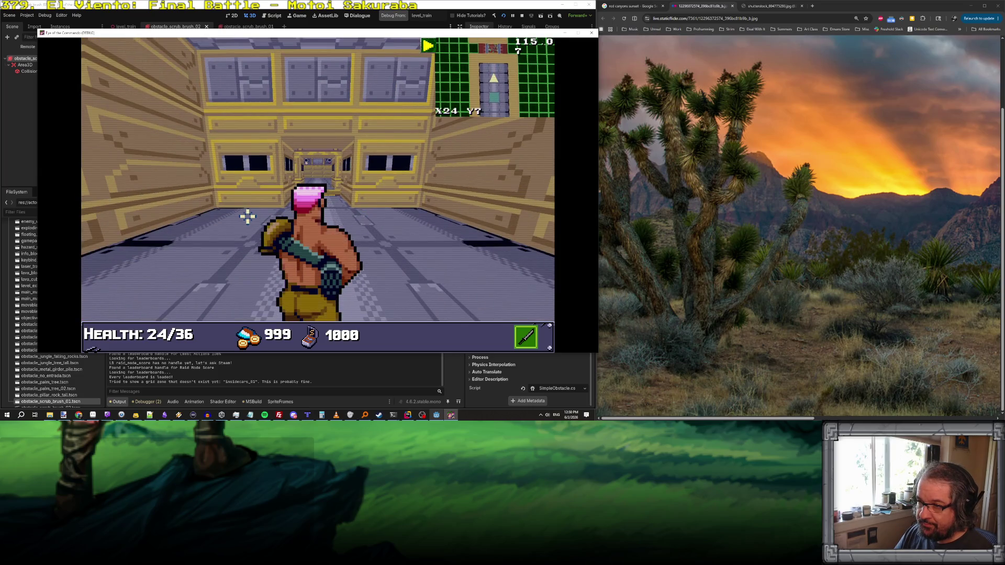
{"action": "left_click", "coordinate": [448, 221]}
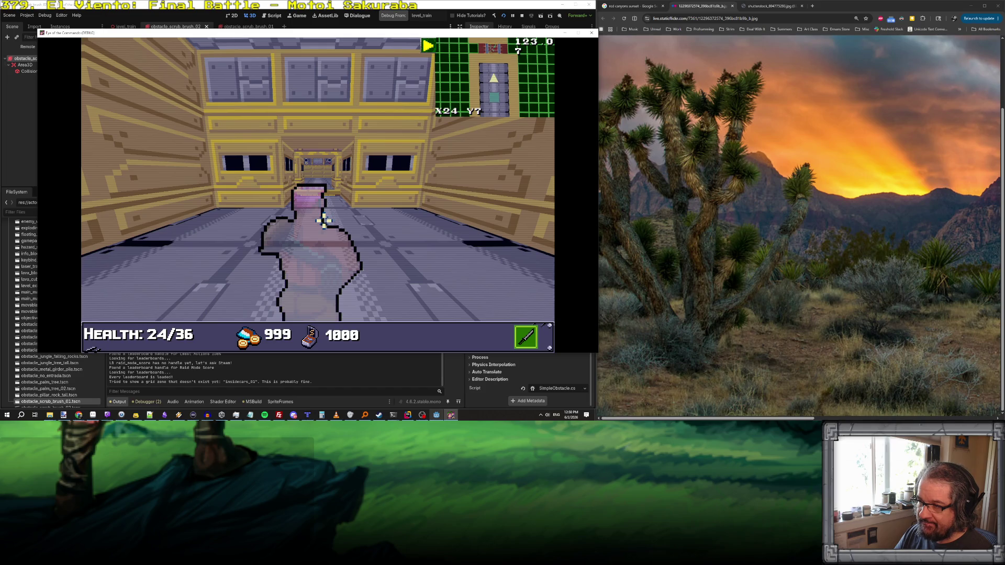
{"action": "key", "text": "d"}
{"action": "key", "text": "w"}
{"action": "key", "text": "w"}
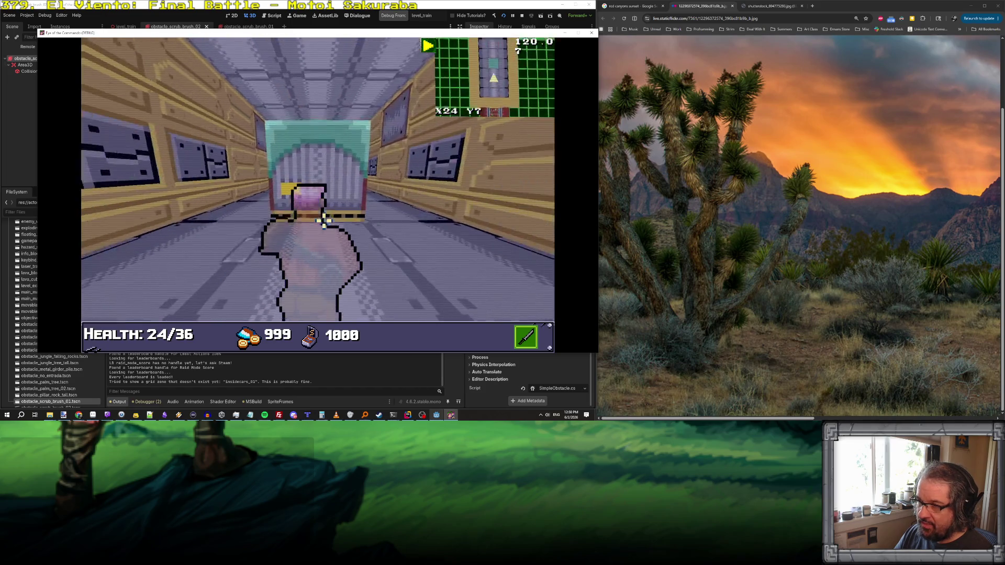
{"action": "key", "text": "a"}
{"action": "key", "text": "w"}
{"action": "key", "text": "w"}
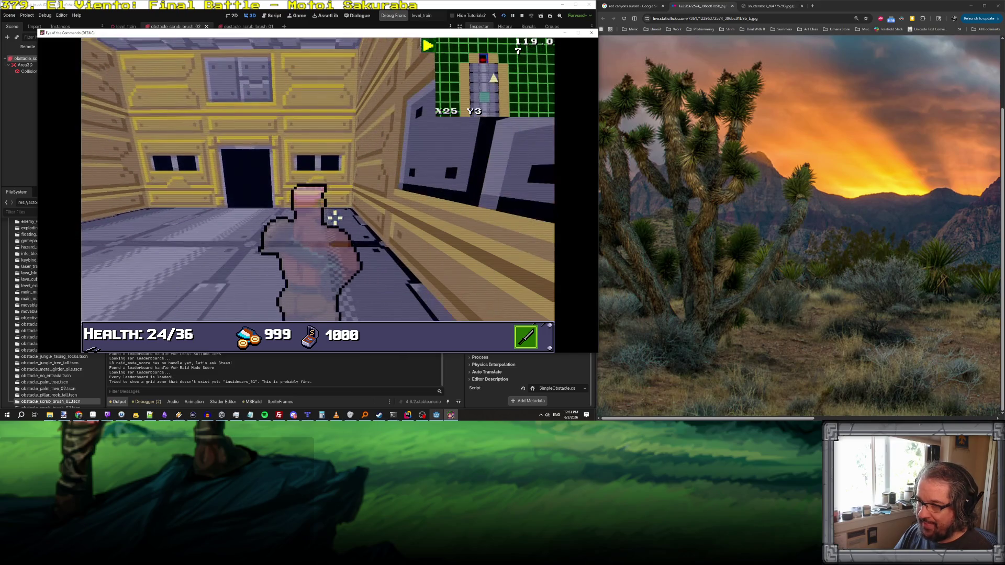
- Reach the end doorway, turn back down the corridor, and switch to Aseprite
{"action": "key", "text": "w"}
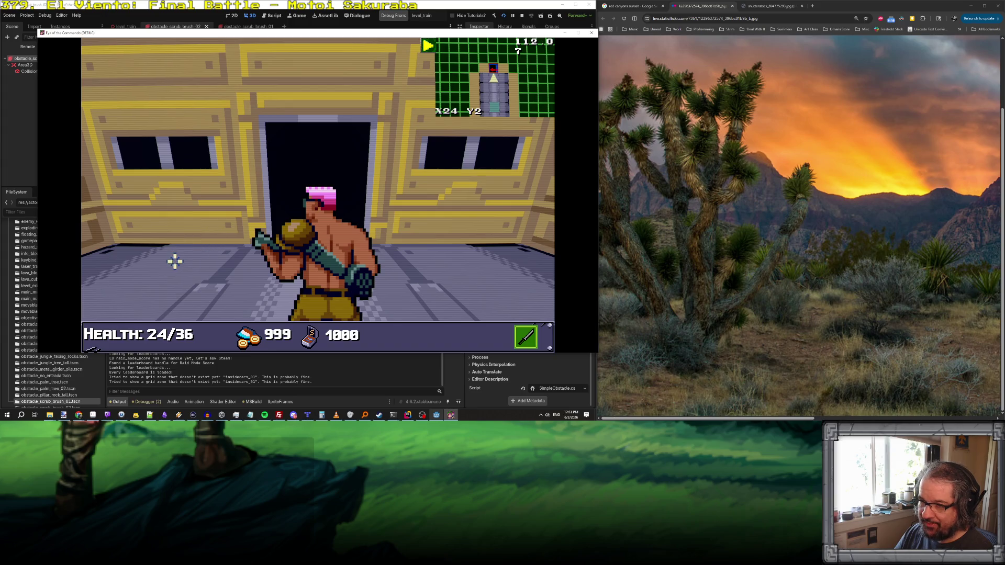
{"action": "key", "text": "s"}
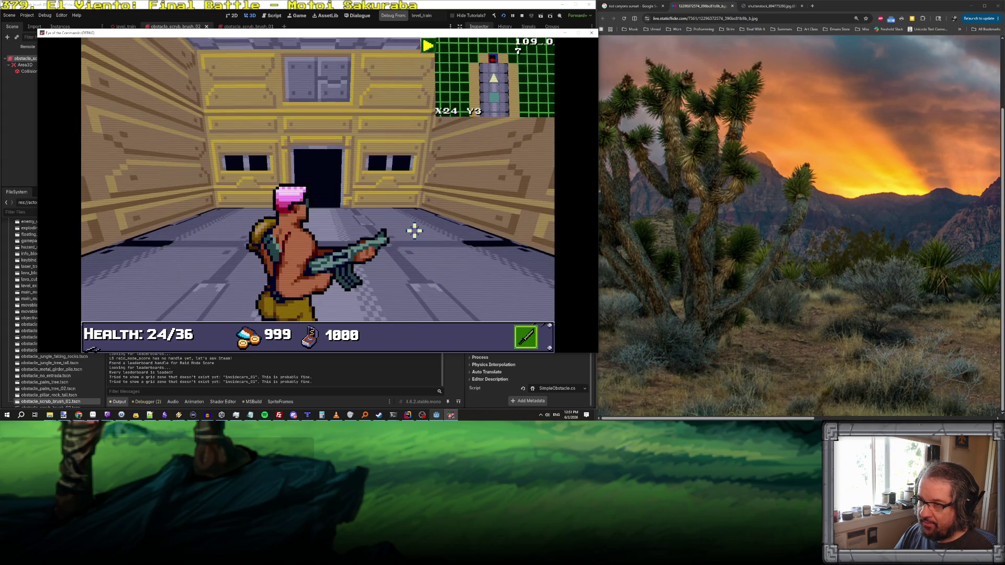
{"action": "key", "text": "q"}
{"action": "key", "text": "q"}
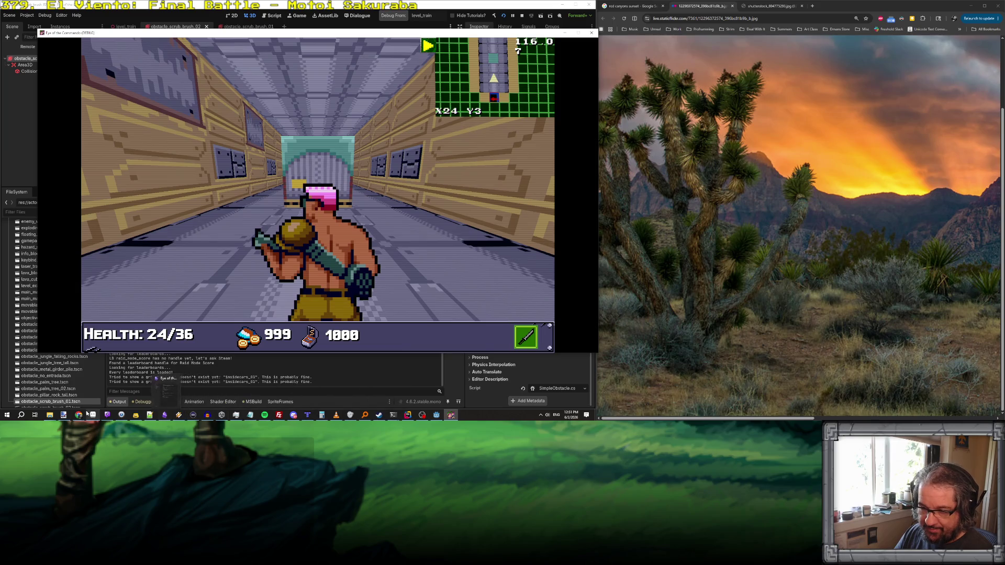
{"action": "left_click", "coordinate": [92, 414]}
{"action": "left_click", "coordinate": [7, 12]}
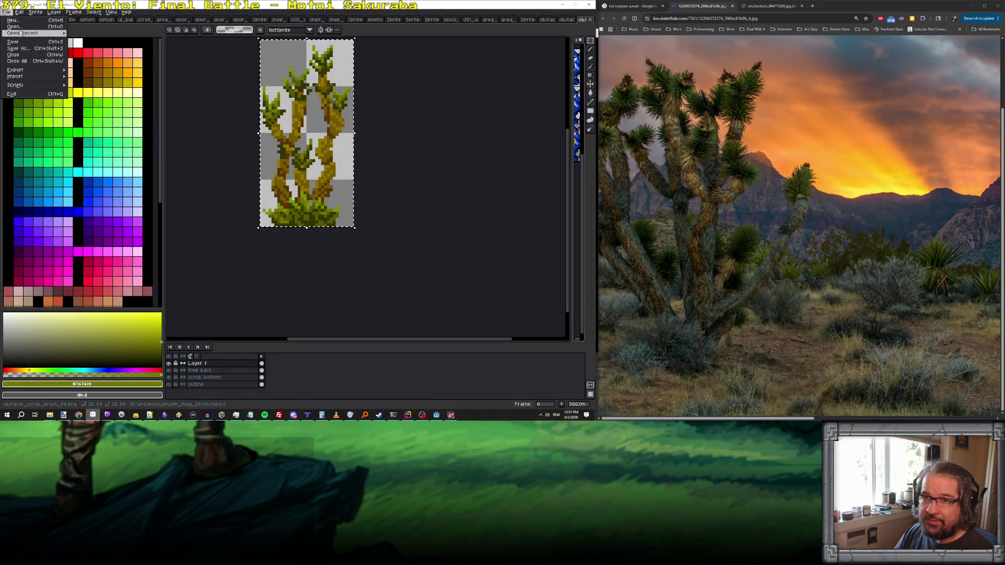
- Open area_train_inside_ground.png from the jimjam_may_24 textures folder, then return to the game
{"action": "key", "text": "Escape"}
{"action": "key", "text": "ctrl+o"}
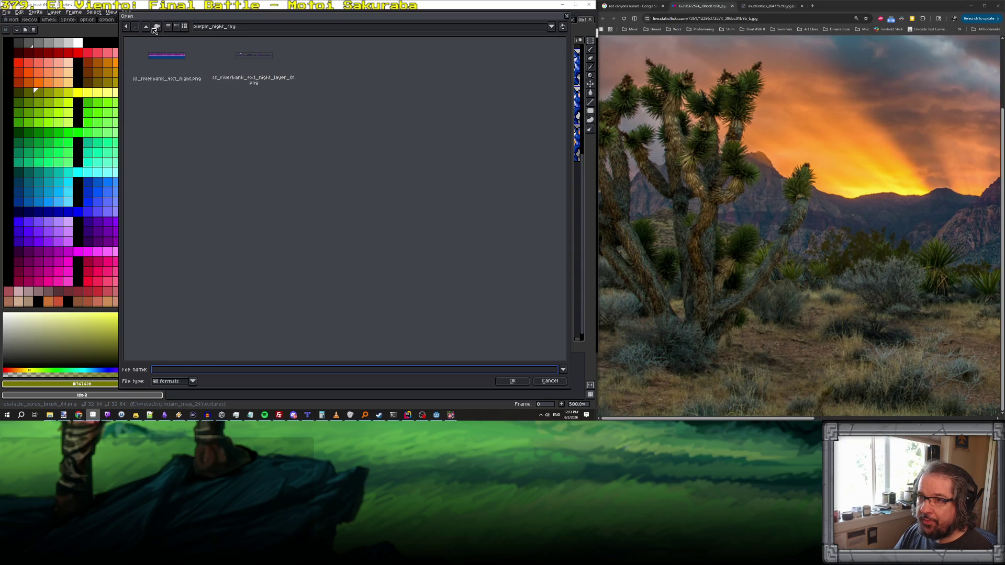
{"action": "left_click", "coordinate": [148, 26]}
{"action": "left_click", "coordinate": [147, 27]}
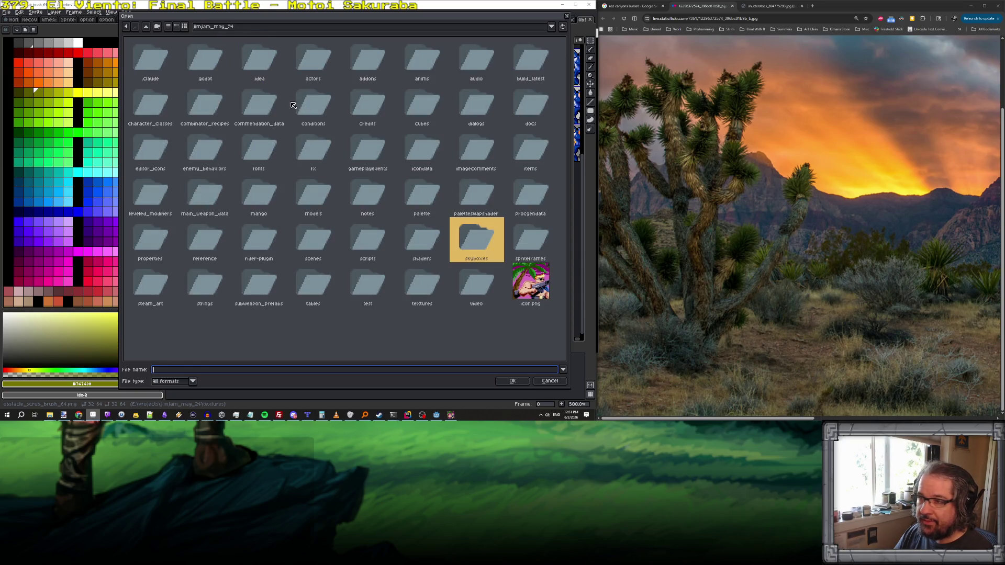
{"action": "double_click", "coordinate": [429, 291]}
{"action": "scroll", "coordinate": [523, 209], "scroll_direction": "down", "scroll_amount": 2}
{"action": "left_click_drag", "start_coordinate": [566, 53], "coordinate": [569, 96]}
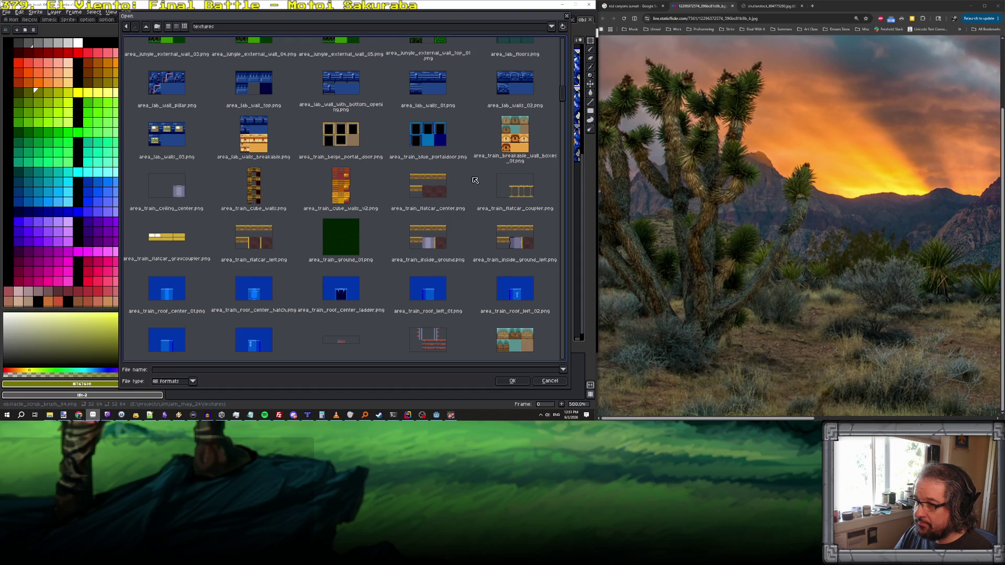
{"action": "left_click", "coordinate": [440, 245]}
{"action": "double_click", "coordinate": [434, 242]}
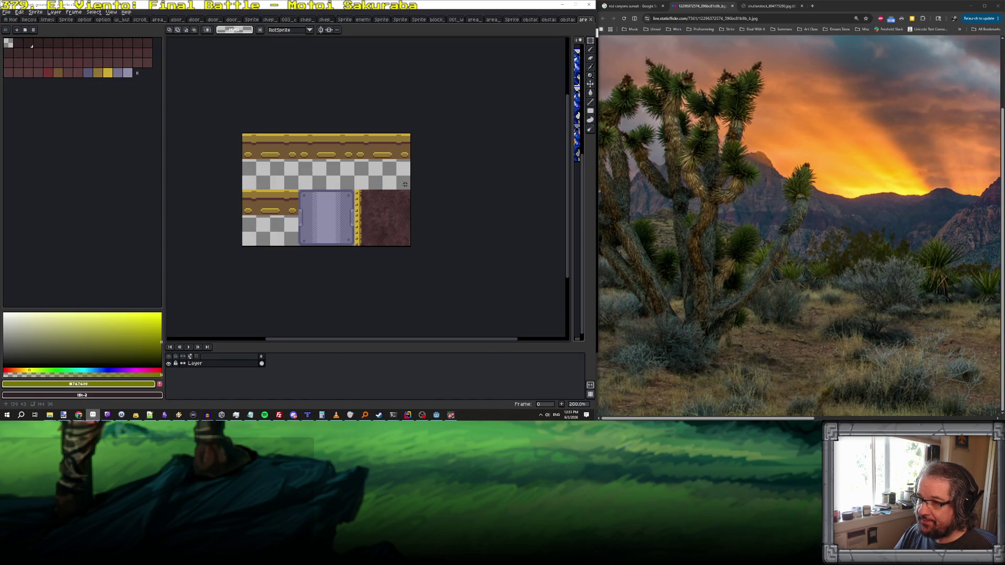
{"action": "key", "text": "alt+Tab"}
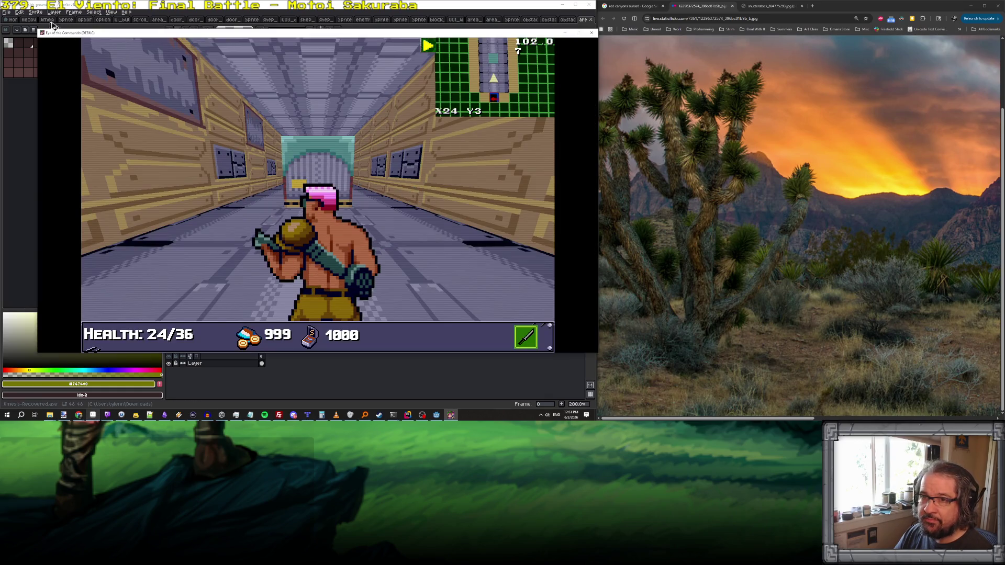
- Open area_train_inside_ground_left.png in Aseprite
{"action": "key", "text": "alt+Tab"}
{"action": "left_click", "coordinate": [6, 12]}
{"action": "left_click", "coordinate": [15, 25]}
{"action": "scroll", "coordinate": [498, 239], "scroll_direction": "down", "scroll_amount": 5}
{"action": "scroll", "coordinate": [498, 239], "scroll_direction": "down", "scroll_amount": 10}
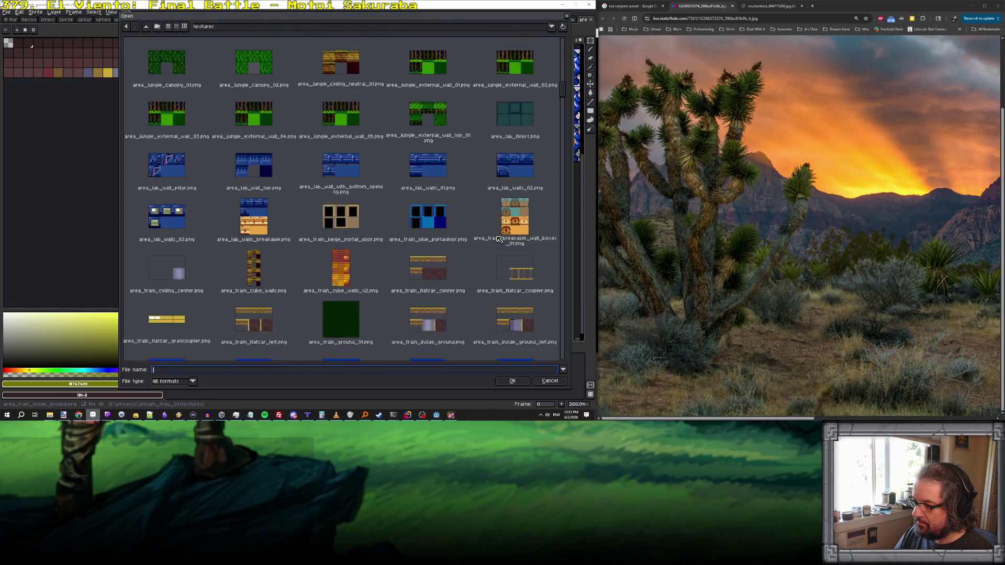
{"action": "scroll", "coordinate": [498, 240], "scroll_direction": "down", "scroll_amount": 3}
{"action": "double_click", "coordinate": [518, 228]}
{"action": "scroll", "coordinate": [377, 204], "scroll_direction": "up", "scroll_amount": 2}
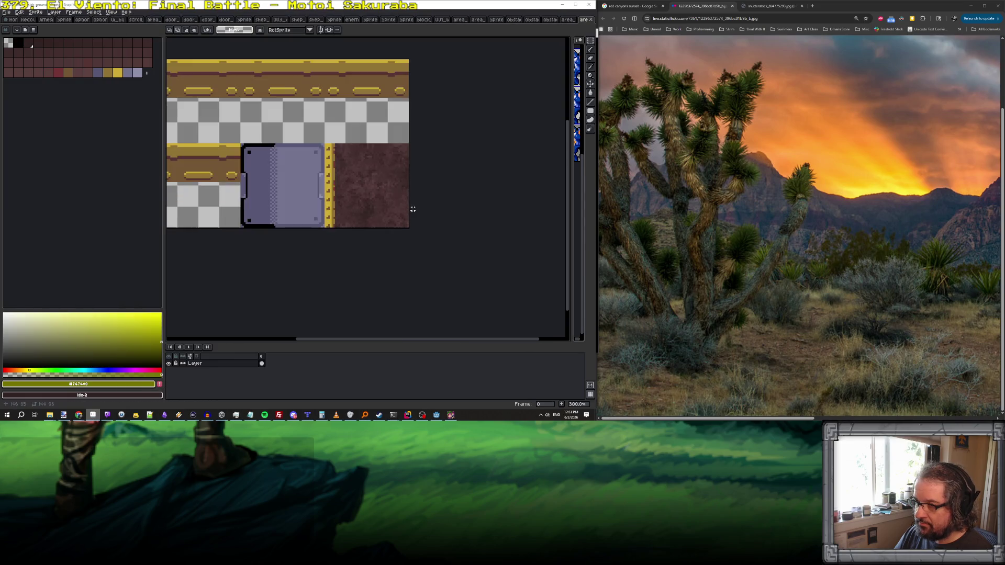
{"action": "scroll", "coordinate": [303, 167], "scroll_direction": "left", "scroll_amount": 3}
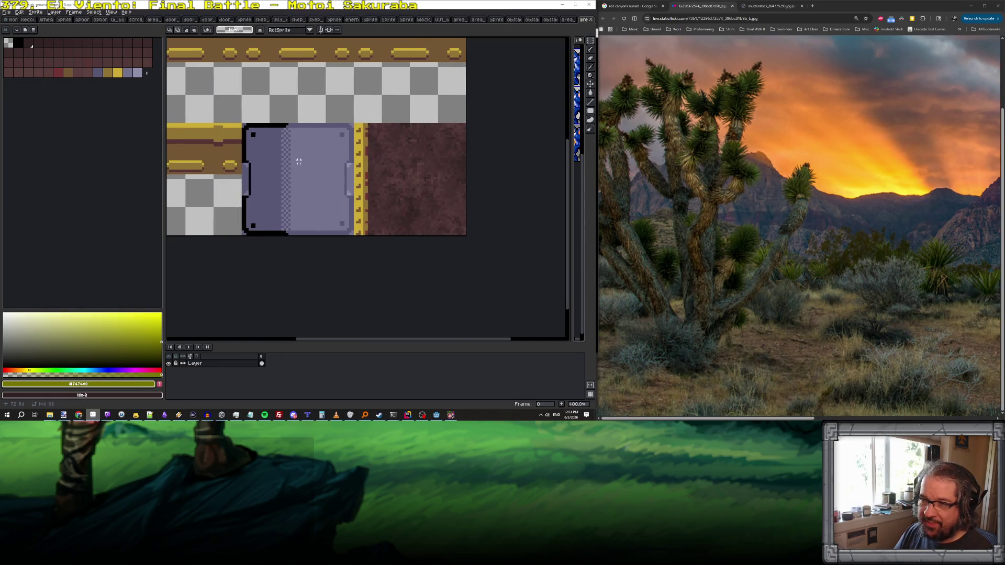
- Switch to the eyedropper and compare the tile against the corridor walls in the running game
{"action": "key", "text": "i"}
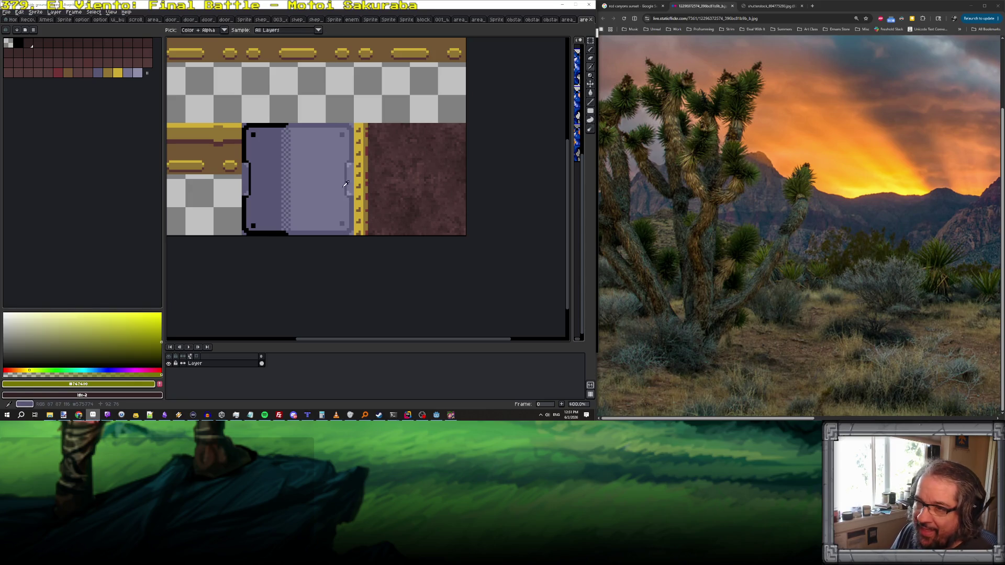
{"action": "key", "text": "alt+Tab"}
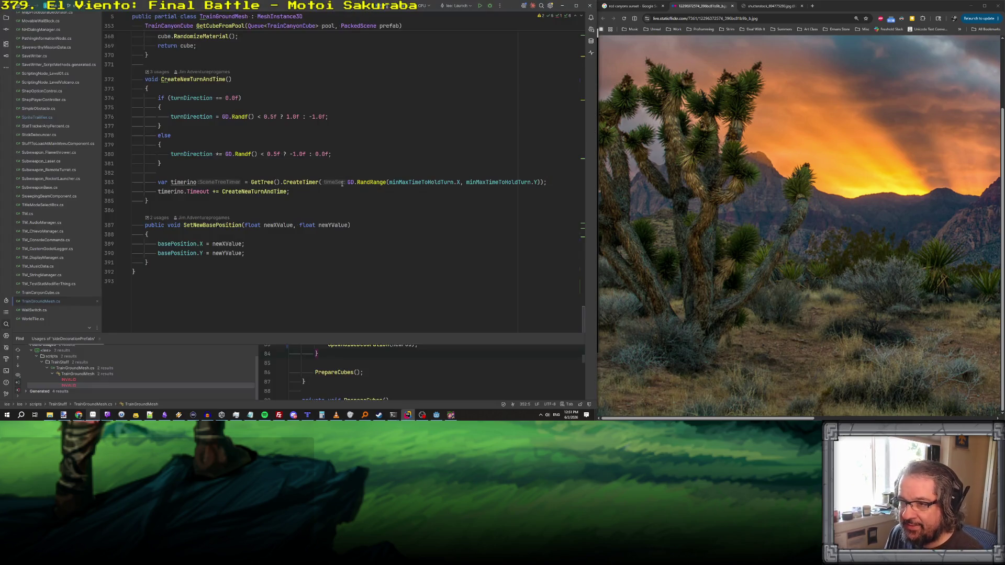
{"action": "key", "text": "alt+Tab"}
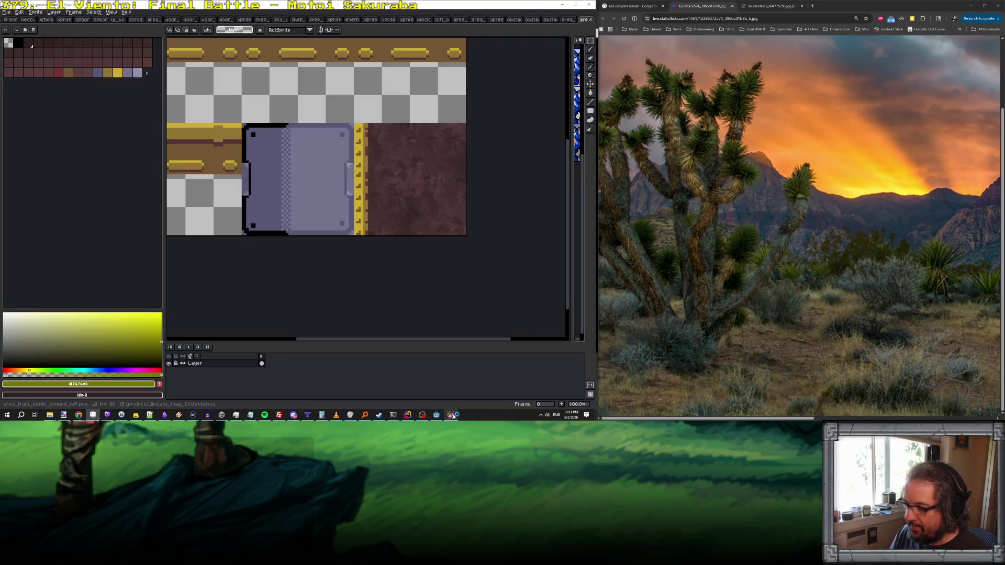
{"action": "left_click", "coordinate": [453, 416]}
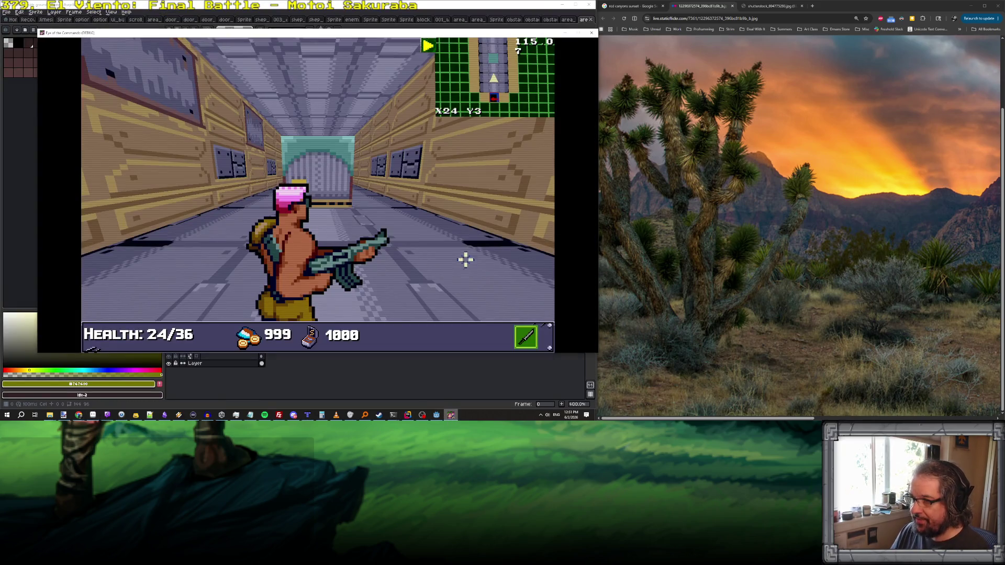
{"action": "key", "text": "Left"}
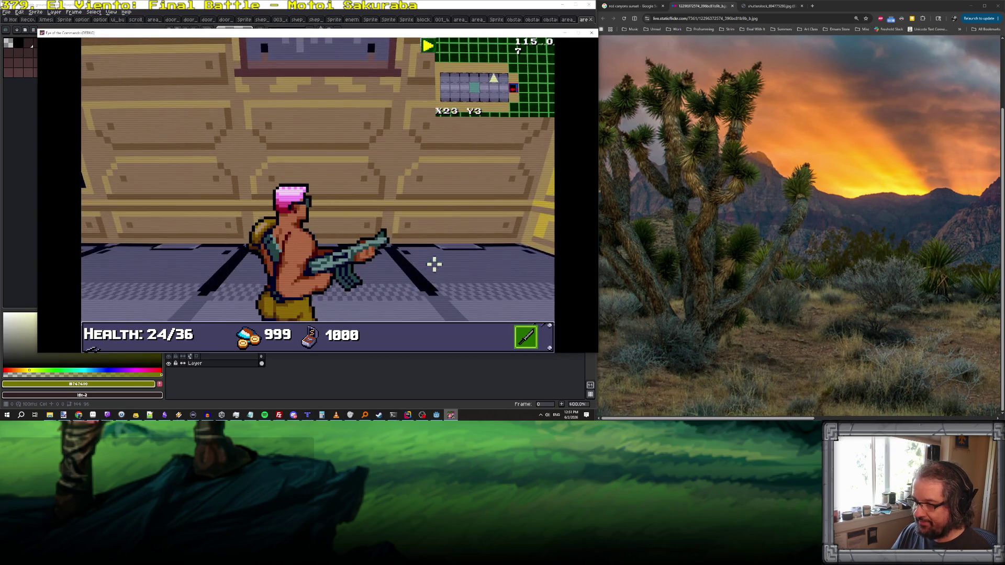
{"action": "key", "text": "Left"}
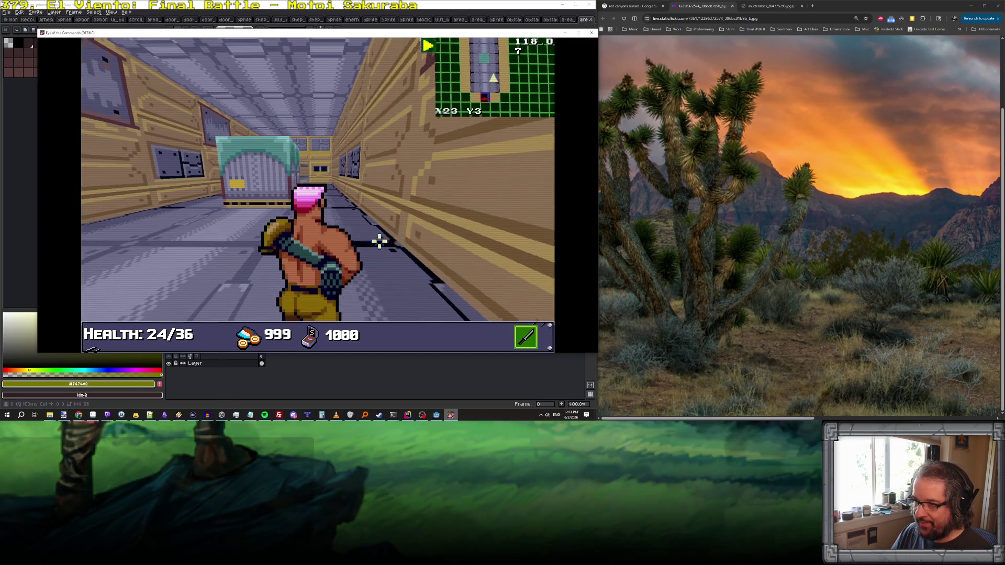
{"action": "key", "text": "alt+Tab"}
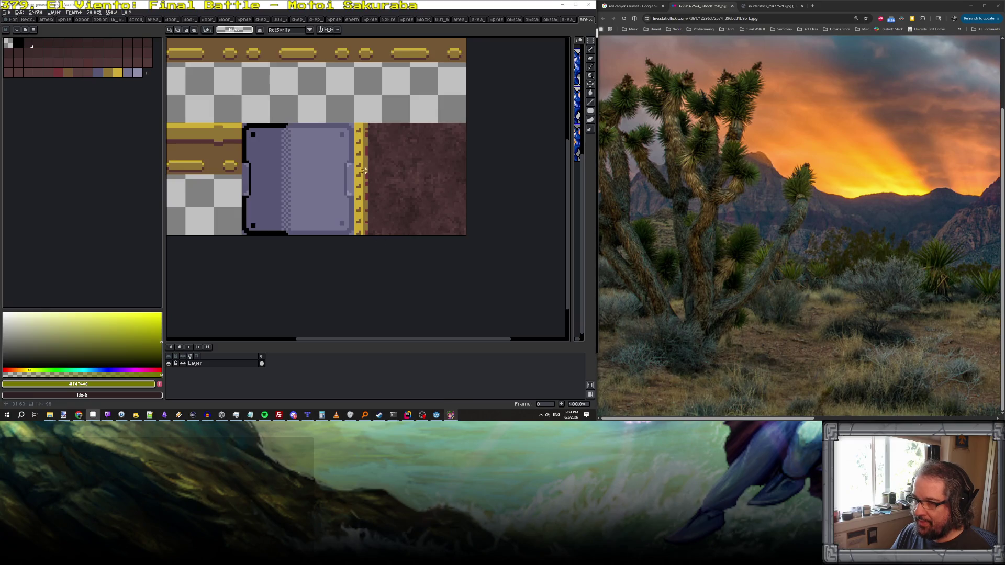
{"action": "scroll", "coordinate": [325, 166], "scroll_direction": "down", "scroll_amount": 2}
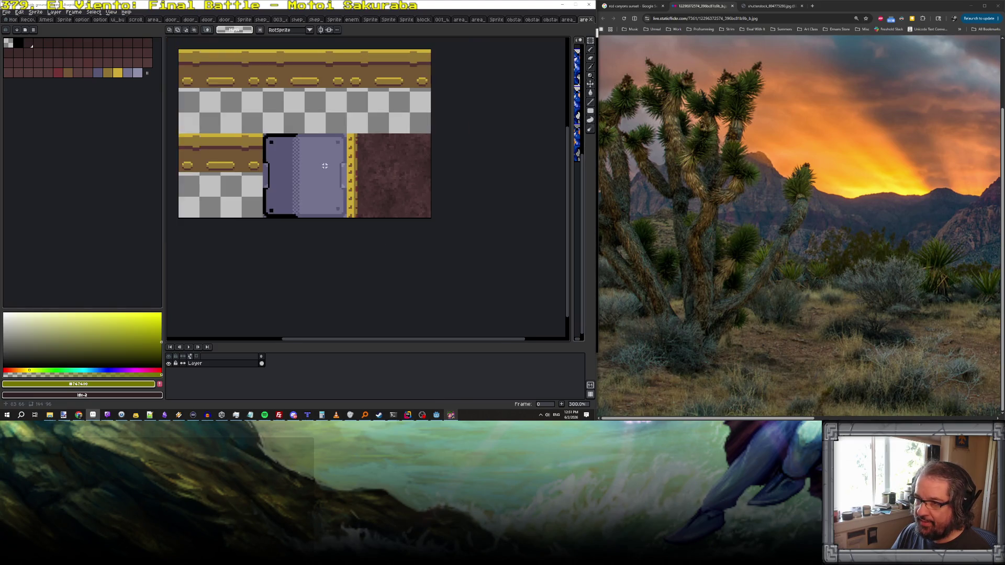
{"action": "scroll", "coordinate": [324, 165], "scroll_direction": "up", "scroll_amount": 1}
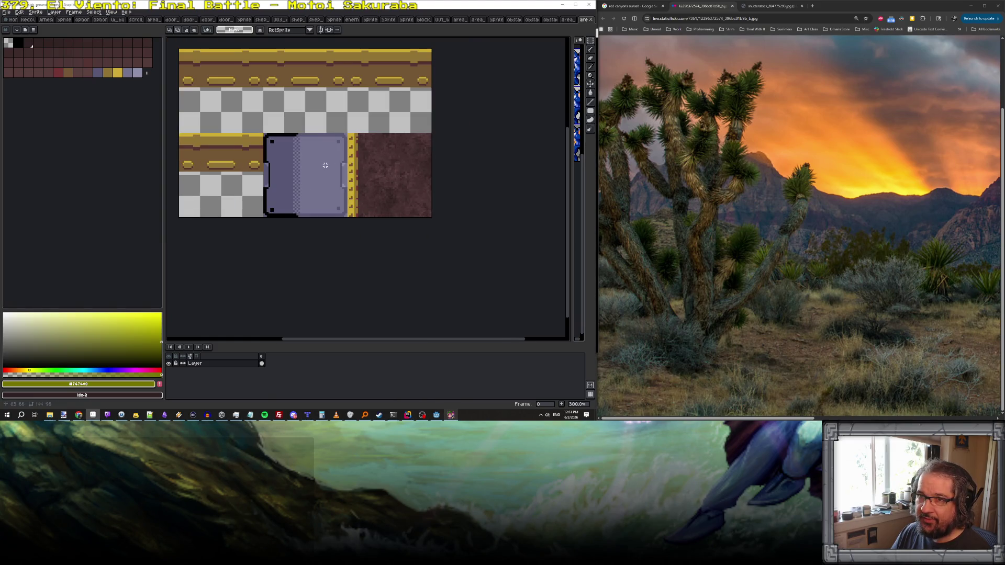
- Save a copy of the sprite as area_train_inside_ground_corner.png
{"action": "left_click", "coordinate": [6, 12]}
{"action": "left_click", "coordinate": [28, 50]}
{"action": "left_click", "coordinate": [206, 370]}
{"action": "key", "text": "shift+End"}
{"action": "type", "text": "co"}
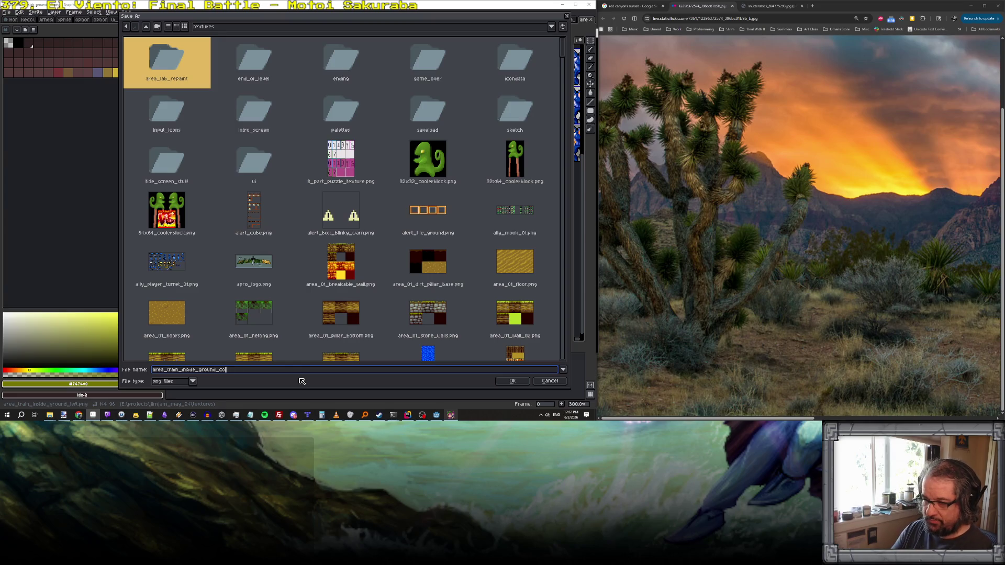
{"action": "key", "text": "Return"}
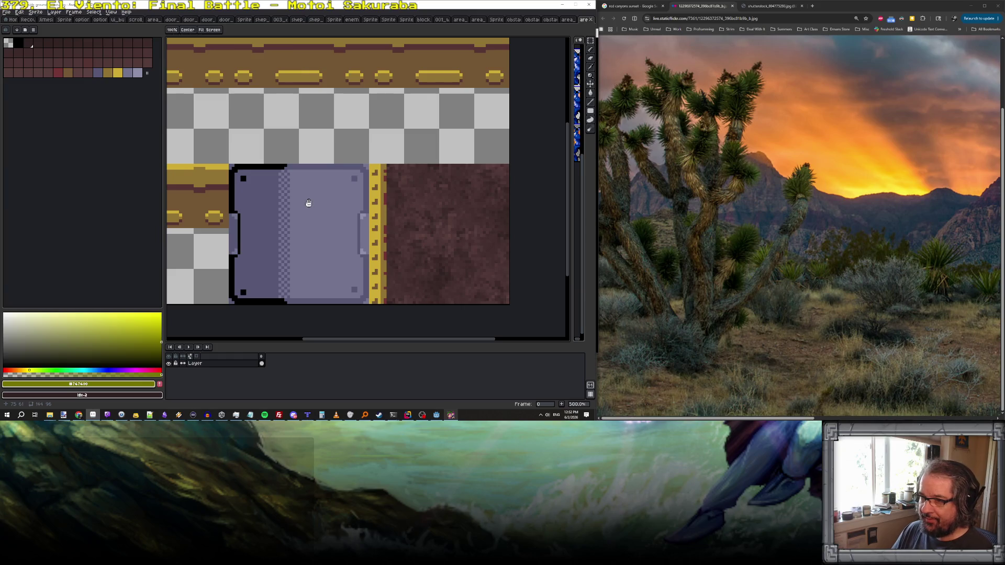
- Flip between the open train floor sprites and close the ground corner sprite
{"action": "scroll", "coordinate": [305, 197], "scroll_direction": "up", "scroll_amount": 1}
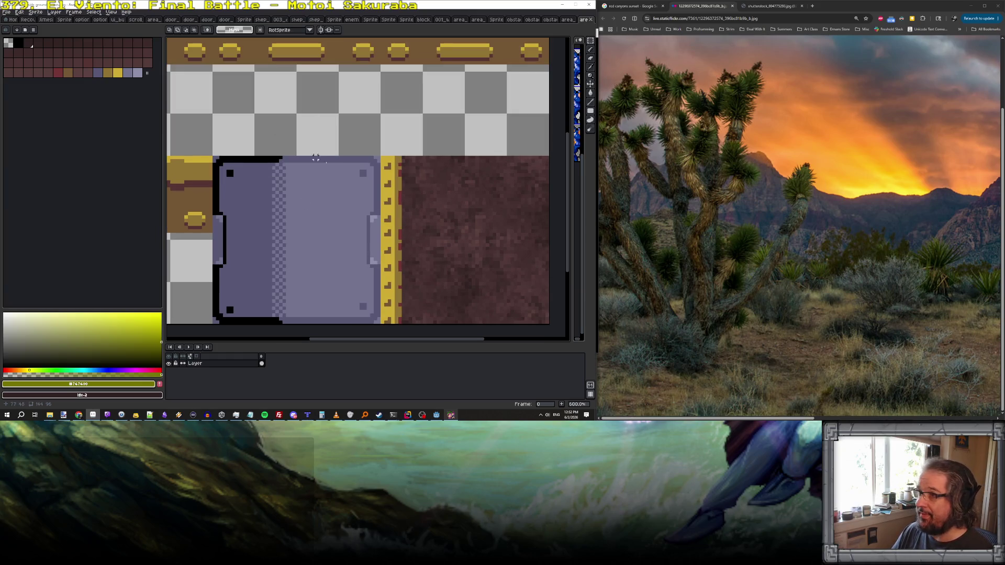
{"action": "scroll", "coordinate": [260, 171], "scroll_direction": "up", "scroll_amount": 1}
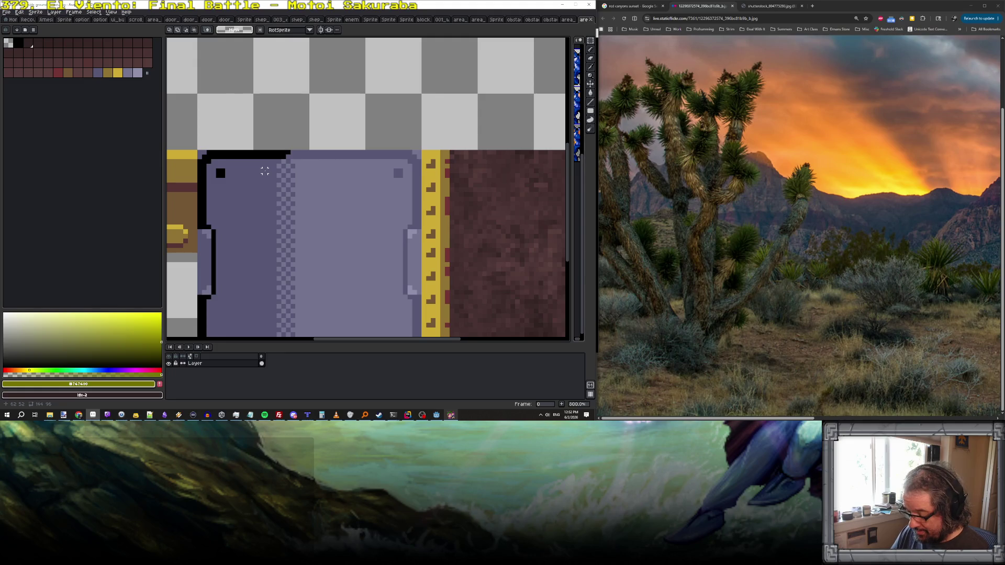
{"action": "scroll", "coordinate": [265, 170], "scroll_direction": "down", "scroll_amount": 3}
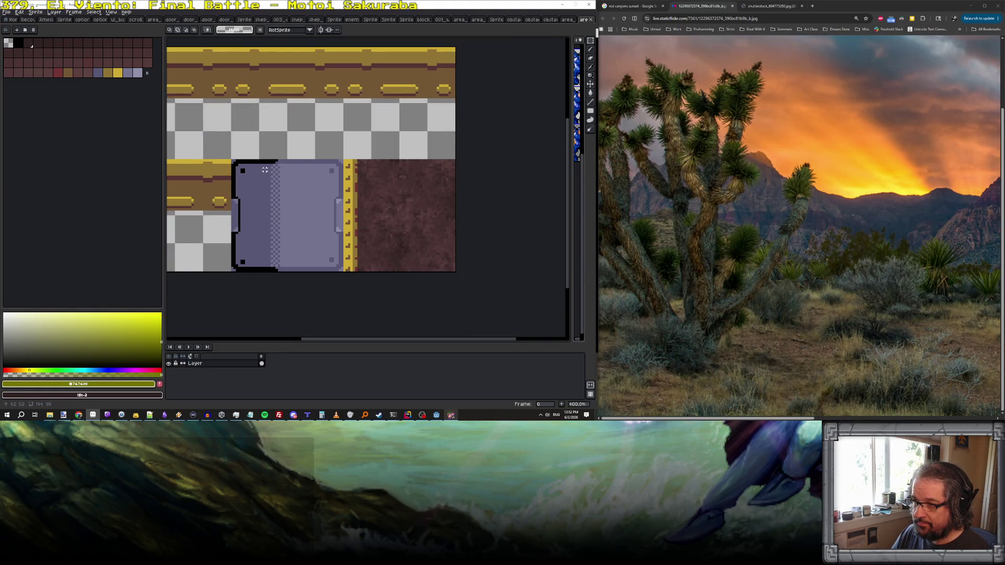
{"action": "scroll", "coordinate": [264, 169], "scroll_direction": "down", "scroll_amount": 1}
{"action": "scroll", "coordinate": [265, 170], "scroll_direction": "up", "scroll_amount": 1}
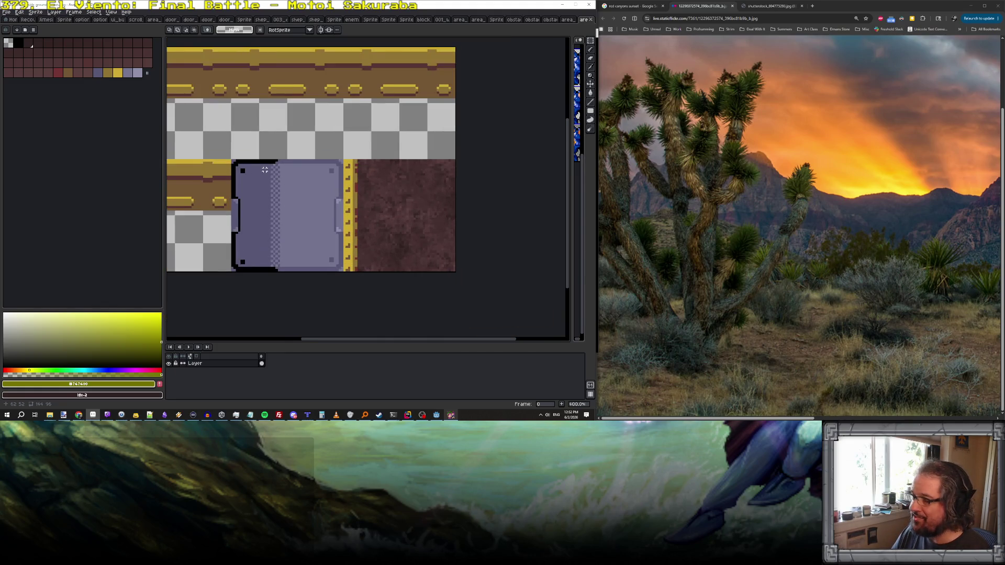
{"action": "left_click", "coordinate": [568, 22]}
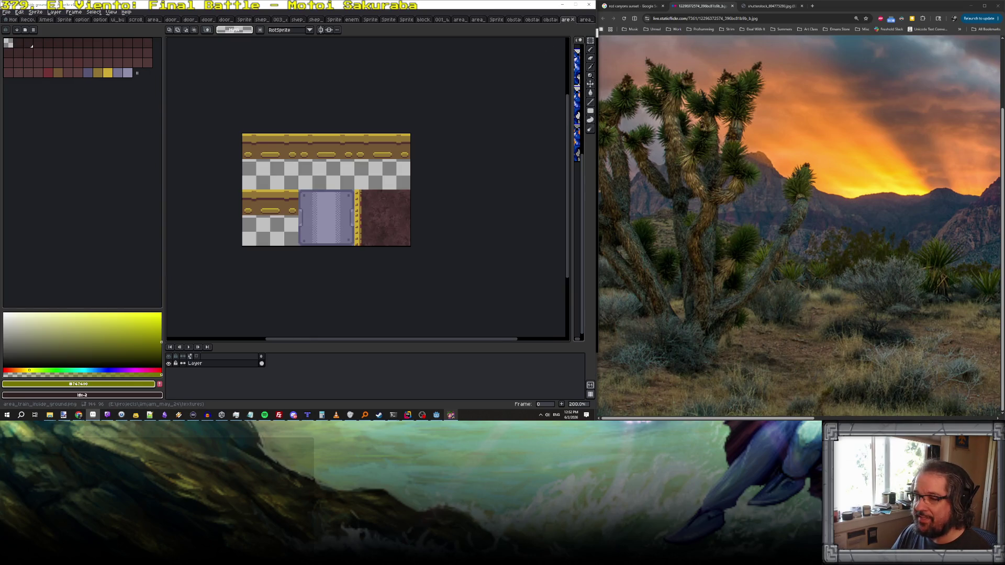
{"action": "left_click", "coordinate": [585, 20]}
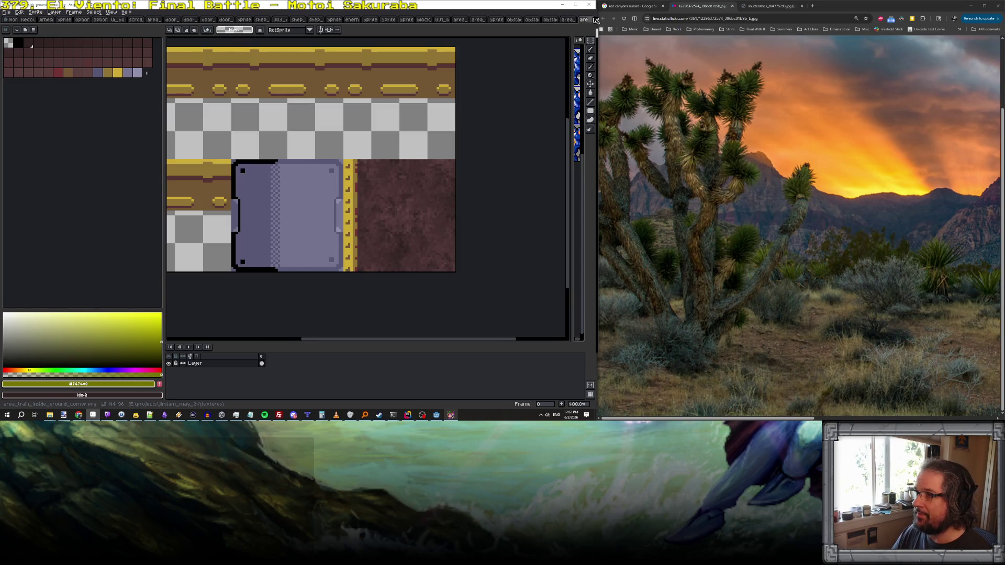
{"action": "left_click", "coordinate": [596, 20]}
{"action": "left_click", "coordinate": [7, 11]}
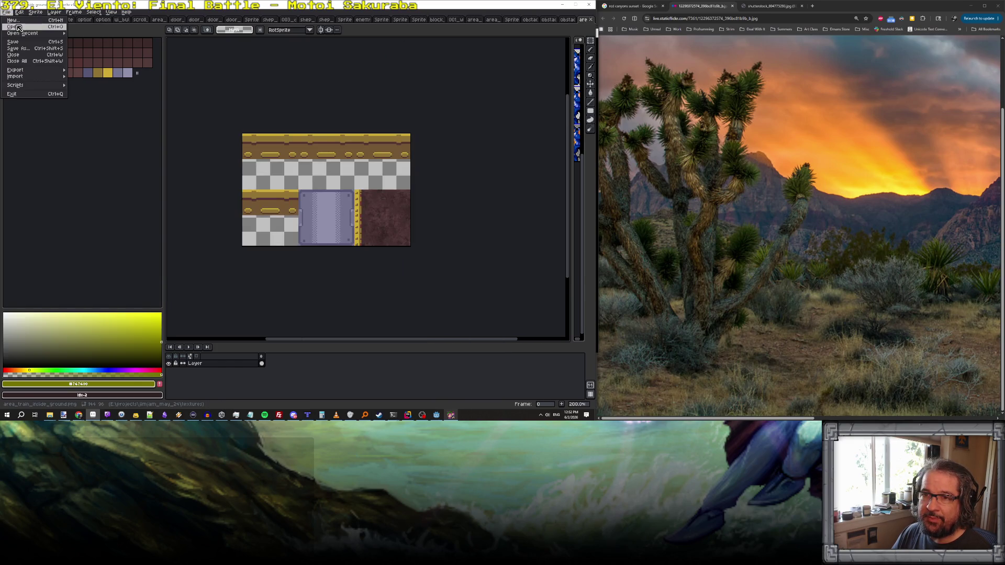
- Reopen area_train_inside_ground_left.png from the textures folder
{"action": "left_click", "coordinate": [18, 27]}
{"action": "scroll", "coordinate": [355, 274], "scroll_direction": "down", "scroll_amount": 10}
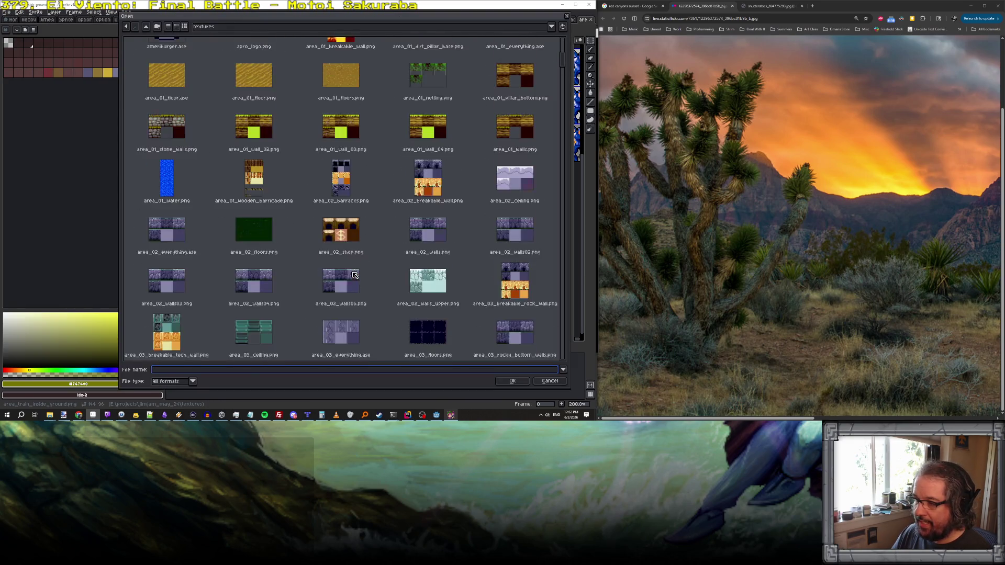
{"action": "scroll", "coordinate": [355, 274], "scroll_direction": "down", "scroll_amount": 10}
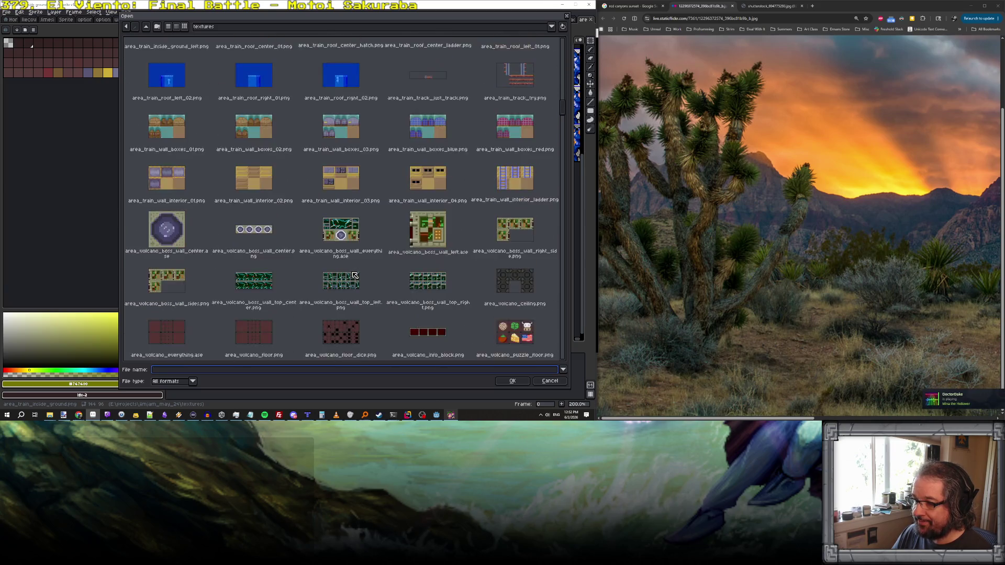
{"action": "scroll", "coordinate": [354, 274], "scroll_direction": "down", "scroll_amount": 10}
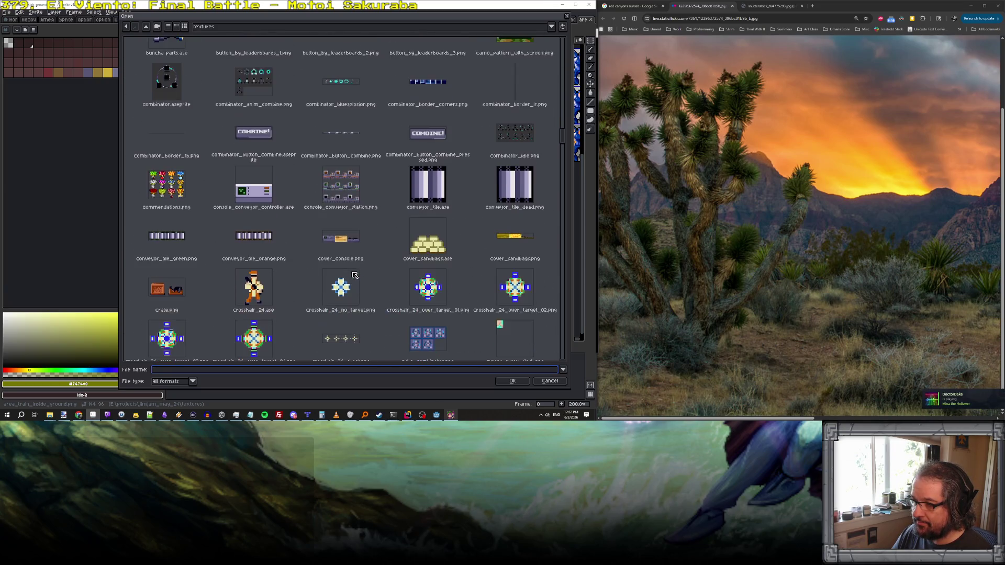
{"action": "scroll", "coordinate": [354, 274], "scroll_direction": "up", "scroll_amount": 10}
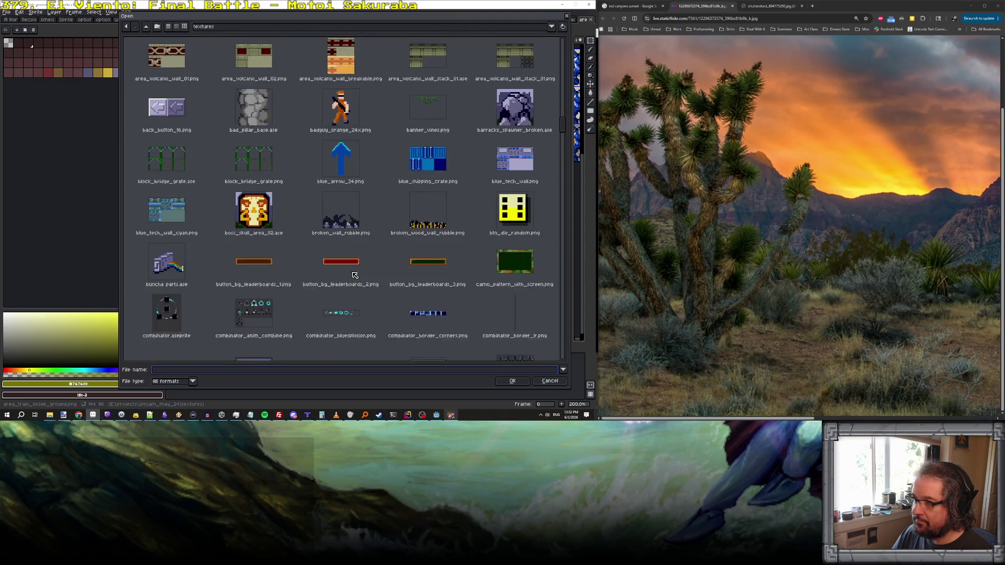
{"action": "scroll", "coordinate": [354, 274], "scroll_direction": "up", "scroll_amount": 5}
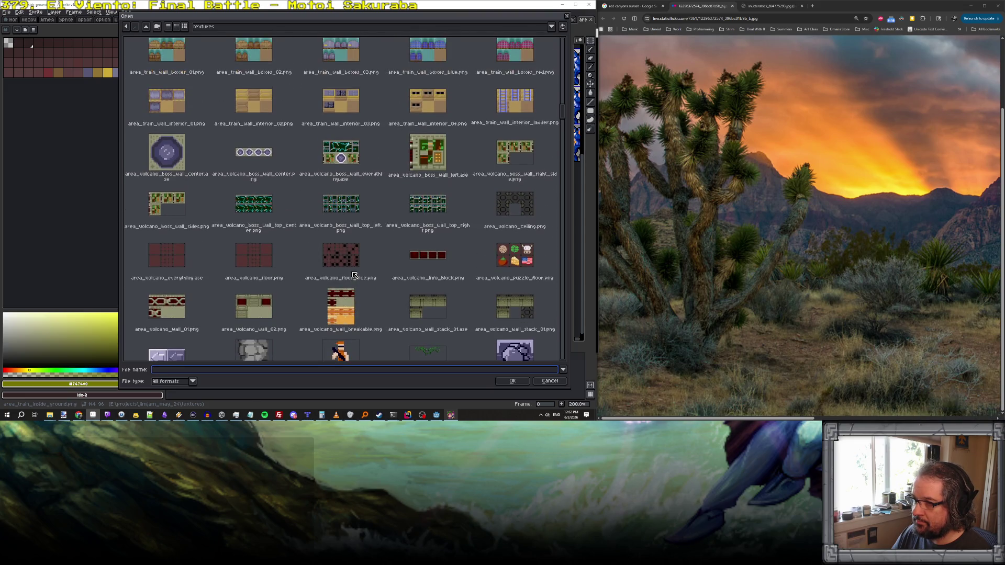
{"action": "scroll", "coordinate": [354, 274], "scroll_direction": "up", "scroll_amount": 2}
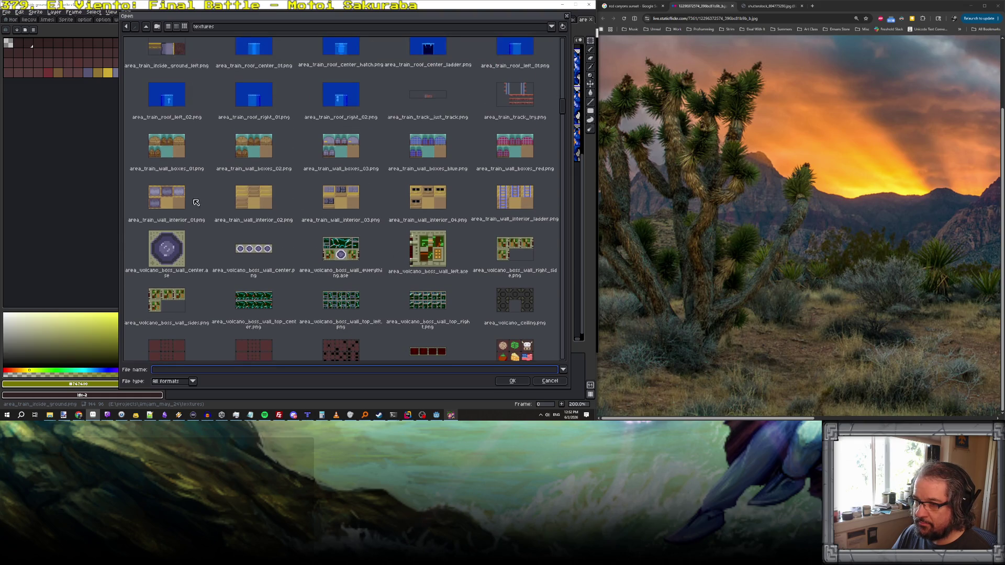
{"action": "scroll", "coordinate": [487, 154], "scroll_direction": "up", "scroll_amount": 3}
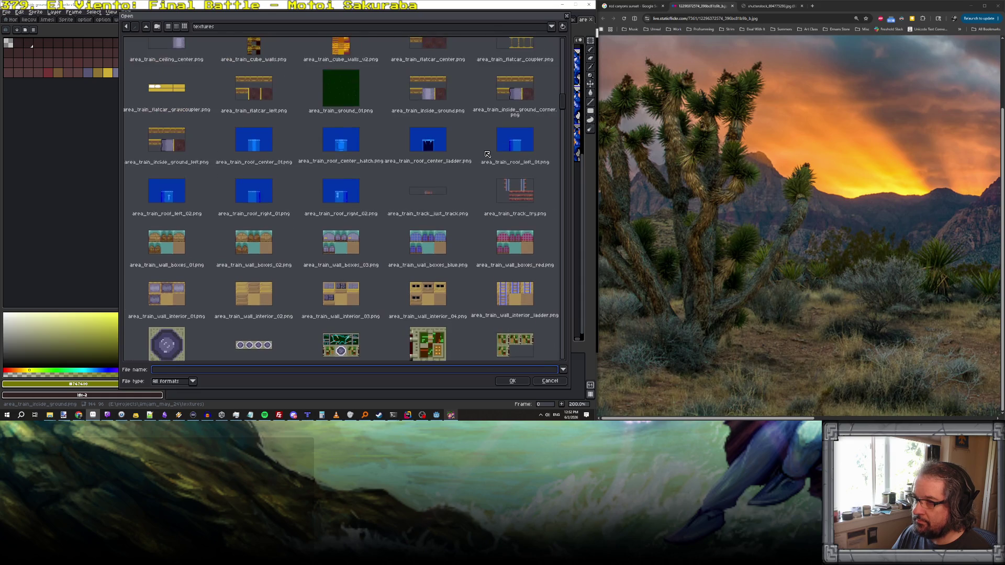
{"action": "left_click", "coordinate": [514, 97]}
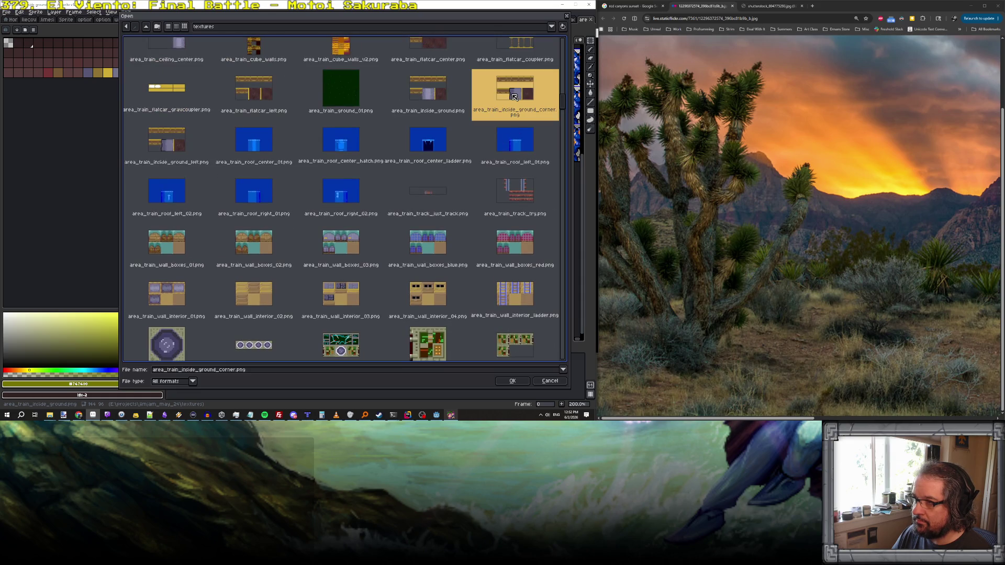
{"action": "left_click", "coordinate": [436, 97]}
{"action": "left_click", "coordinate": [172, 141]}
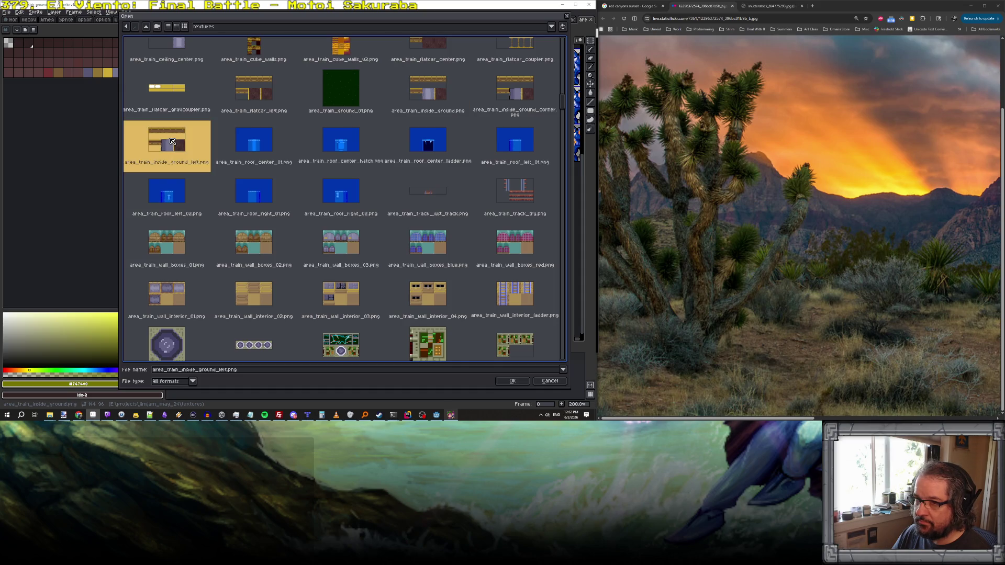
{"action": "double_click", "coordinate": [172, 142]}
- Marquee-select the purple door area of the tile
{"action": "scroll", "coordinate": [365, 195], "scroll_direction": "up", "scroll_amount": 3}
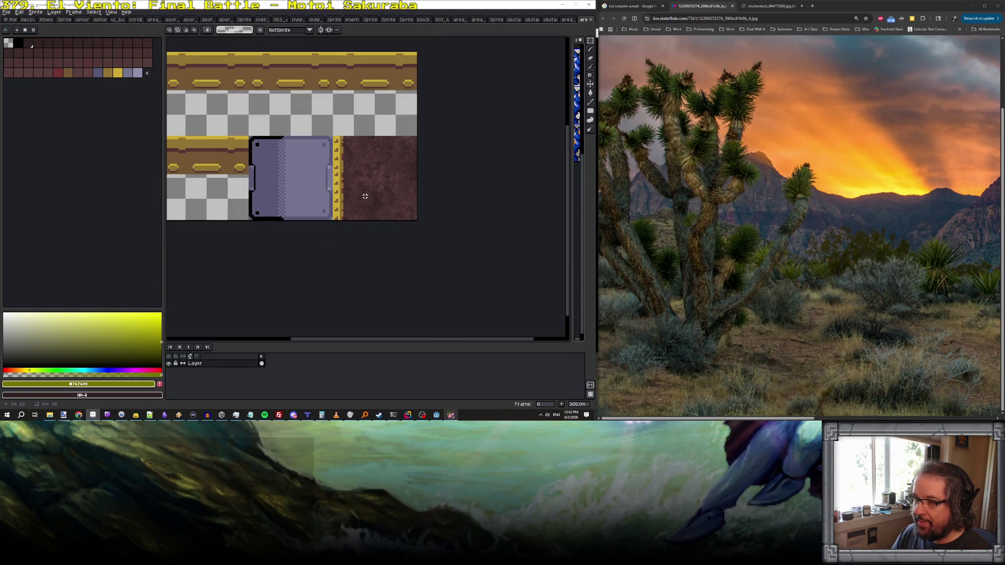
{"action": "key", "text": "m"}
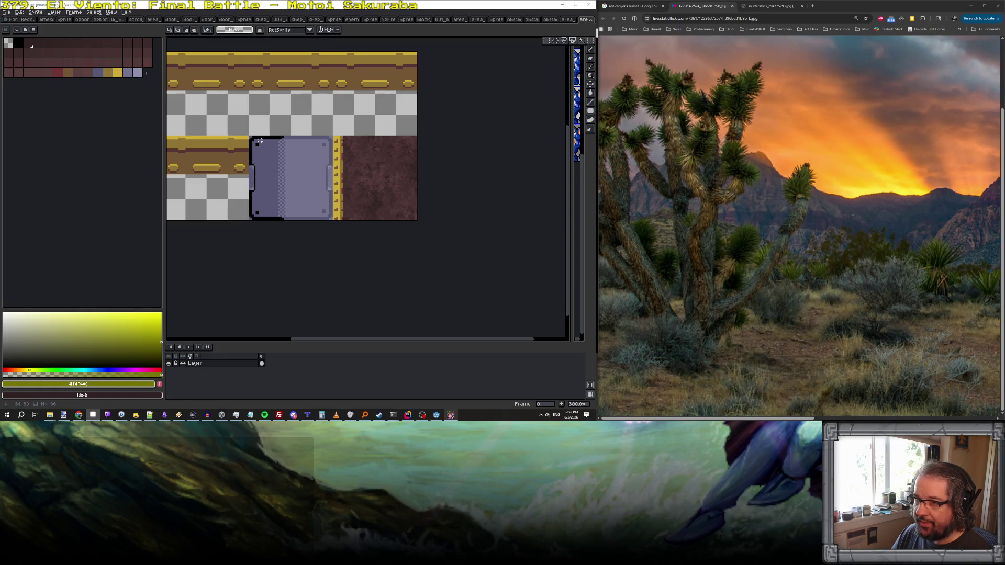
{"action": "left_click_drag", "start_coordinate": [250, 137], "coordinate": [333, 220]}
- Copy the selected door onto a new layer
{"action": "scroll", "coordinate": [333, 220], "scroll_direction": "up", "scroll_amount": 1}
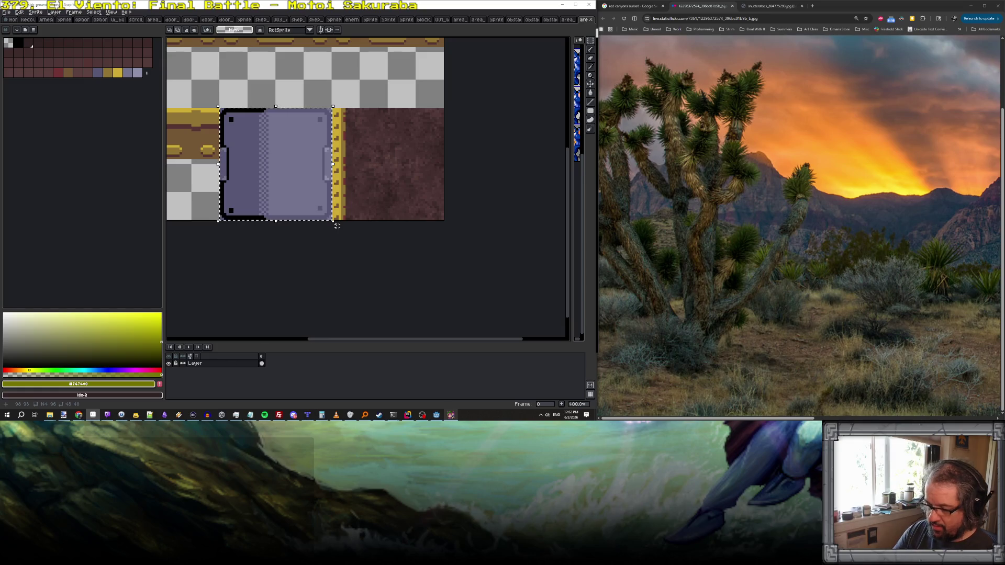
{"action": "key", "text": "ctrl+j"}
{"action": "scroll", "coordinate": [315, 147], "scroll_direction": "up", "scroll_amount": 1}
- Outline the door's top and right edges in black, undoing a stray pixel
{"action": "key", "text": "b"}
{"action": "left_click", "coordinate": [309, 142], "text": "alt"}
{"action": "left_click_drag", "start_coordinate": [310, 142], "coordinate": [383, 142]}
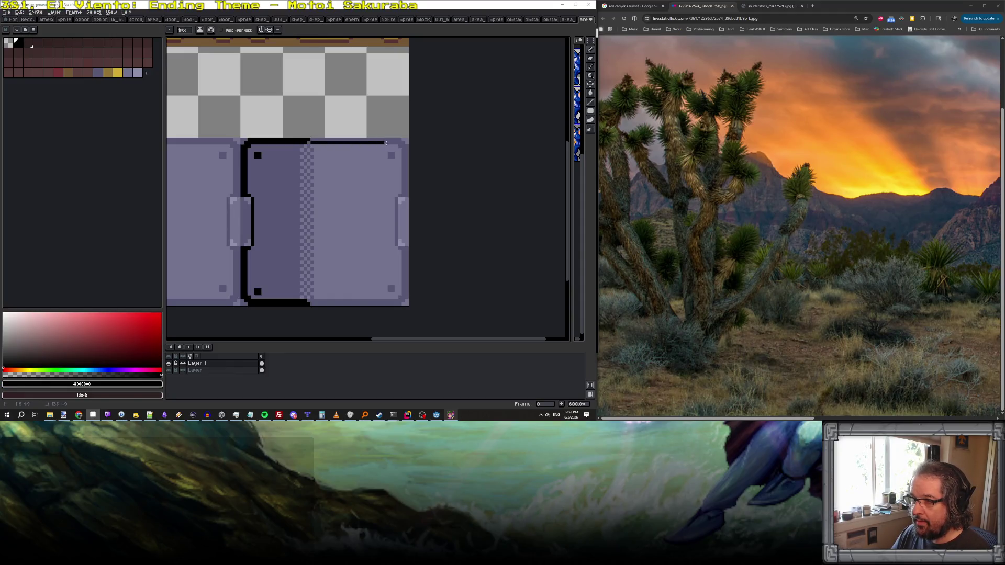
{"action": "left_click_drag", "start_coordinate": [310, 139], "coordinate": [381, 140]}
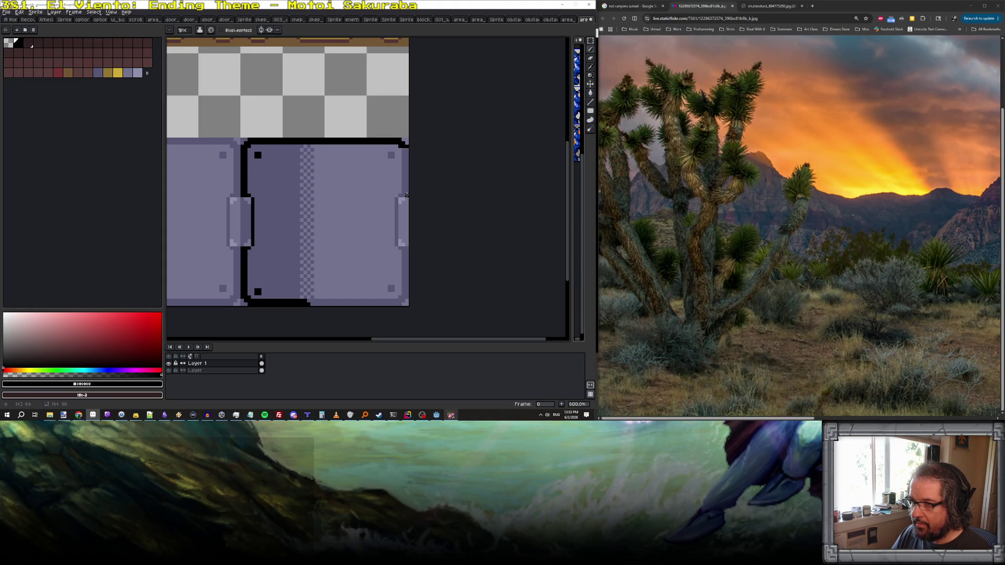
{"action": "mouse_move", "coordinate": [403, 192]}
{"action": "left_mouse_down"}
{"action": "mouse_move", "coordinate": [403, 149]}
{"action": "mouse_move", "coordinate": [405, 192]}
{"action": "left_mouse_up"}
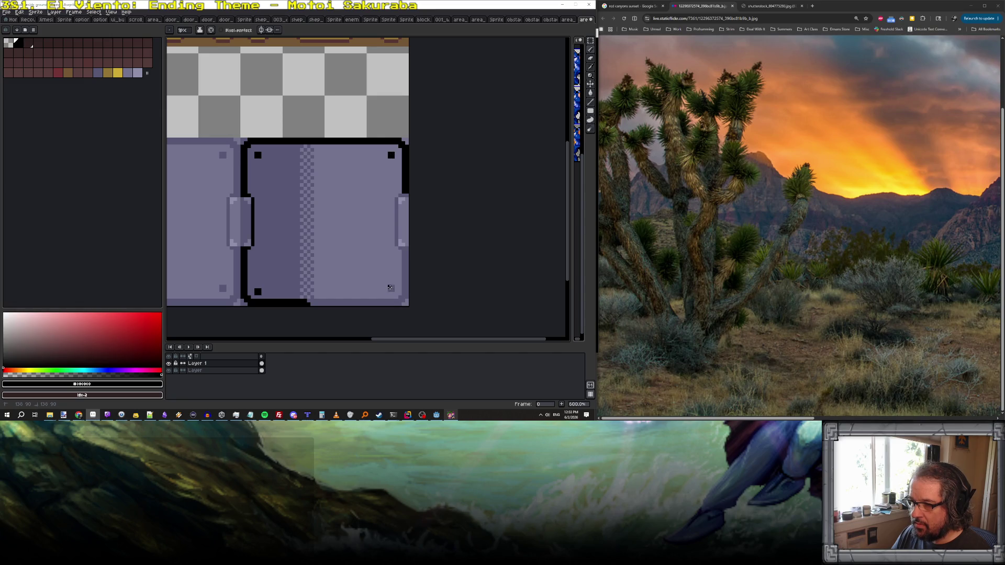
{"action": "key", "text": "ctrl+z"}
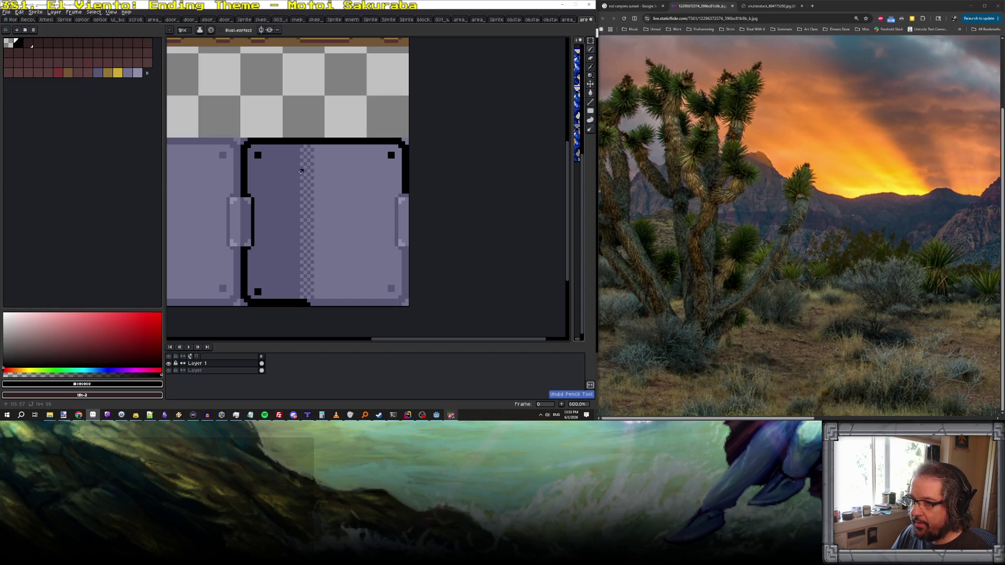
- Pick the purple door colour and the saved custom checker brush
{"action": "left_click", "coordinate": [365, 149], "text": "alt"}
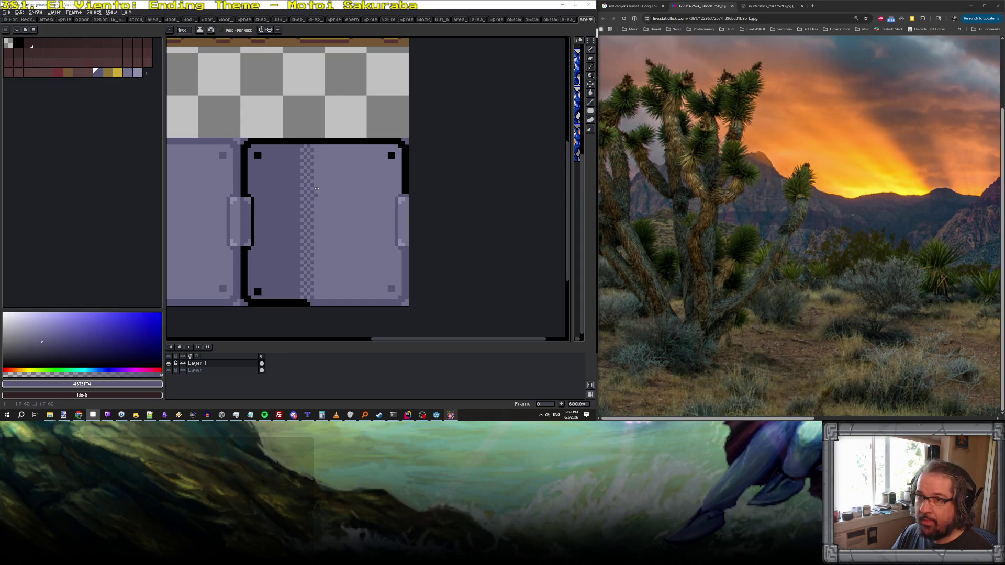
{"action": "left_click", "coordinate": [200, 30]}
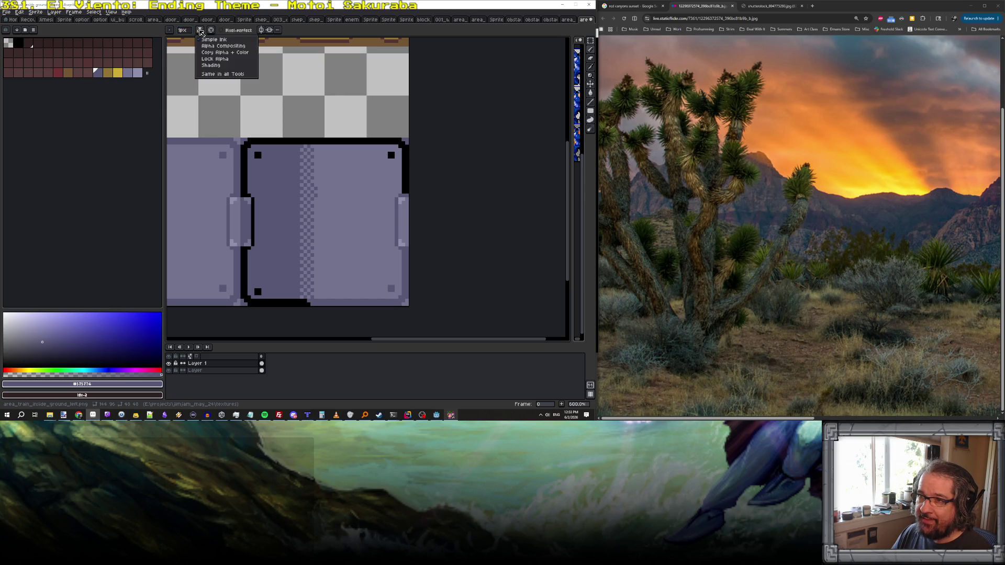
{"action": "left_click", "coordinate": [173, 30]}
{"action": "left_click", "coordinate": [172, 30]}
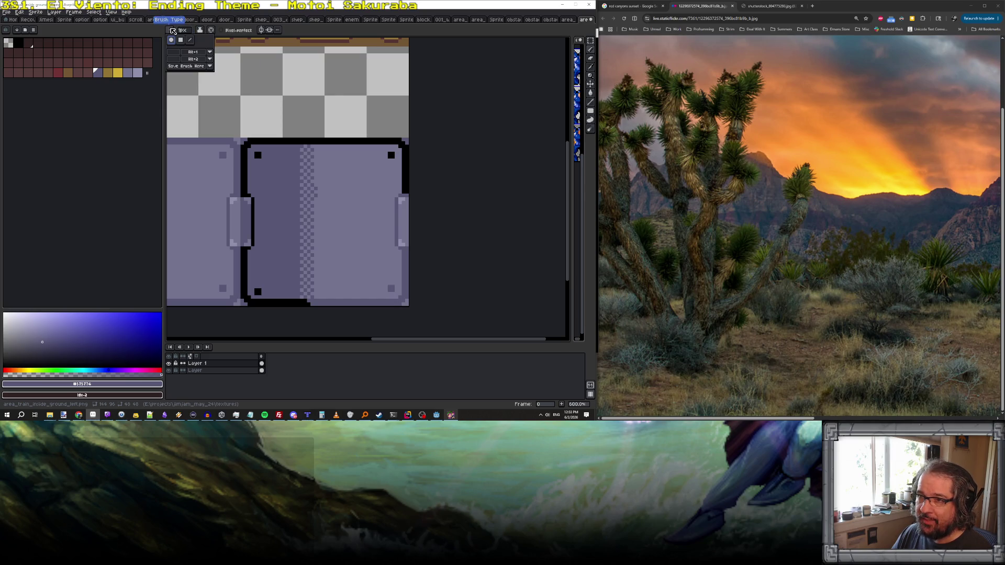
{"action": "left_click", "coordinate": [176, 60]}
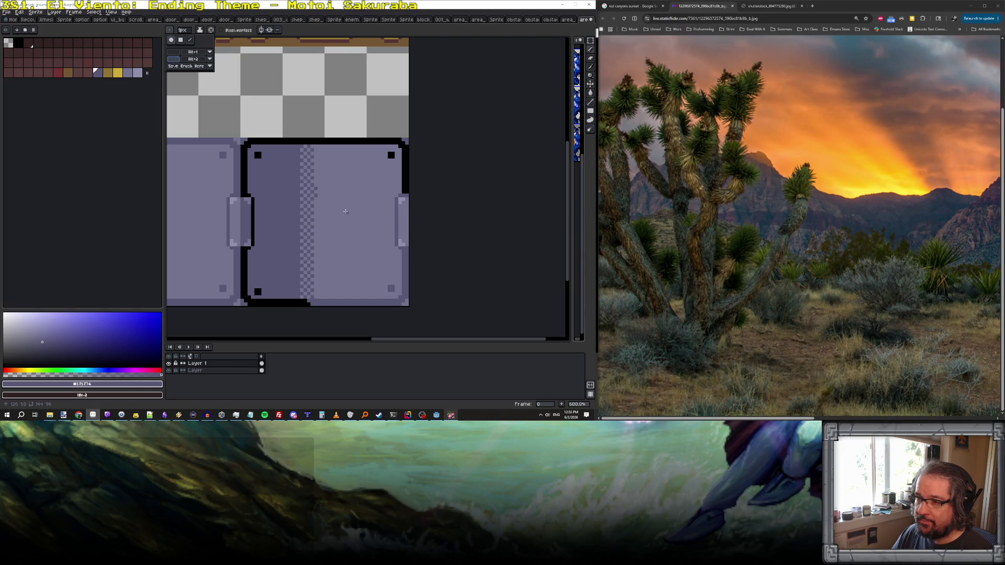
{"action": "scroll", "coordinate": [335, 196], "scroll_direction": "up", "scroll_amount": 3}
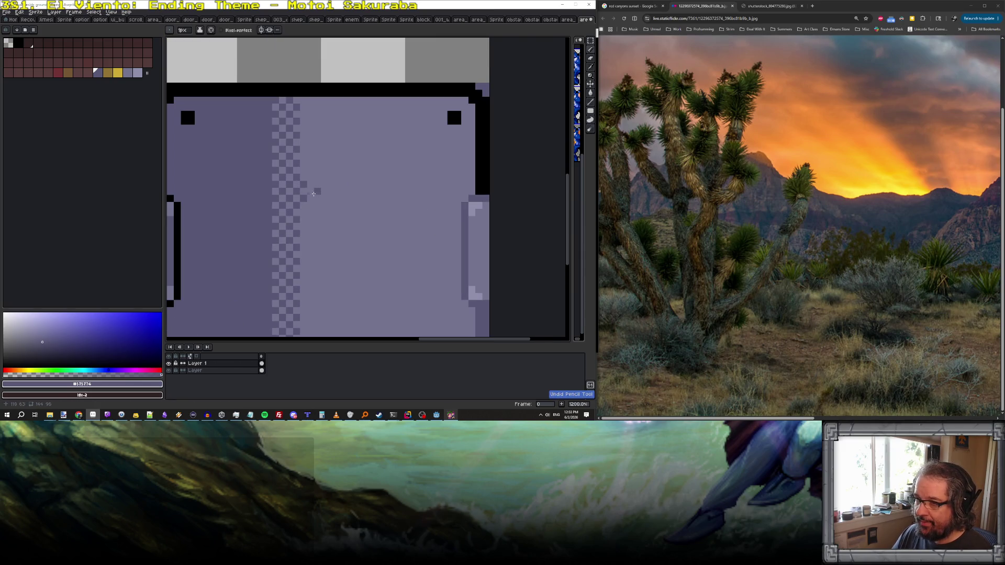
{"action": "key", "text": "ctrl+z"}
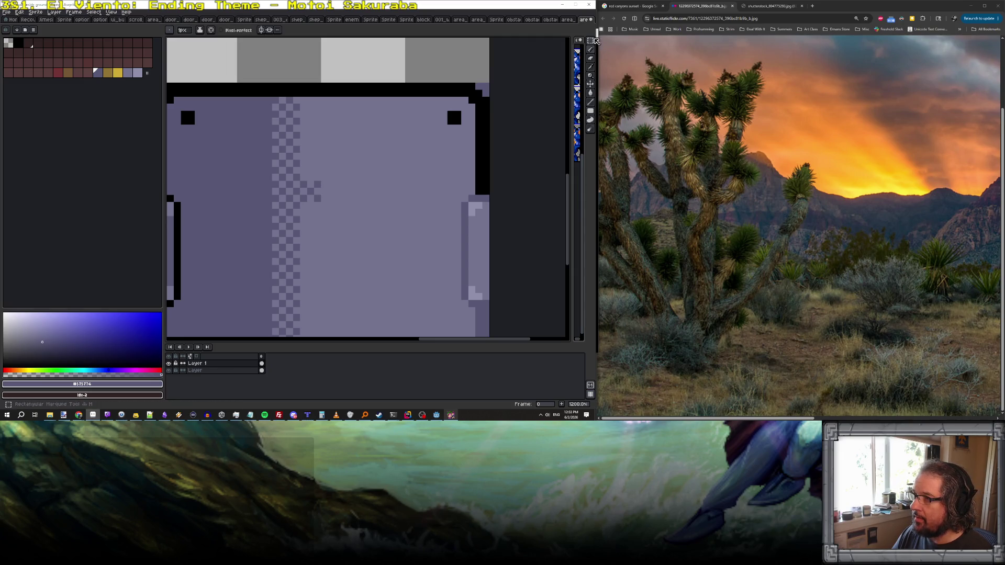
- Copy a checker patch across the door's right panel to the right edge and commit it
{"action": "key", "text": "m"}
{"action": "mouse_move", "coordinate": [309, 183]}
{"action": "left_mouse_down"}
{"action": "mouse_move", "coordinate": [317, 199]}
{"action": "mouse_move", "coordinate": [325, 202]}
{"action": "mouse_move", "coordinate": [314, 191]}
{"action": "mouse_move", "coordinate": [330, 197]}
{"action": "left_mouse_up"}
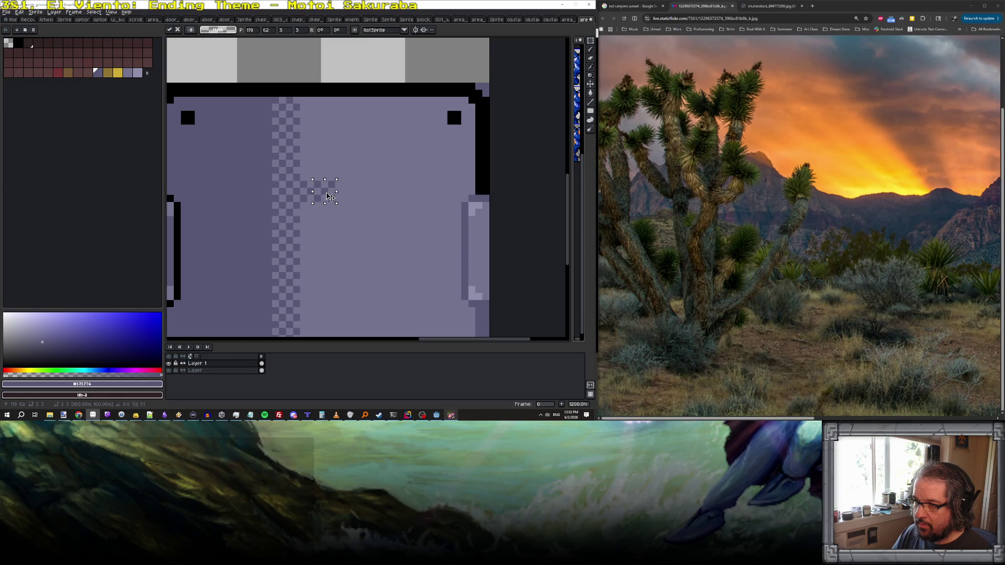
{"action": "key", "text": "Delete"}
{"action": "left_click_drag", "start_coordinate": [324, 197], "coordinate": [466, 199]}
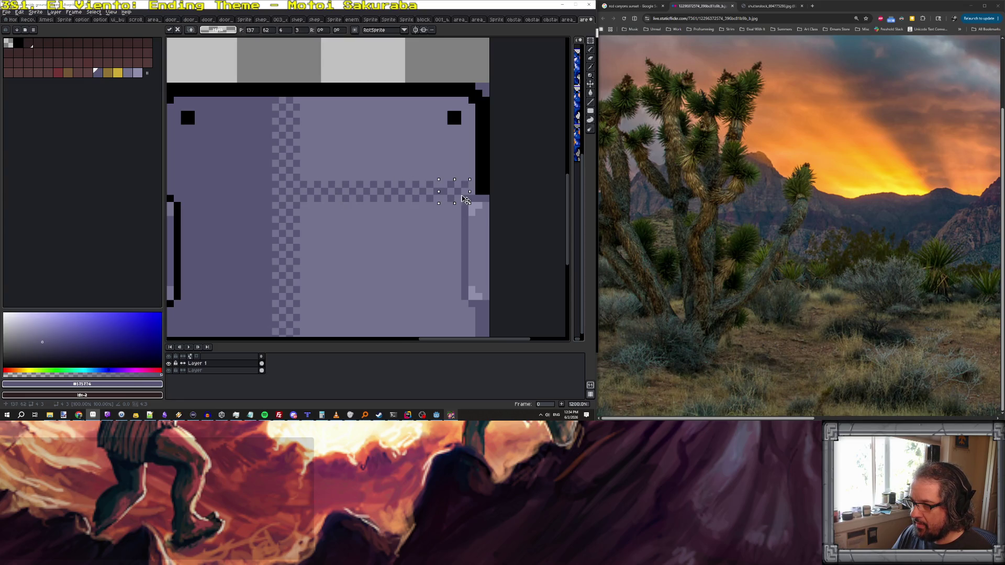
{"action": "key", "text": "Return"}
{"action": "scroll", "coordinate": [463, 198], "scroll_direction": "up", "scroll_amount": 3}
- Dot dark pencil pixels along the first checker row
{"action": "key", "text": "b"}
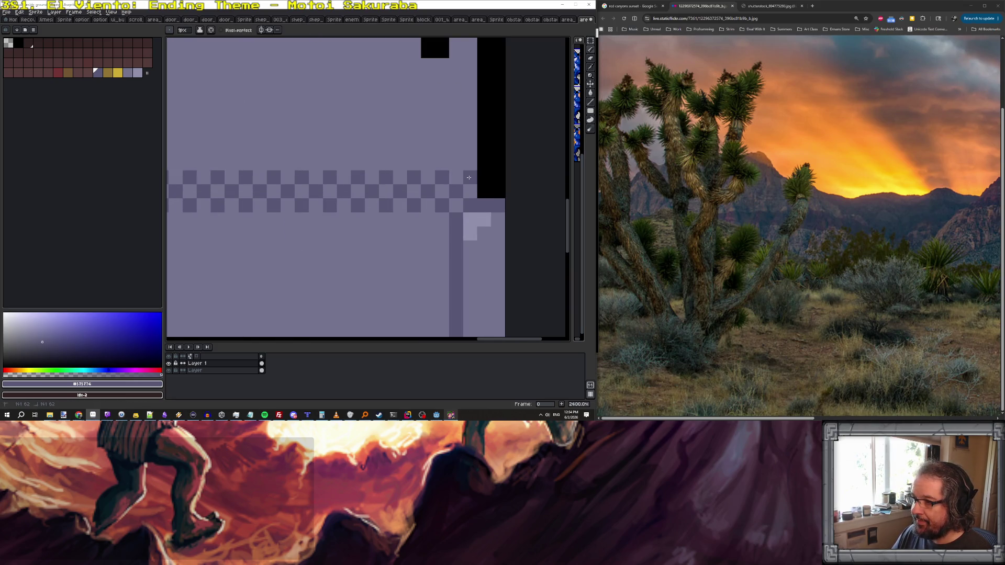
{"action": "scroll", "coordinate": [469, 178], "scroll_direction": "down", "scroll_amount": 7}
{"action": "scroll", "coordinate": [412, 169], "scroll_direction": "up", "scroll_amount": 5}
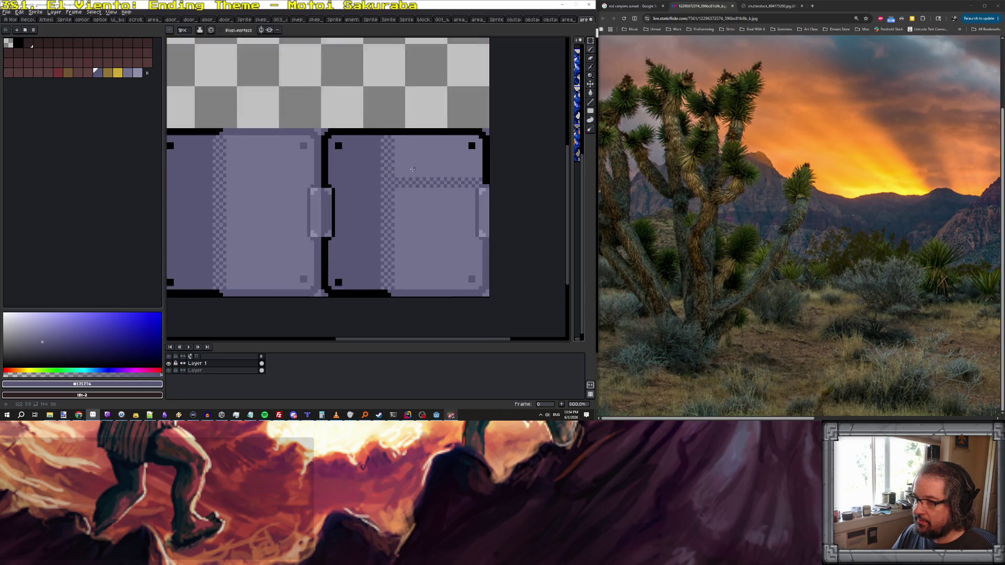
{"action": "left_click", "coordinate": [402, 183]}
{"action": "left_click", "coordinate": [420, 183]}
{"action": "left_click", "coordinate": [439, 183]}
{"action": "left_click", "coordinate": [458, 183]}
{"action": "left_click", "coordinate": [476, 183]}
- Continue the dark checker pixels along the next row to the right
{"action": "left_click_drag", "start_coordinate": [500, 184], "coordinate": [379, 193]}
{"action": "left_click", "coordinate": [370, 193]}
{"action": "left_click", "coordinate": [387, 193]}
{"action": "left_click", "coordinate": [407, 192]}
{"action": "left_click", "coordinate": [442, 192]}
{"action": "left_click", "coordinate": [471, 192]}
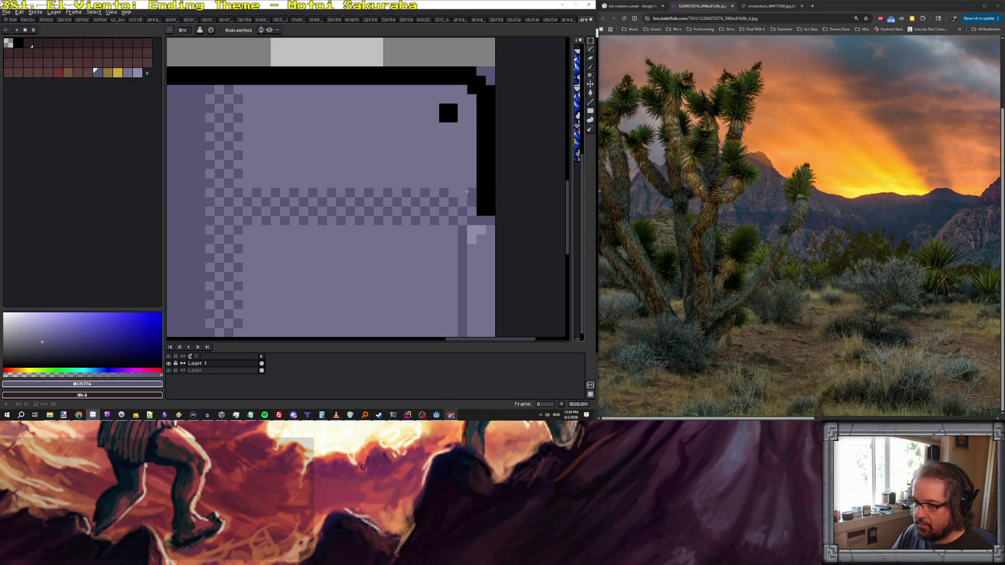
{"action": "scroll", "coordinate": [411, 188], "scroll_direction": "down", "scroll_amount": 3}
{"action": "scroll", "coordinate": [369, 177], "scroll_direction": "up", "scroll_amount": 1}
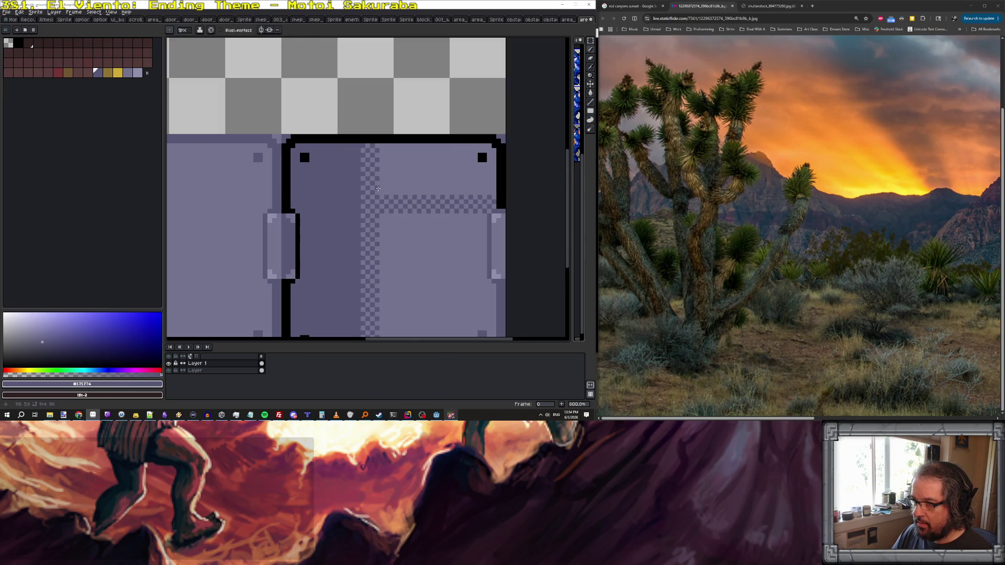
{"action": "scroll", "coordinate": [378, 188], "scroll_direction": "up", "scroll_amount": 3}
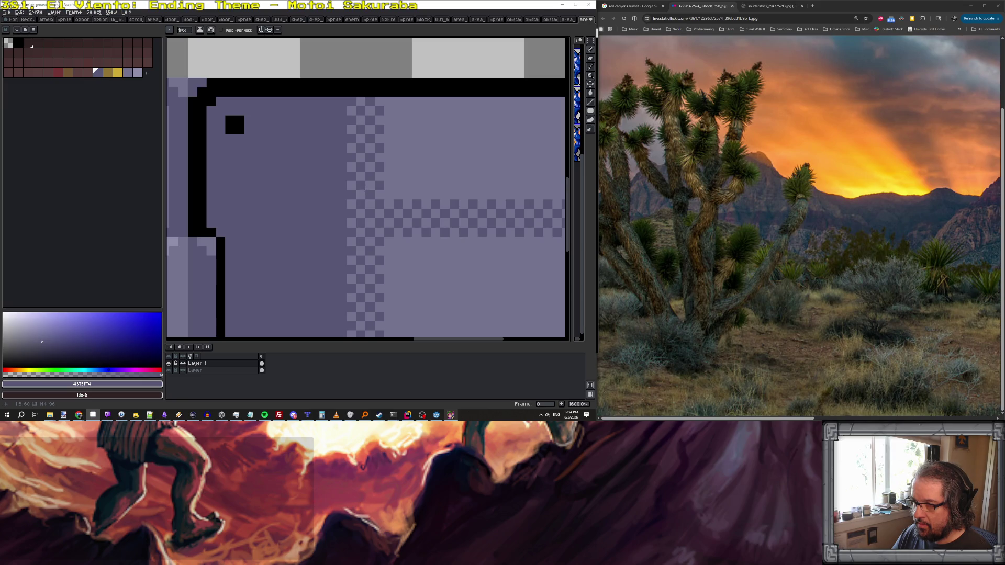
{"action": "scroll", "coordinate": [377, 194], "scroll_direction": "down", "scroll_amount": 4}
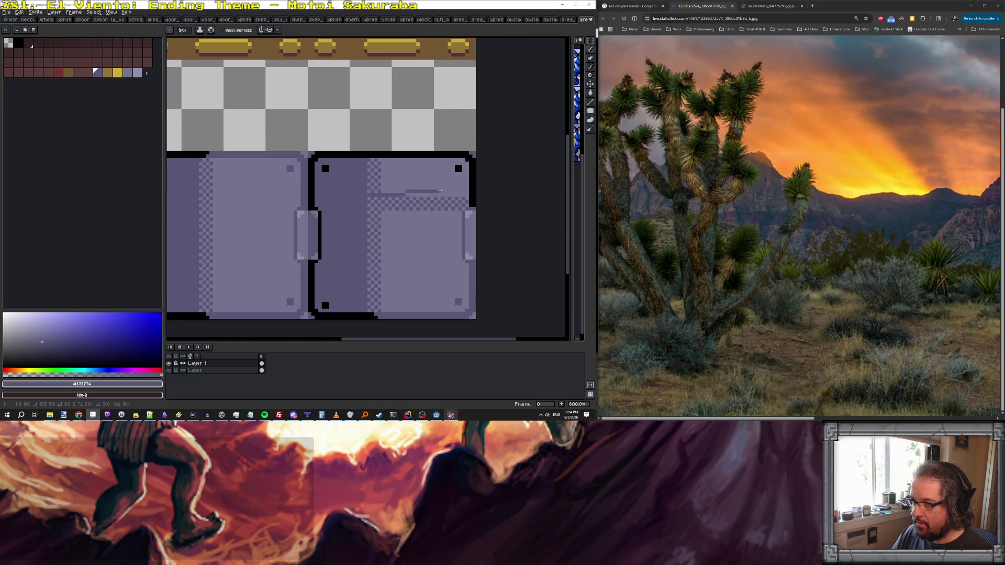
{"action": "scroll", "coordinate": [439, 194], "scroll_direction": "up", "scroll_amount": 1}
- Fill the tile's upper panel with the darker shade
{"action": "key", "text": "g"}
{"action": "left_click", "coordinate": [417, 179]}
{"action": "scroll", "coordinate": [345, 192], "scroll_direction": "up", "scroll_amount": 3}
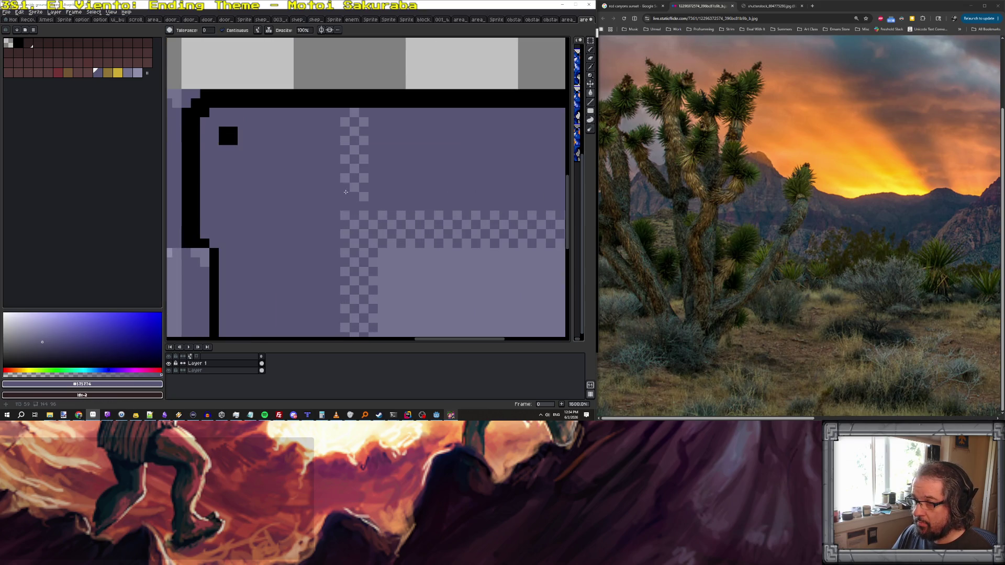
- Paint over the light squares of the left checker column
{"action": "key", "text": "b"}
{"action": "left_click_drag", "start_coordinate": [344, 121], "coordinate": [343, 187]}
{"action": "mouse_move", "coordinate": [354, 111]}
{"action": "left_mouse_down"}
{"action": "mouse_move", "coordinate": [354, 188]}
{"action": "mouse_move", "coordinate": [364, 184]}
{"action": "left_mouse_up"}
{"action": "scroll", "coordinate": [403, 199], "scroll_direction": "down", "scroll_amount": 5}
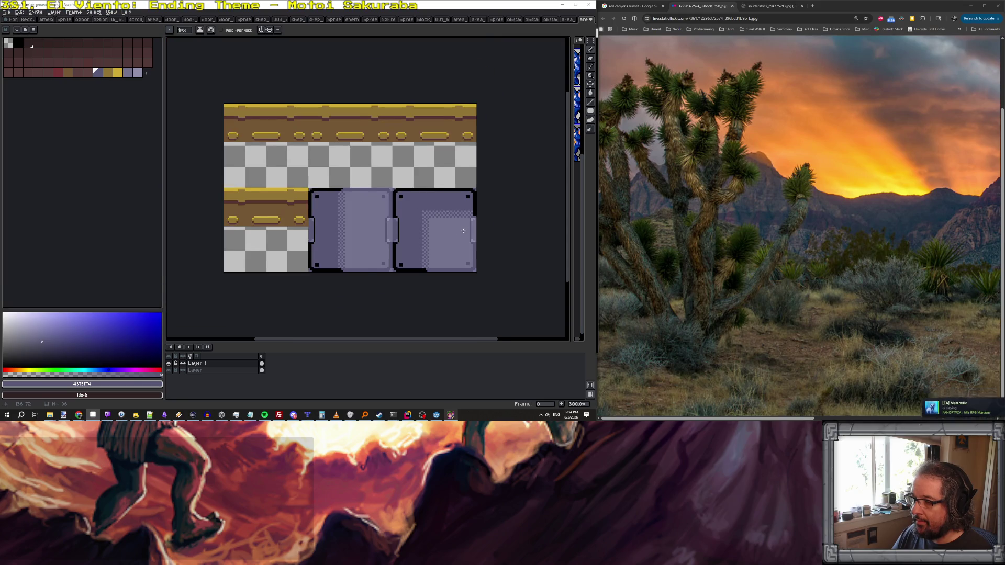
{"action": "scroll", "coordinate": [474, 233], "scroll_direction": "down", "scroll_amount": 1}
{"action": "mouse_move", "coordinate": [472, 232]}
{"action": "left_mouse_down"}
{"action": "mouse_move", "coordinate": [389, 222]}
{"action": "mouse_move", "coordinate": [375, 205]}
{"action": "left_mouse_up"}
{"action": "scroll", "coordinate": [340, 201], "scroll_direction": "up", "scroll_amount": 1}
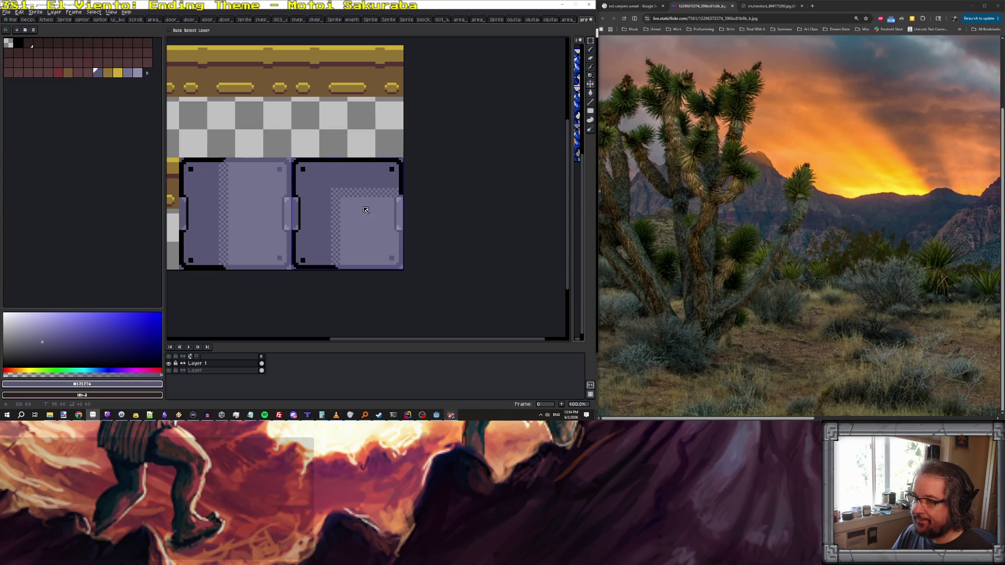
- Save the tile sheet as a flattened PNG and minimise Aseprite
{"action": "key", "text": "ctrl+s"}
{"action": "left_click", "coordinate": [273, 243]}
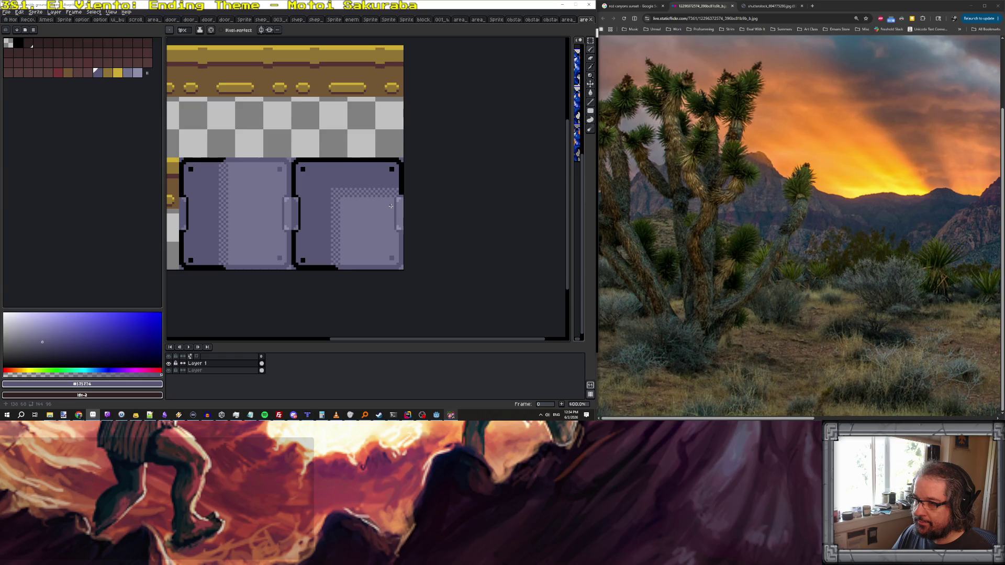
{"action": "left_click", "coordinate": [562, 4]}
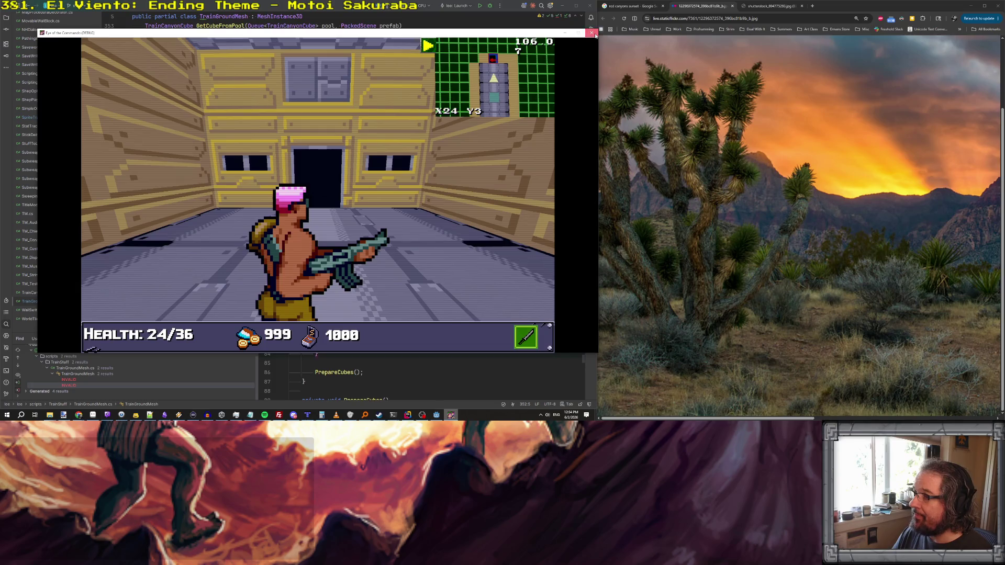
- Close the test game and select GridMap in the level_train scene
{"action": "left_click", "coordinate": [591, 32]}
{"action": "left_click", "coordinate": [436, 414]}
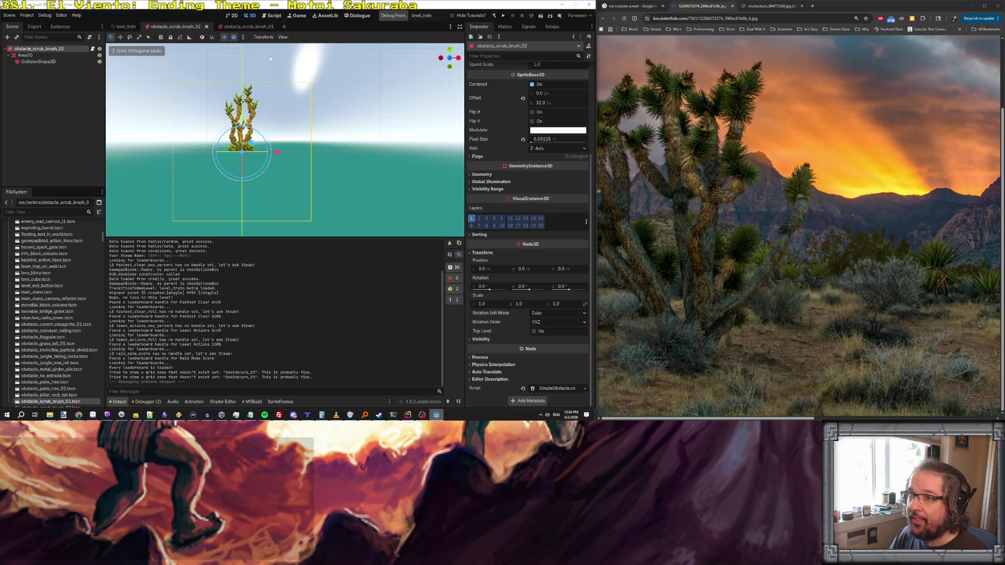
{"action": "left_click", "coordinate": [124, 26]}
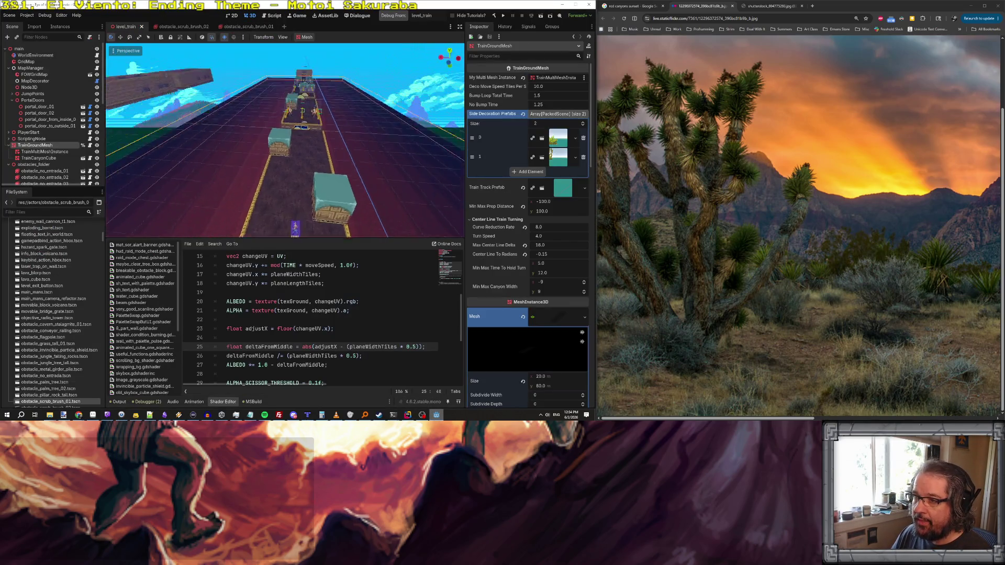
{"action": "scroll", "coordinate": [284, 140], "scroll_direction": "up", "scroll_amount": 5}
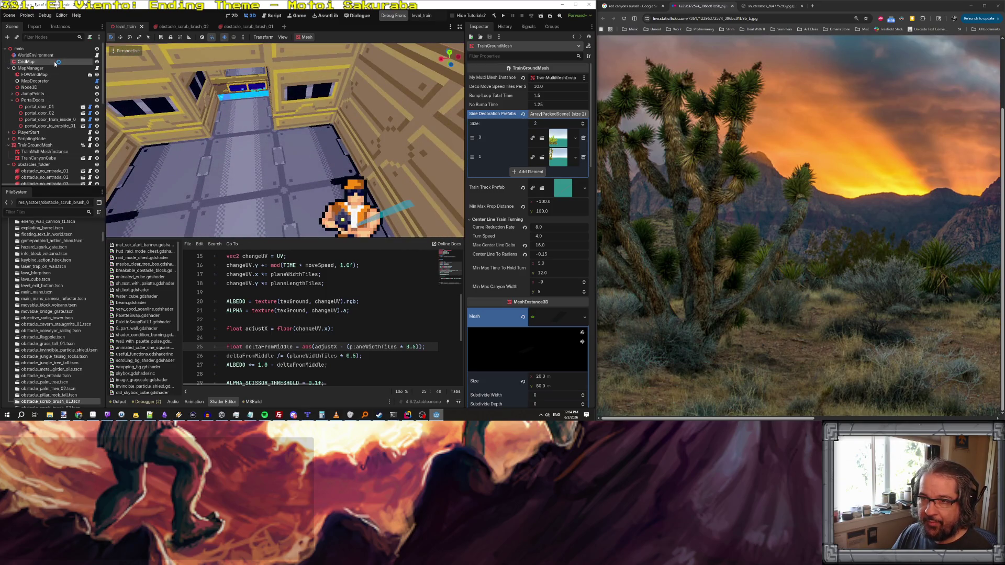
{"action": "left_click", "coordinate": [26, 62]}
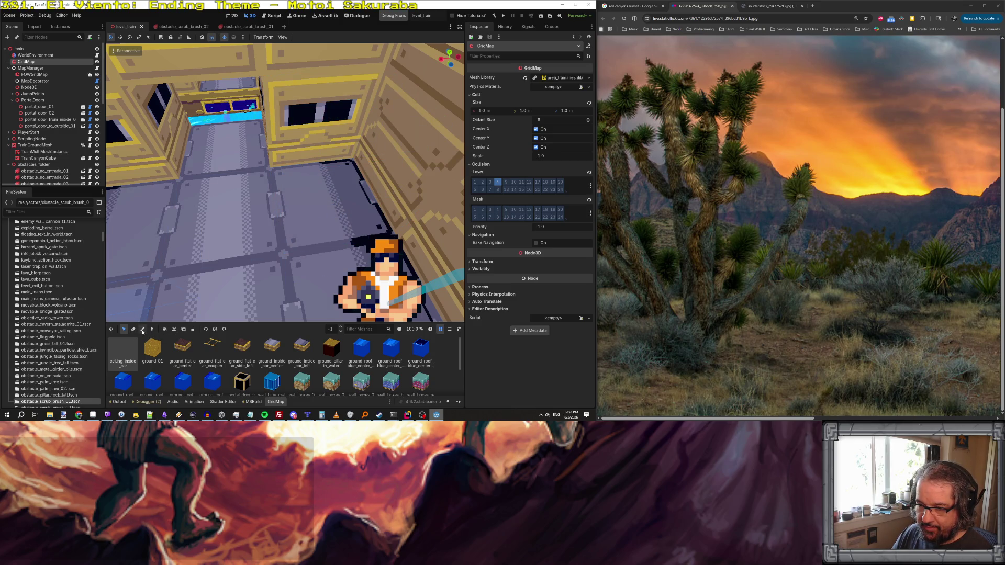
- Pick the ground_inside_car_left tile from the map and return to Paint mode
{"action": "left_click", "coordinate": [152, 328]}
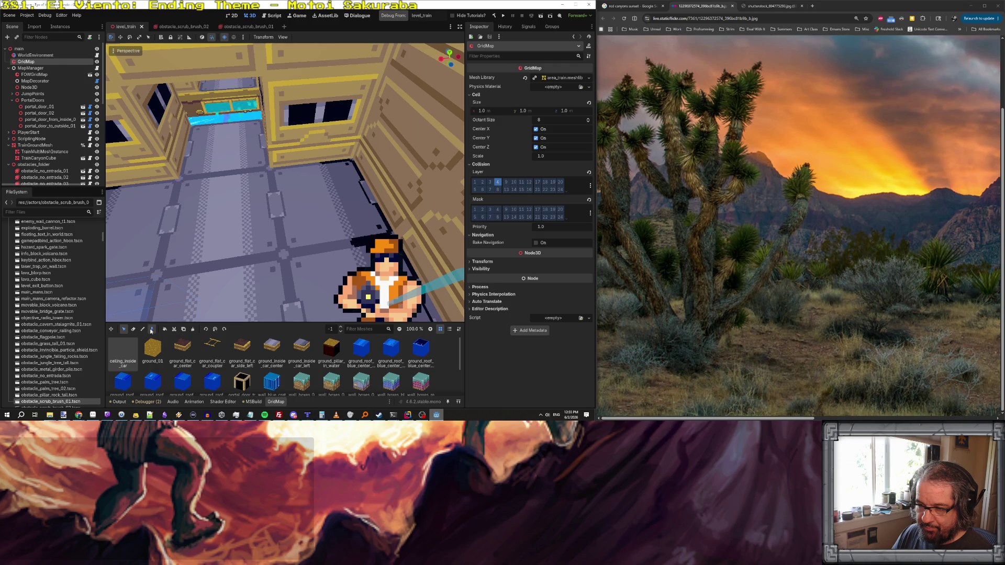
{"action": "left_click", "coordinate": [320, 214]}
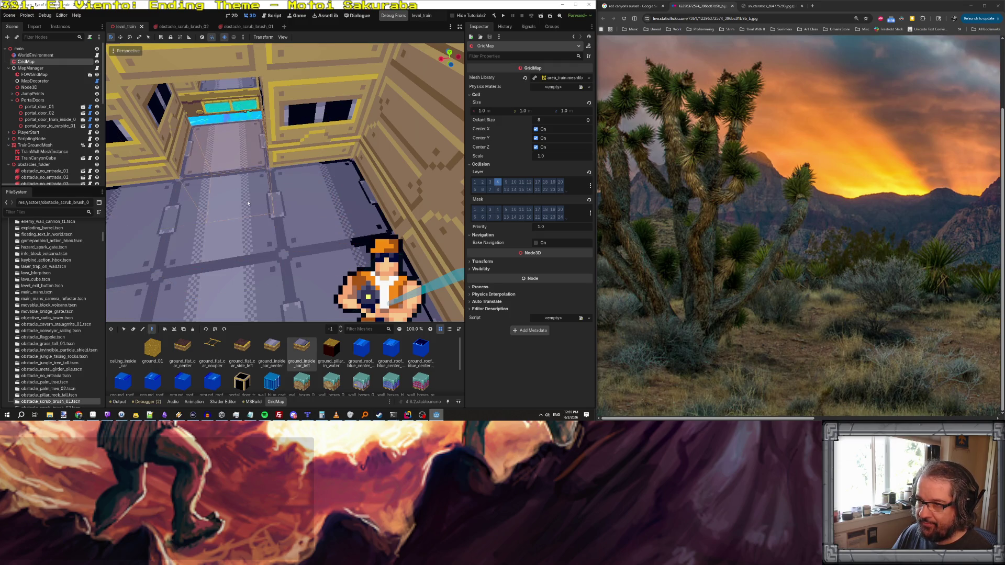
{"action": "left_click", "coordinate": [142, 329]}
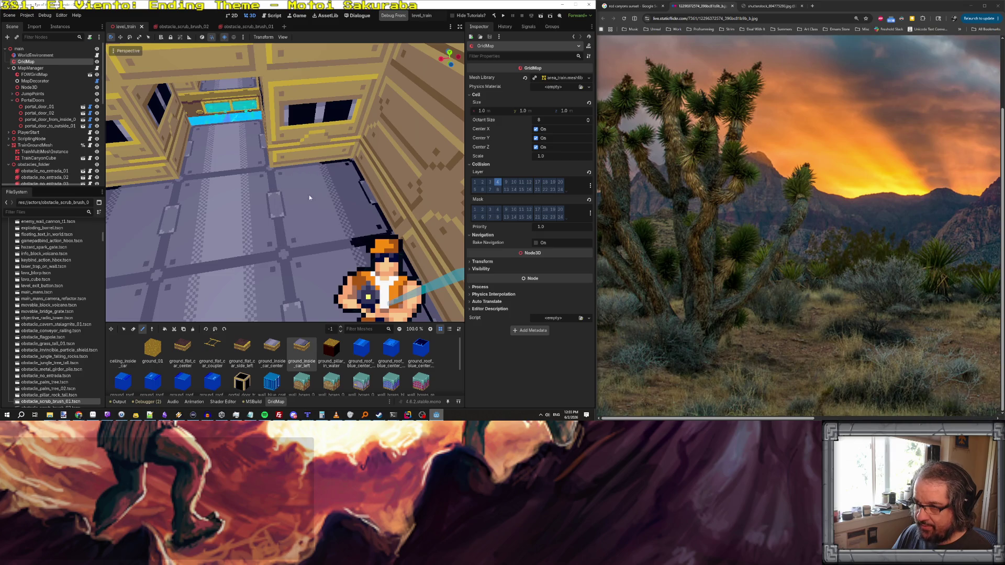
- Paint a ground_inside_car_left tile into an empty train-car floor cell
{"action": "scroll", "coordinate": [323, 218], "scroll_direction": "down", "scroll_amount": 10}
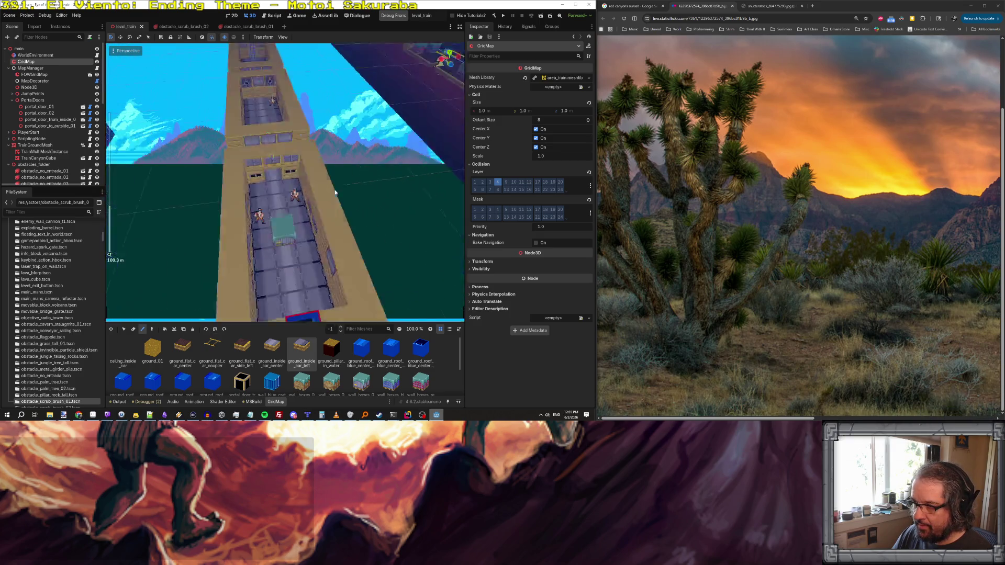
{"action": "scroll", "coordinate": [335, 192], "scroll_direction": "up", "scroll_amount": 10}
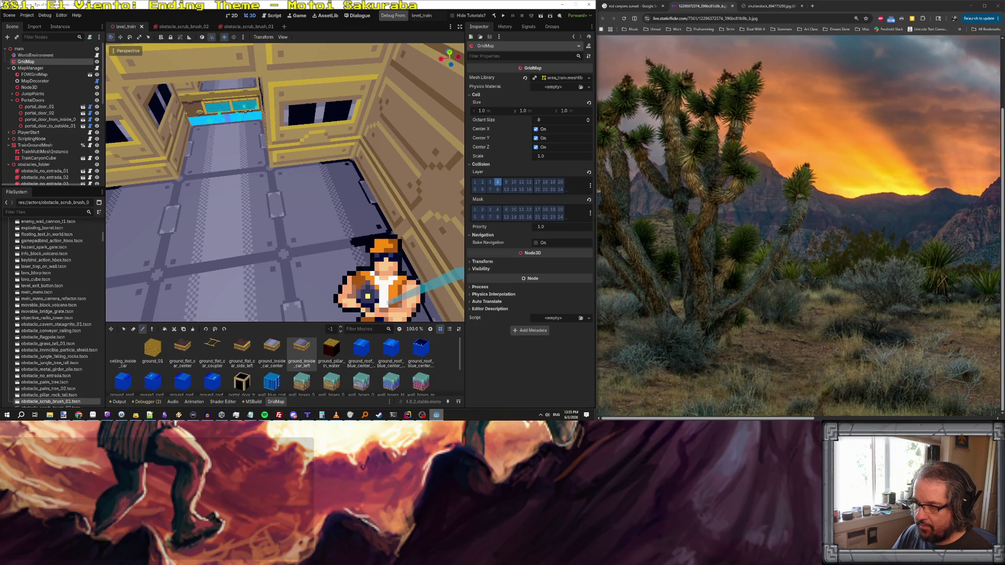
{"action": "scroll", "coordinate": [285, 182], "scroll_direction": "up", "scroll_amount": 3}
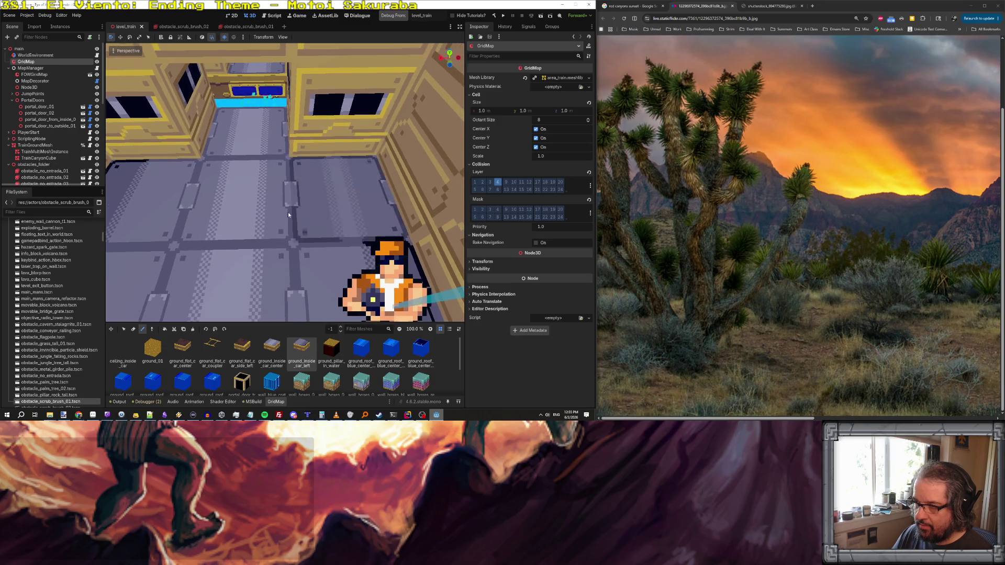
{"action": "scroll", "coordinate": [274, 96], "scroll_direction": "up", "scroll_amount": 6}
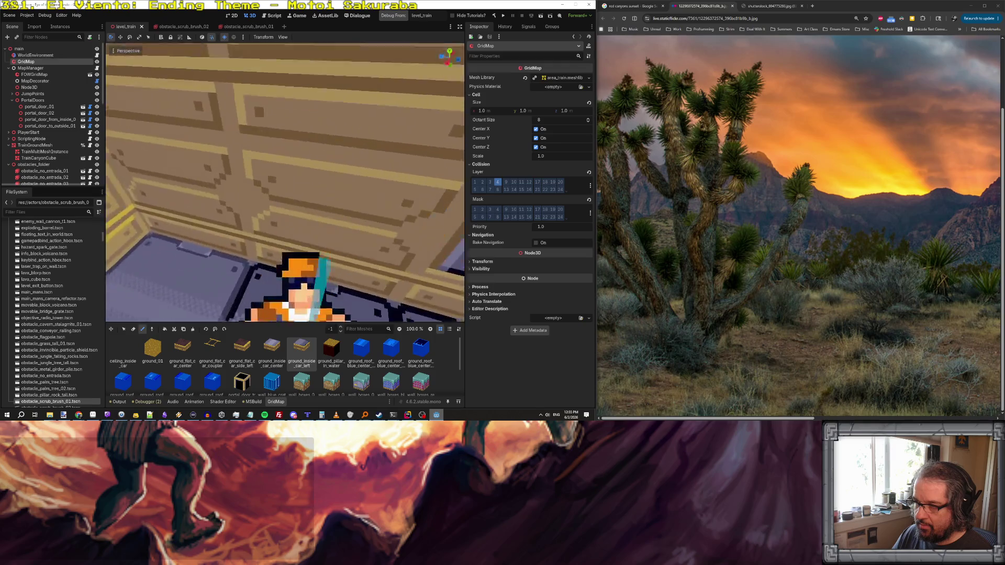
{"action": "scroll", "coordinate": [318, 187], "scroll_direction": "down", "scroll_amount": 5}
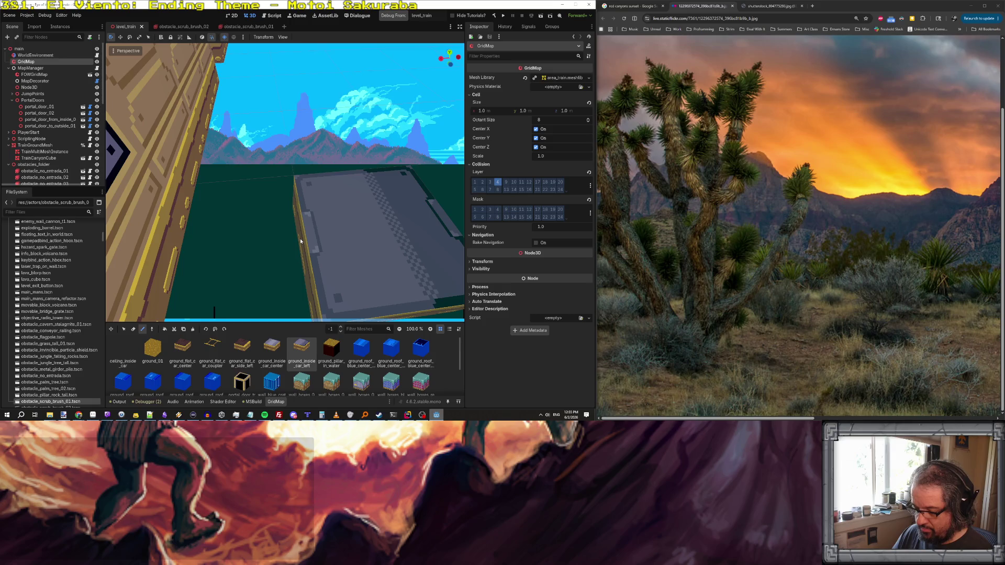
{"action": "scroll", "coordinate": [300, 238], "scroll_direction": "up", "scroll_amount": 2}
{"action": "scroll", "coordinate": [300, 238], "scroll_direction": "down", "scroll_amount": 2}
{"action": "scroll", "coordinate": [300, 237], "scroll_direction": "up", "scroll_amount": 2}
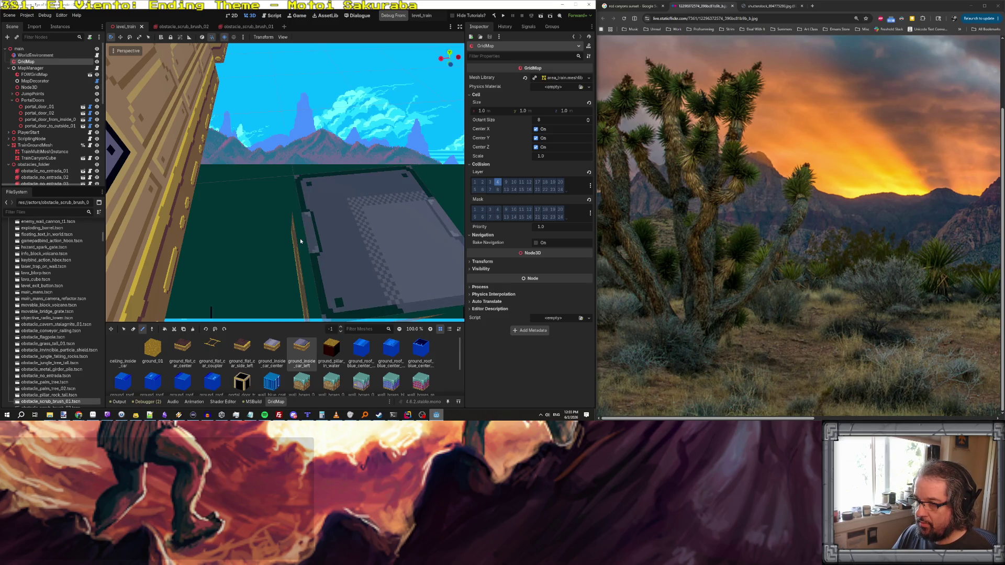
{"action": "scroll", "coordinate": [300, 238], "scroll_direction": "up", "scroll_amount": 5}
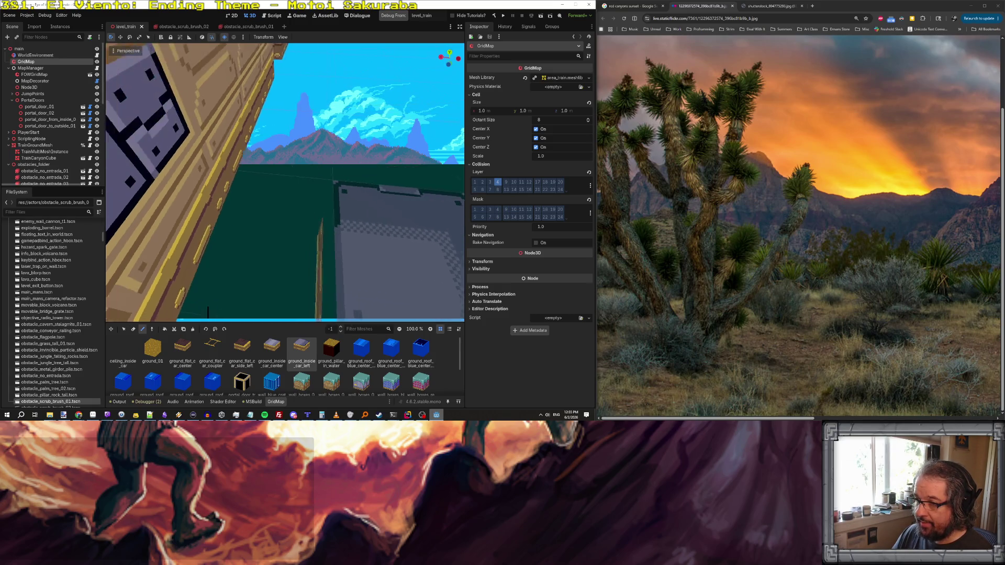
{"action": "scroll", "coordinate": [300, 238], "scroll_direction": "up", "scroll_amount": 2}
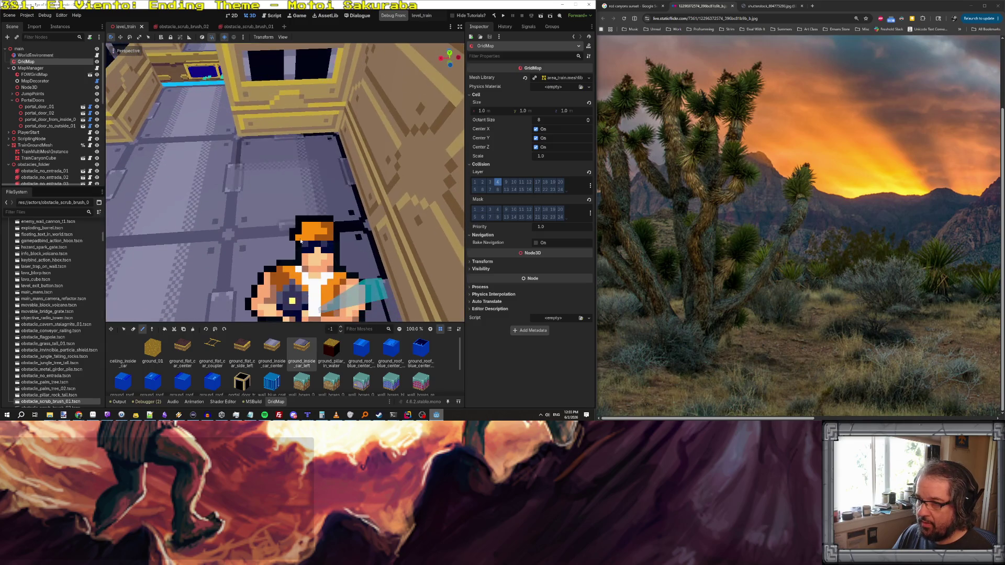
{"action": "left_click", "coordinate": [258, 187]}
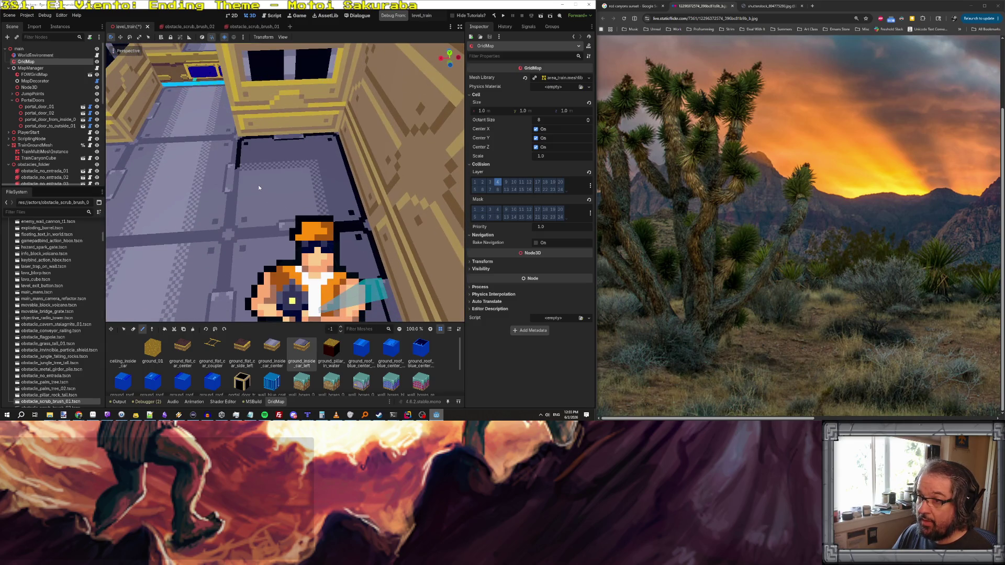
{"action": "left_click_drag", "start_coordinate": [258, 187], "coordinate": [265, 166]}
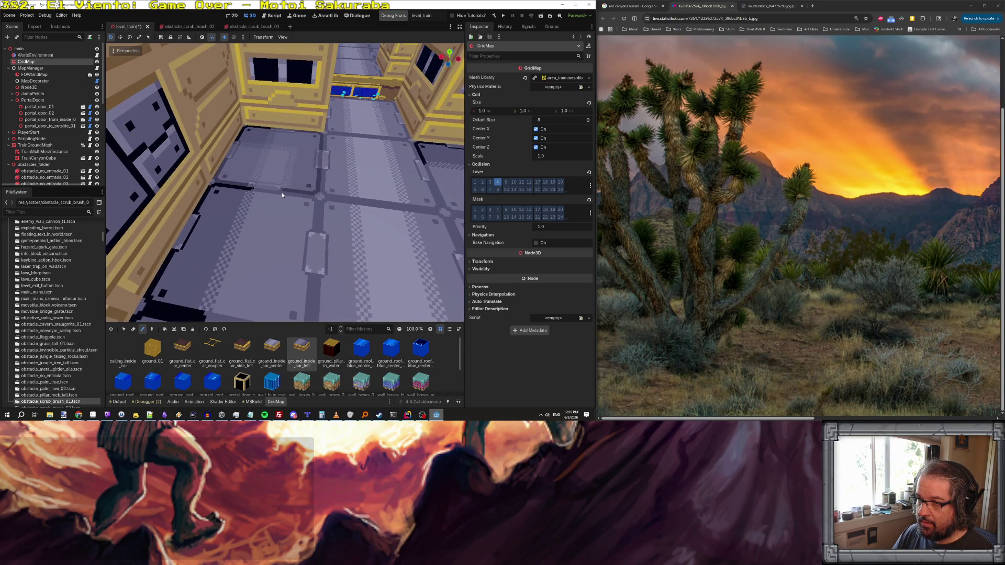
{"action": "key", "text": "s"}
{"action": "key", "text": "s"}
{"action": "key", "text": "s"}
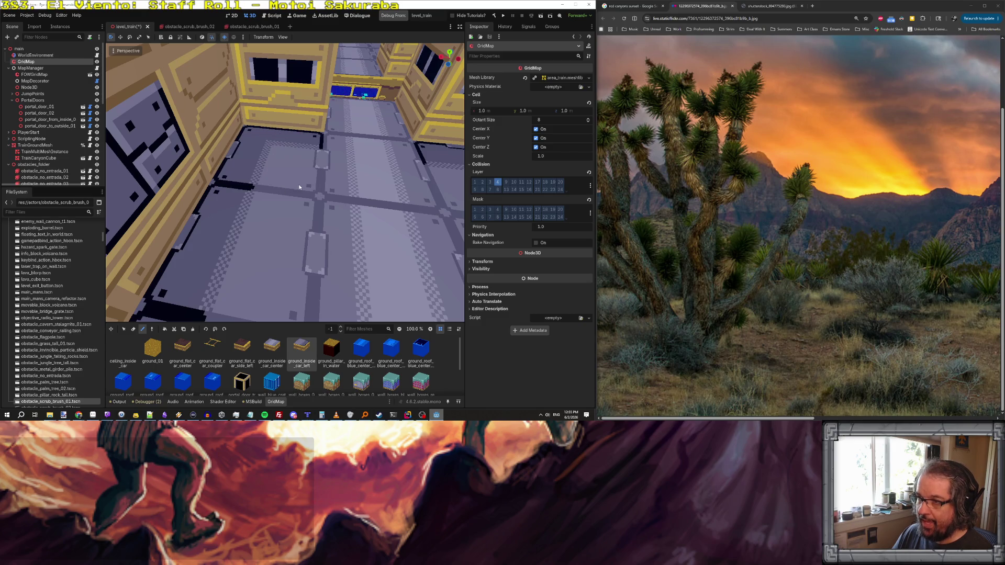
{"action": "mouse_move", "coordinate": [300, 187]}
{"action": "left_mouse_down"}
{"action": "mouse_move", "coordinate": [297, 157]}
{"action": "mouse_move", "coordinate": [323, 187]}
{"action": "left_mouse_up"}
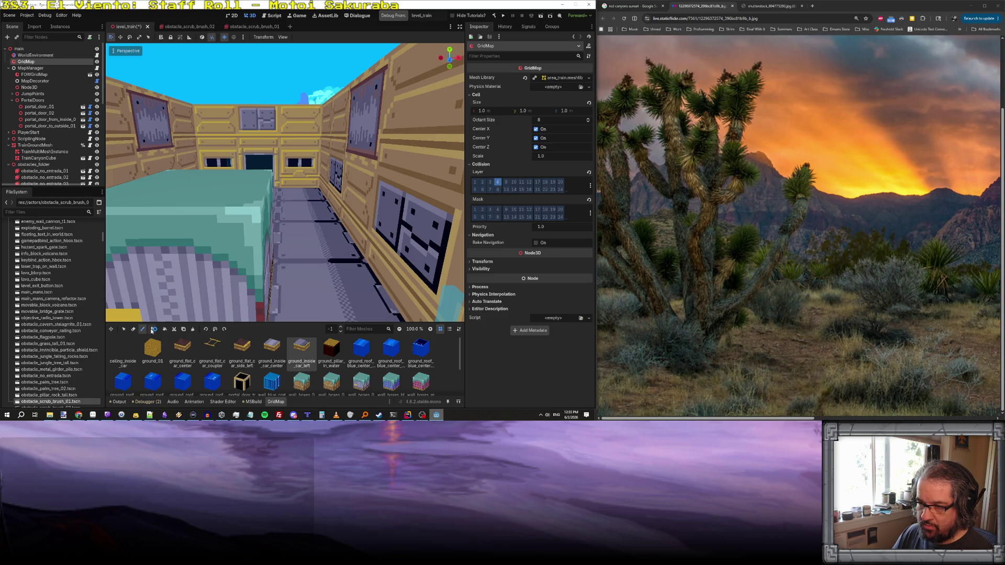
{"action": "scroll", "coordinate": [315, 107], "scroll_direction": "down", "scroll_amount": 3}
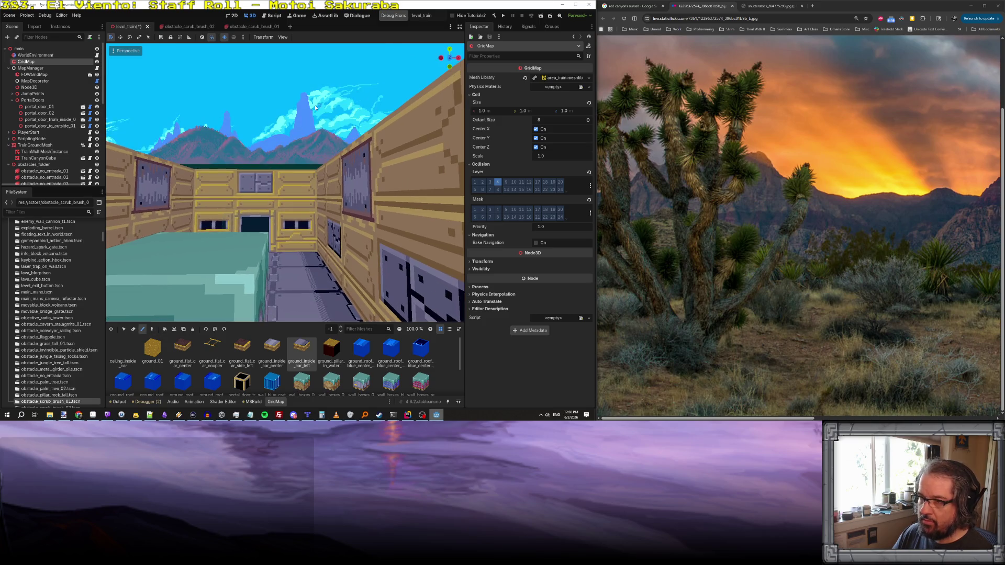
{"action": "mouse_move", "coordinate": [315, 107]}
{"action": "left_mouse_down"}
{"action": "mouse_move", "coordinate": [272, 113]}
{"action": "mouse_move", "coordinate": [283, 177]}
{"action": "left_mouse_up"}
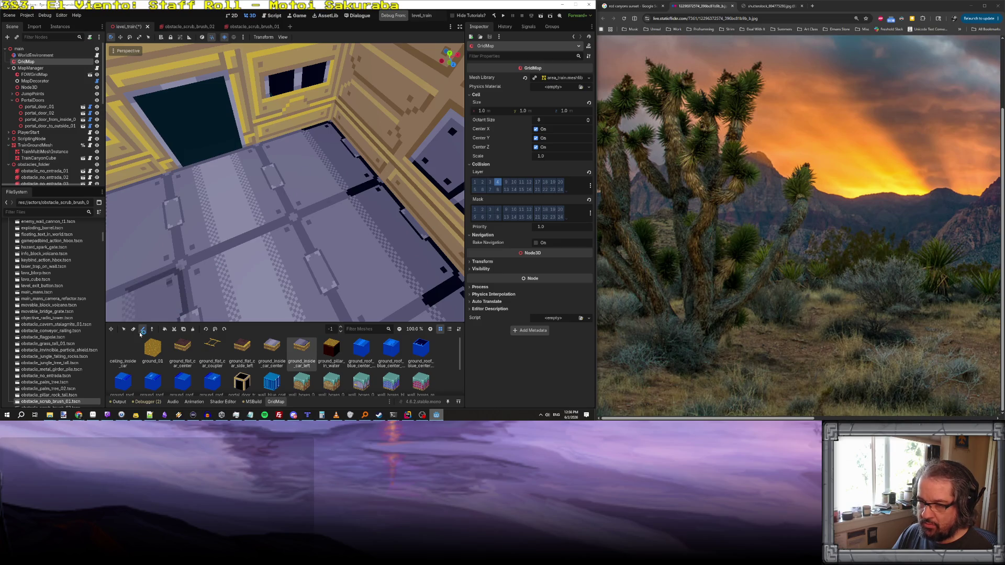
{"action": "key", "text": "s"}
{"action": "key", "text": "s"}
{"action": "key", "text": "s"}
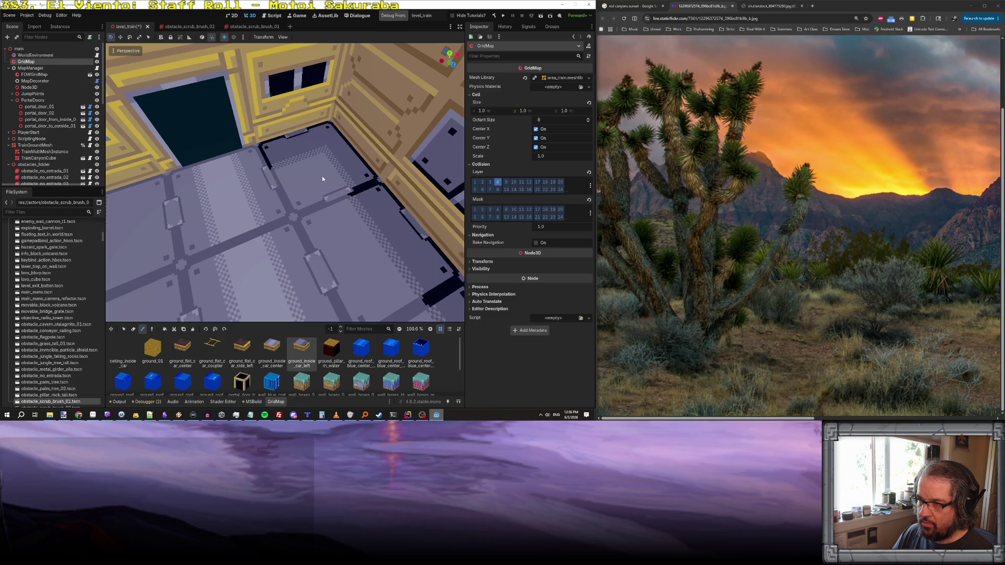
{"action": "left_click_drag", "start_coordinate": [321, 176], "coordinate": [293, 162]}
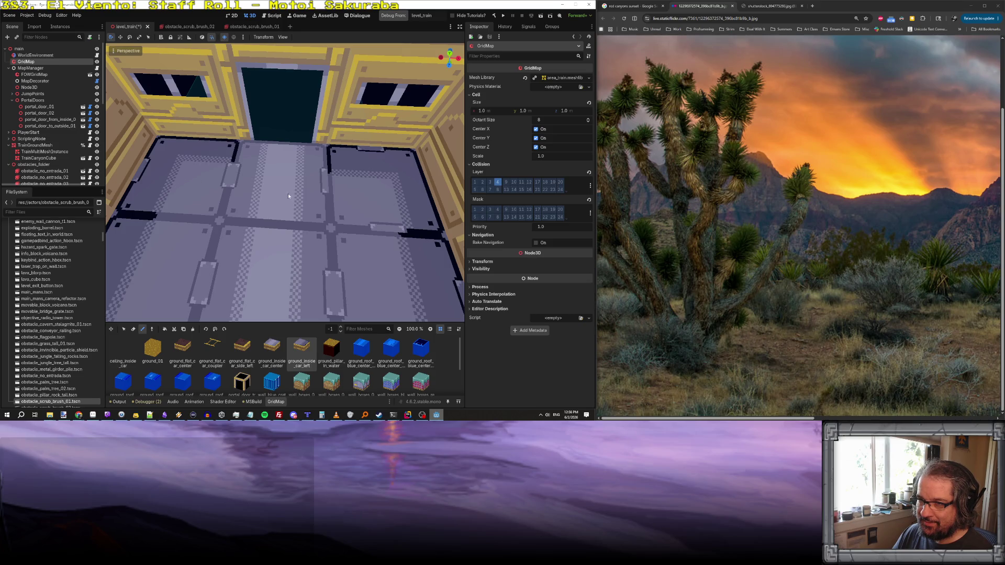
{"action": "mouse_move", "coordinate": [366, 189]}
{"action": "left_mouse_down"}
{"action": "mouse_move", "coordinate": [397, 209]}
{"action": "mouse_move", "coordinate": [408, 199]}
{"action": "mouse_move", "coordinate": [429, 126]}
{"action": "mouse_move", "coordinate": [421, 188]}
{"action": "mouse_move", "coordinate": [396, 195]}
{"action": "left_mouse_up"}
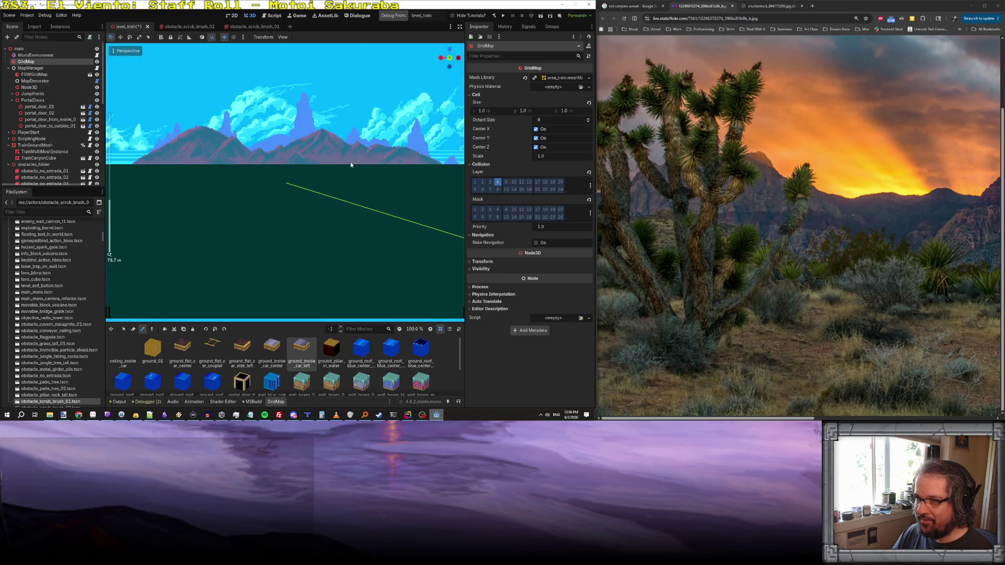
{"action": "scroll", "coordinate": [356, 160], "scroll_direction": "up", "scroll_amount": 3}
{"action": "scroll", "coordinate": [286, 182], "scroll_direction": "up", "scroll_amount": 5}
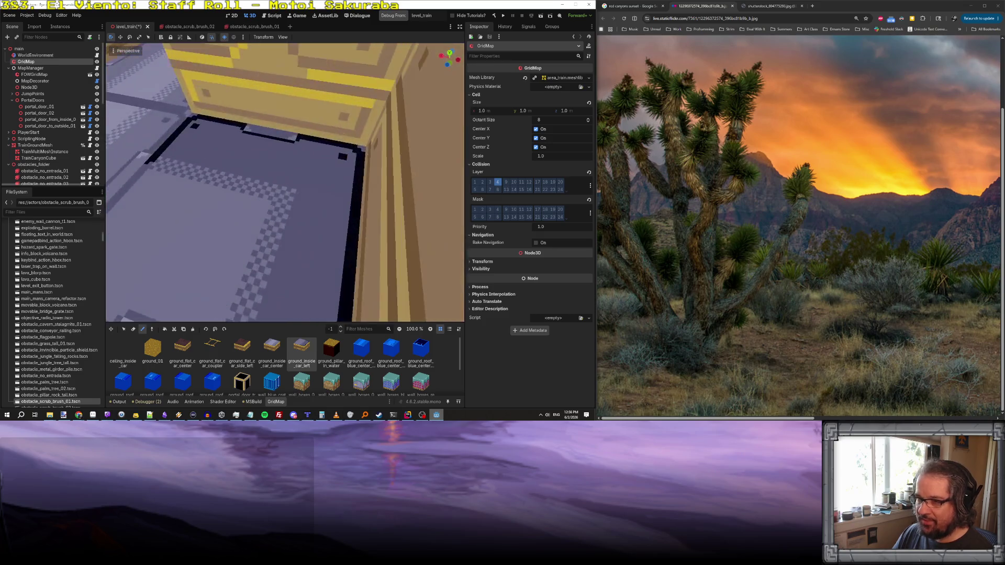
{"action": "scroll", "coordinate": [285, 182], "scroll_direction": "up", "scroll_amount": 2}
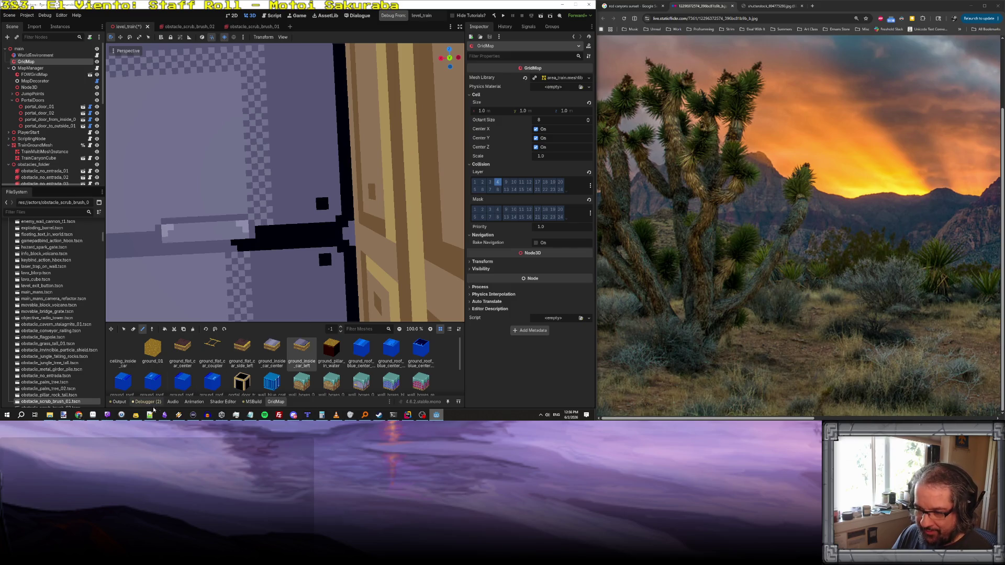
{"action": "left_click", "coordinate": [93, 416]}
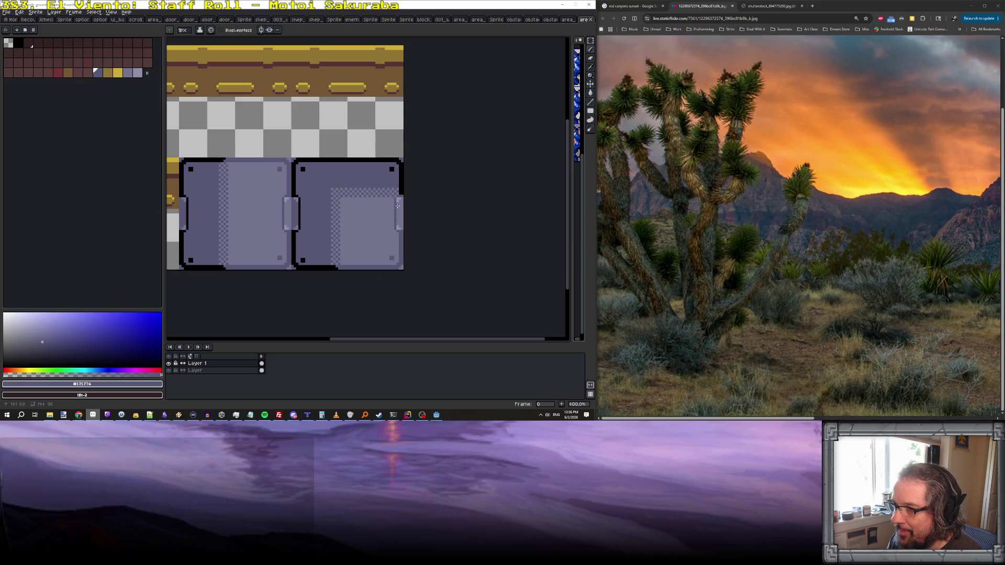
- Move the right door panel's dithered strip down one pixel
{"action": "left_click", "coordinate": [590, 40]}
{"action": "scroll", "coordinate": [317, 190], "scroll_direction": "up", "scroll_amount": 1}
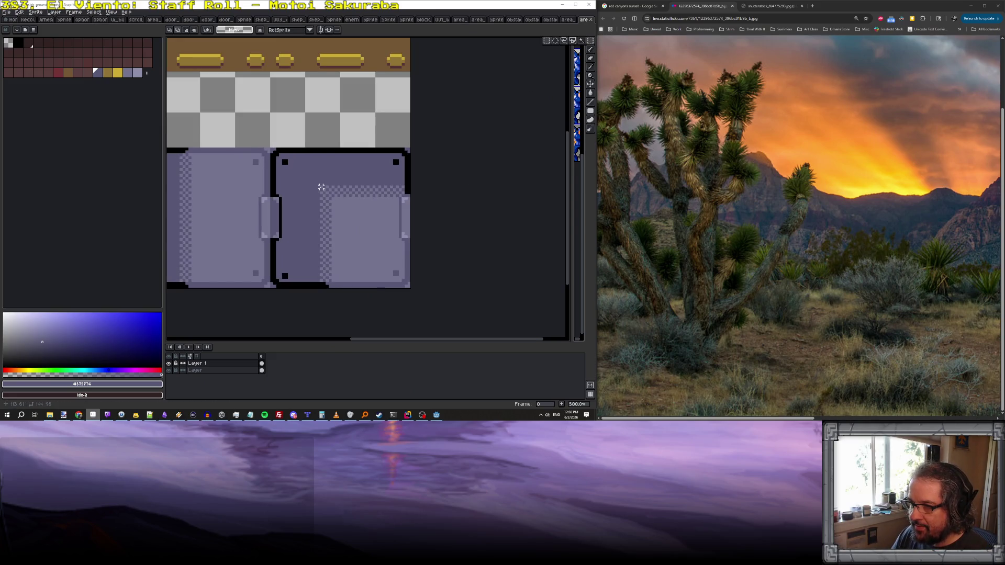
{"action": "mouse_move", "coordinate": [318, 184]}
{"action": "left_mouse_down"}
{"action": "mouse_move", "coordinate": [398, 197]}
{"action": "mouse_move", "coordinate": [386, 209]}
{"action": "left_mouse_up"}
{"action": "key", "text": "Return"}
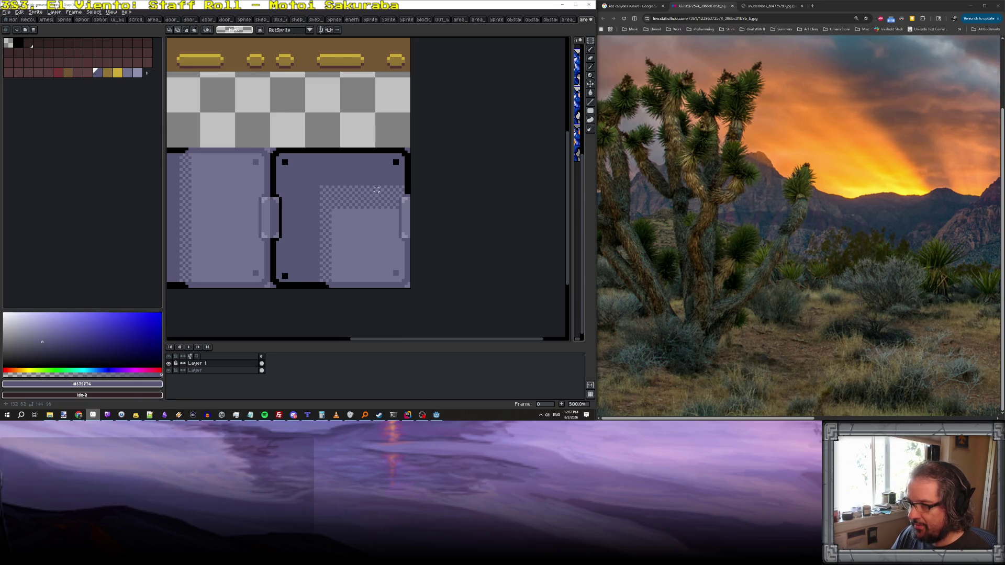
{"action": "scroll", "coordinate": [372, 187], "scroll_direction": "up", "scroll_amount": 1}
- Fill the transparent gap above the dithered strip with the Pencil
{"action": "key", "text": "b"}
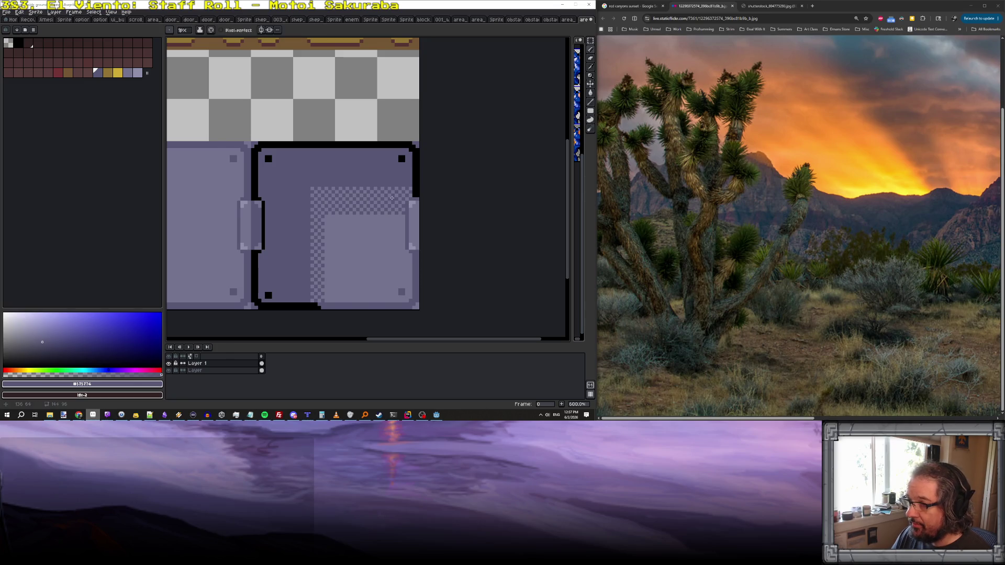
{"action": "scroll", "coordinate": [397, 198], "scroll_direction": "up", "scroll_amount": 1}
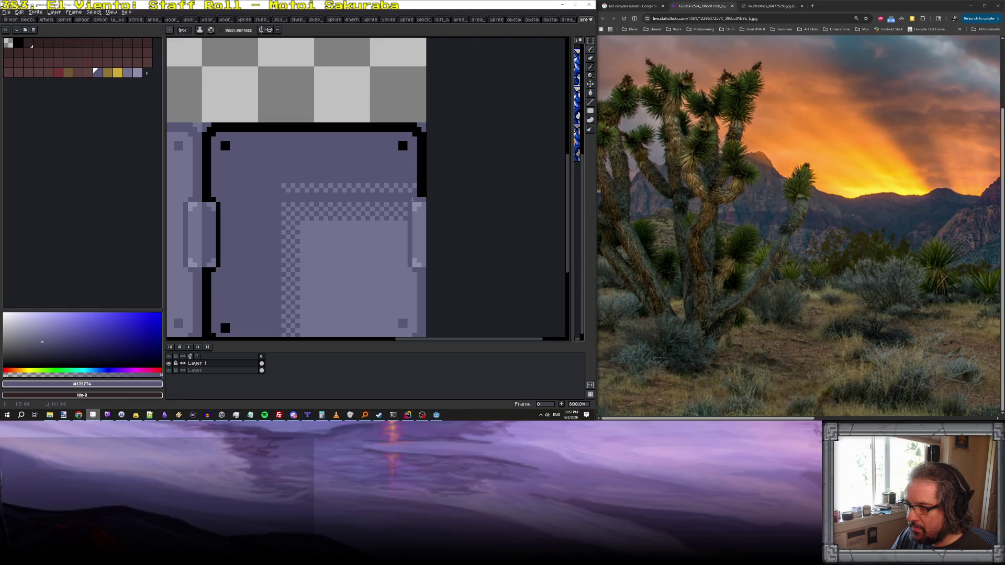
{"action": "mouse_move", "coordinate": [413, 187]}
{"action": "left_mouse_down"}
{"action": "mouse_move", "coordinate": [283, 186]}
{"action": "mouse_move", "coordinate": [391, 184]}
{"action": "left_mouse_up"}
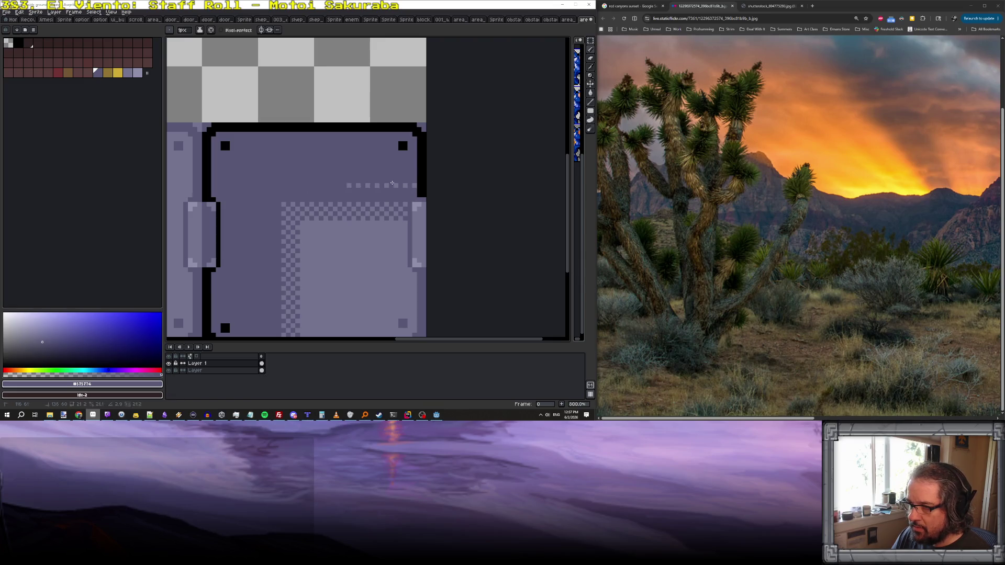
{"action": "scroll", "coordinate": [416, 186], "scroll_direction": "down", "scroll_amount": 2}
- Save the door tile as a flattened PNG
{"action": "key", "text": "ctrl+s"}
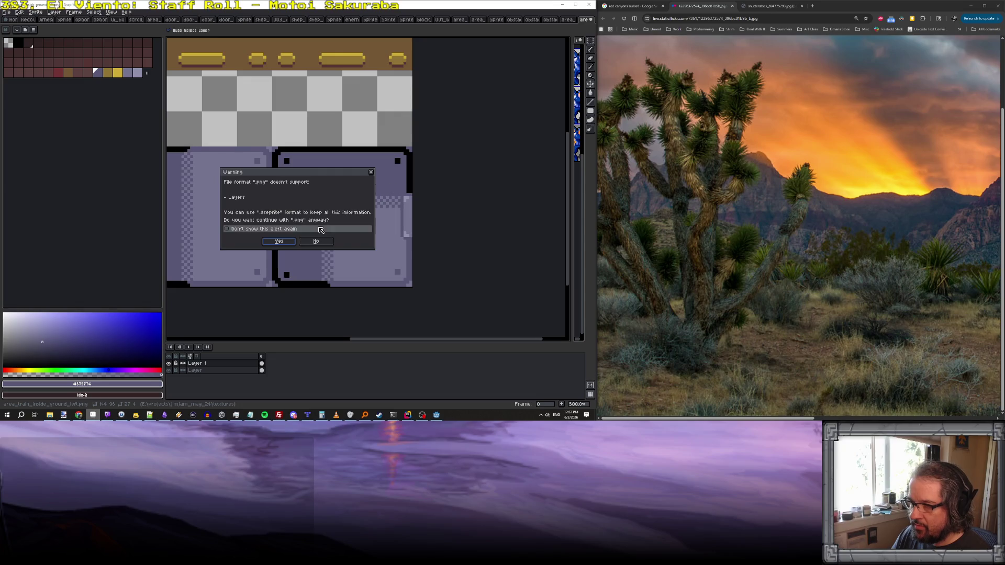
{"action": "left_click", "coordinate": [279, 242]}
{"action": "key", "text": "alt+Tab"}
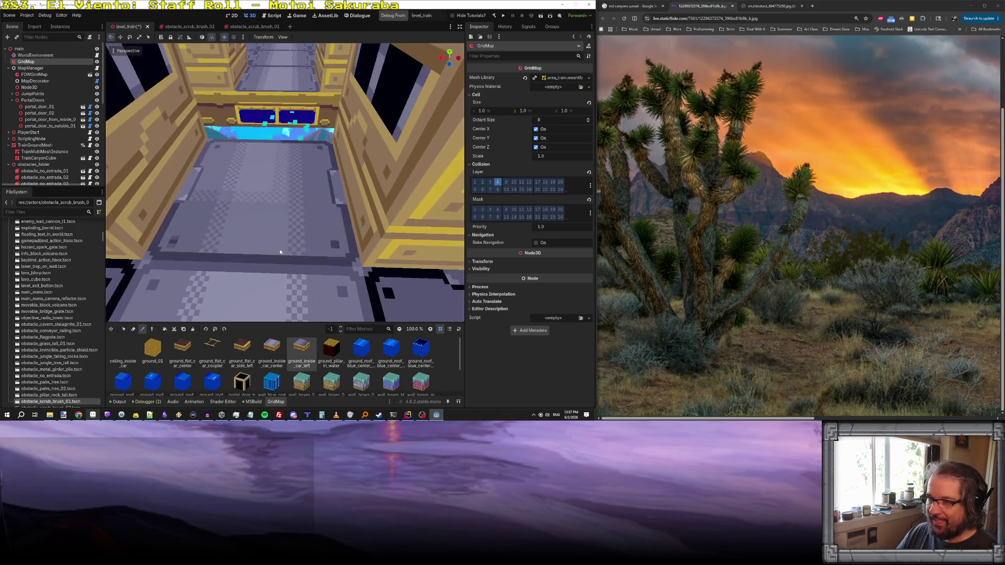
- Return to Aseprite after checking the reimported door texture in the Godot train car
{"action": "key", "text": "alt+Tab"}
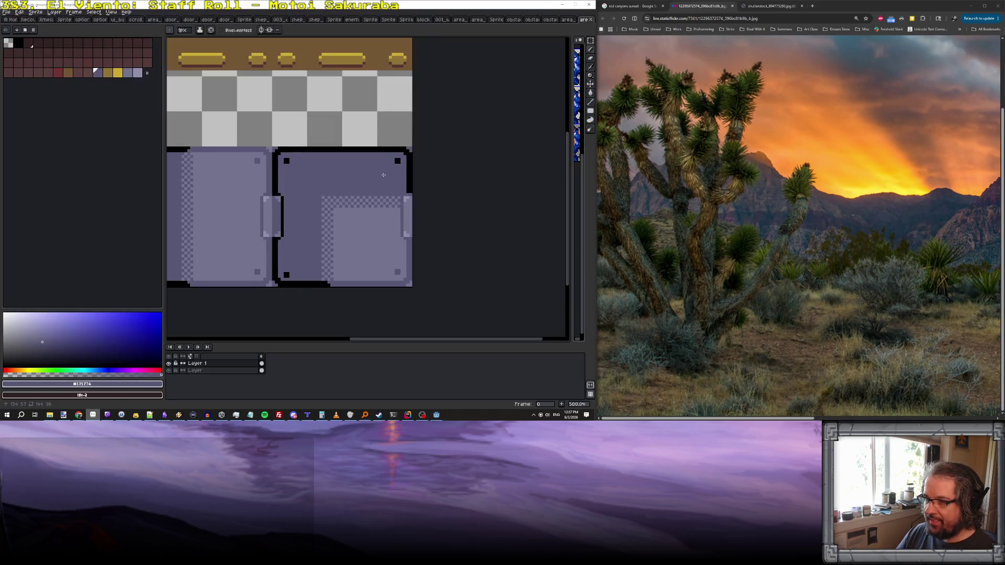
- In area_train_inside_ground_left.png, marquee-select the blue door panel tile
{"action": "left_click", "coordinate": [568, 20]}
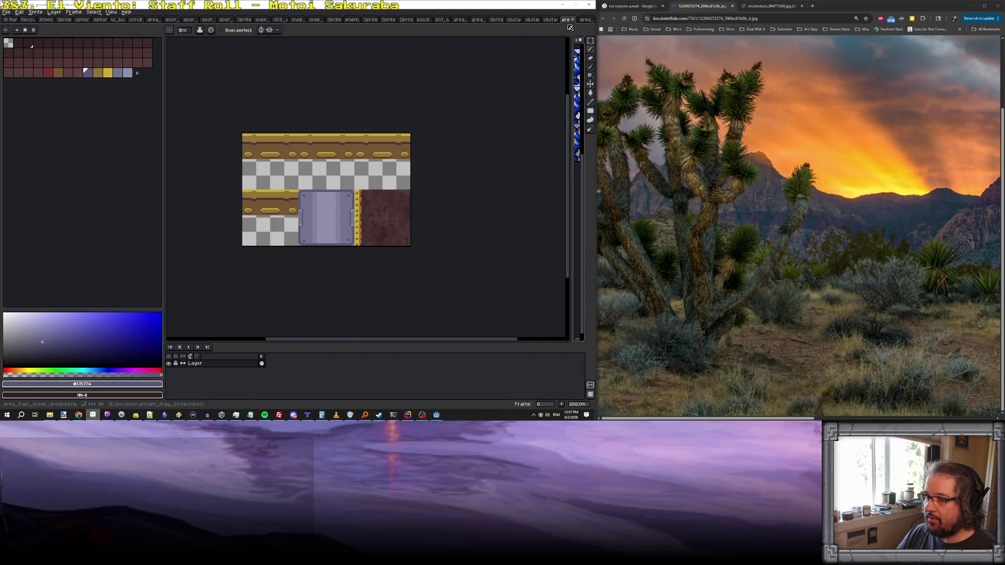
{"action": "left_click", "coordinate": [585, 19]}
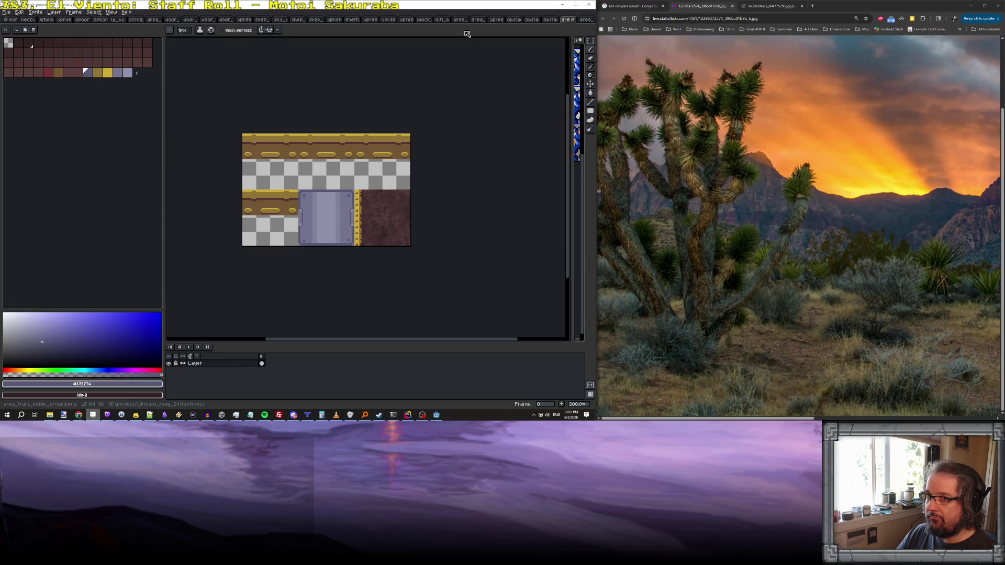
{"action": "key", "text": "m"}
{"action": "scroll", "coordinate": [302, 206], "scroll_direction": "up", "scroll_amount": 2}
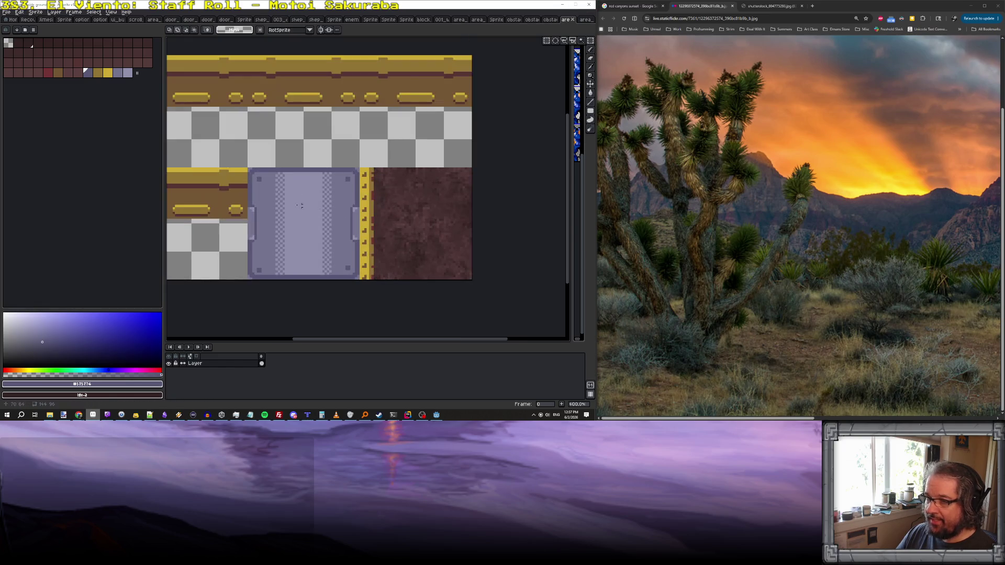
{"action": "left_click_drag", "start_coordinate": [249, 169], "coordinate": [361, 280]}
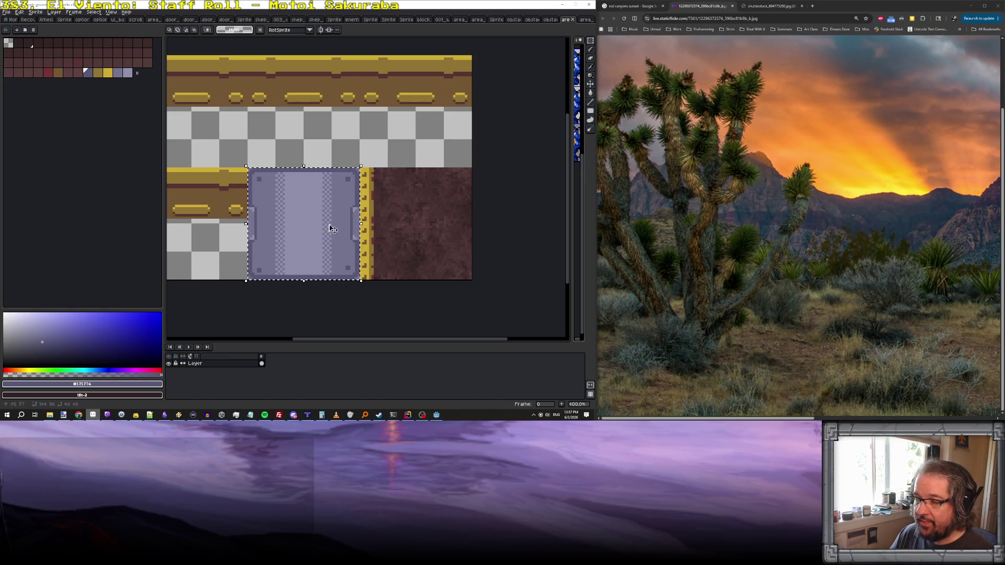
- Paste the panel onto a new layer, placed over the rusty tile beside the original
{"action": "left_click", "coordinate": [55, 14]}
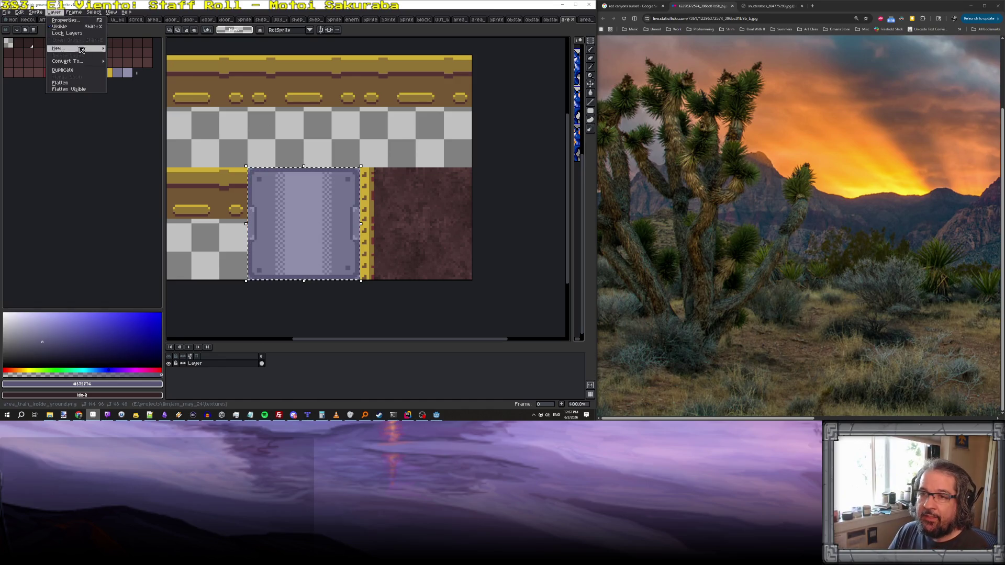
{"action": "mouse_move", "coordinate": [68, 50]}
{"action": "left_click", "coordinate": [136, 47]}
{"action": "key", "text": "ctrl+v"}
{"action": "left_click_drag", "start_coordinate": [309, 242], "coordinate": [419, 242]}
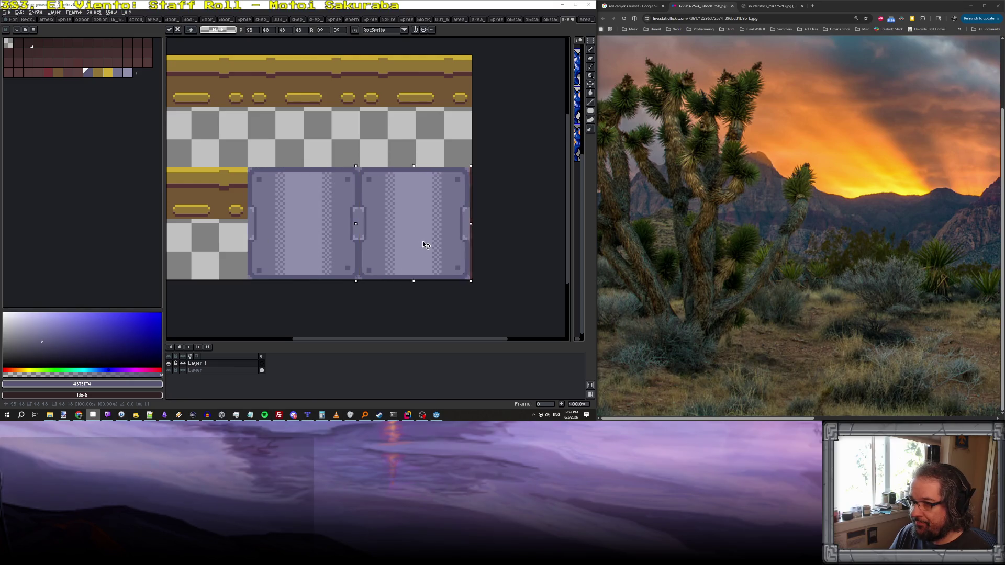
{"action": "key", "text": "Return"}
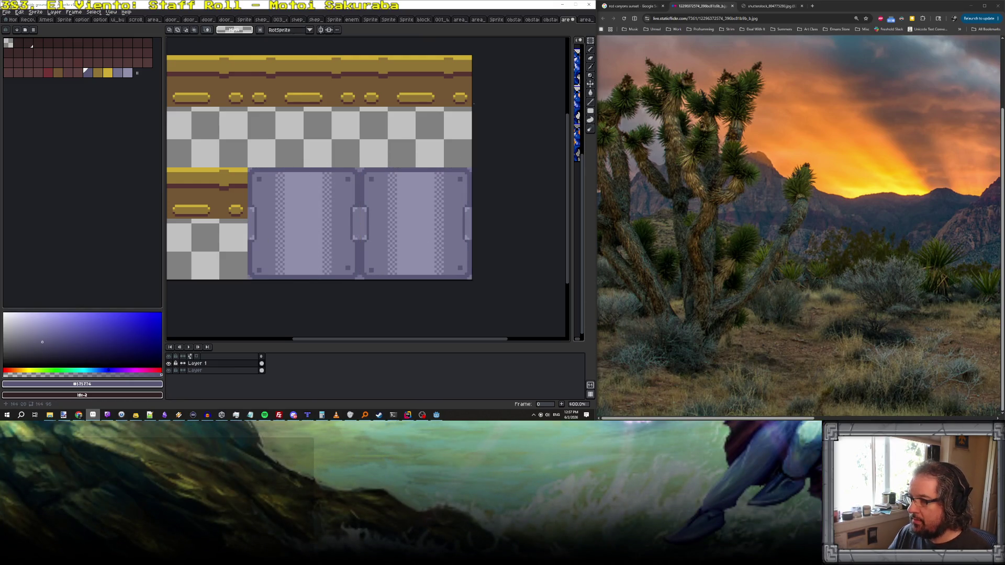
{"action": "key", "text": "ctrl+Tab"}
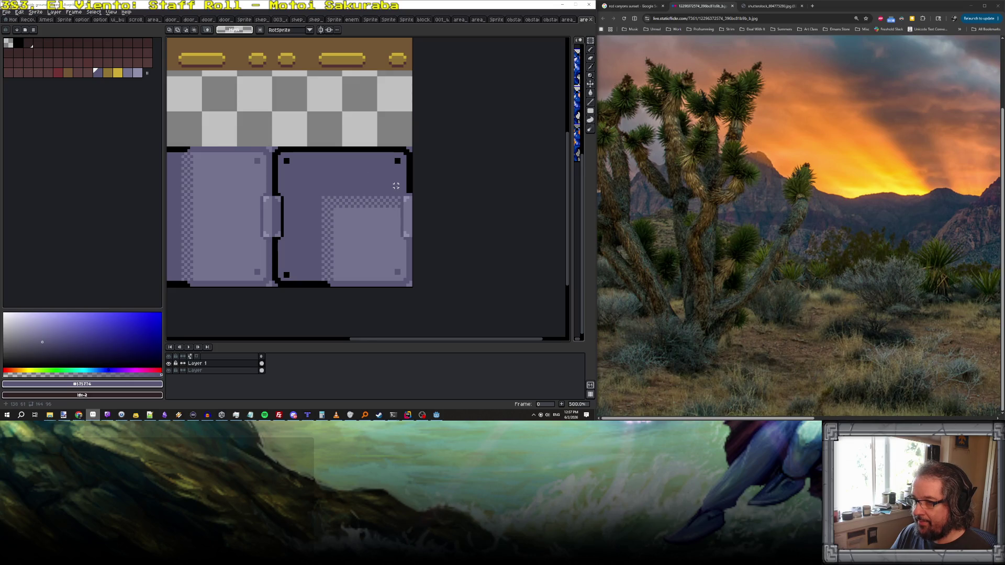
- Select the door tile's top-left corner piece by colour region
{"action": "scroll", "coordinate": [395, 186], "scroll_direction": "up", "scroll_amount": 1}
{"action": "key", "text": "b"}
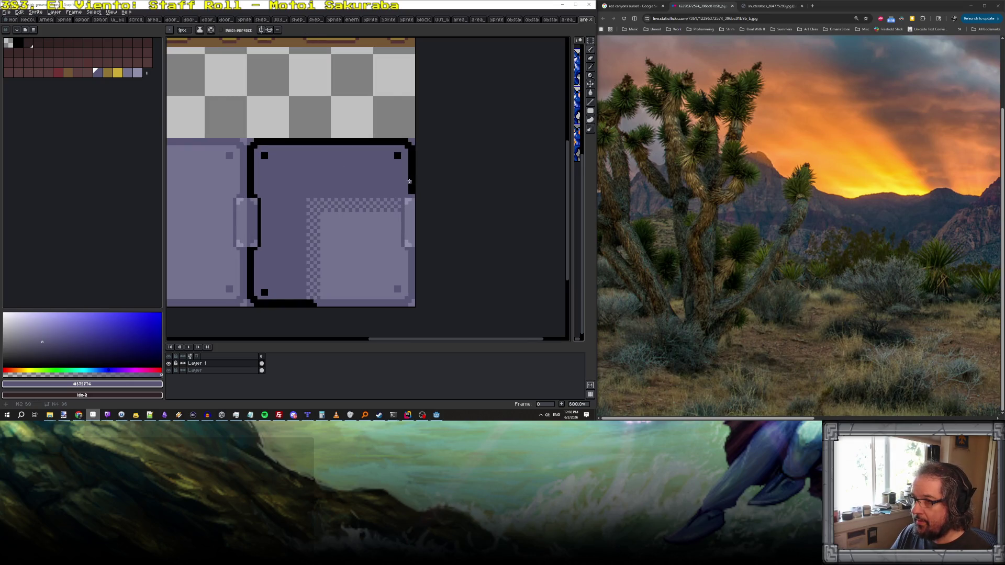
{"action": "key", "text": "w"}
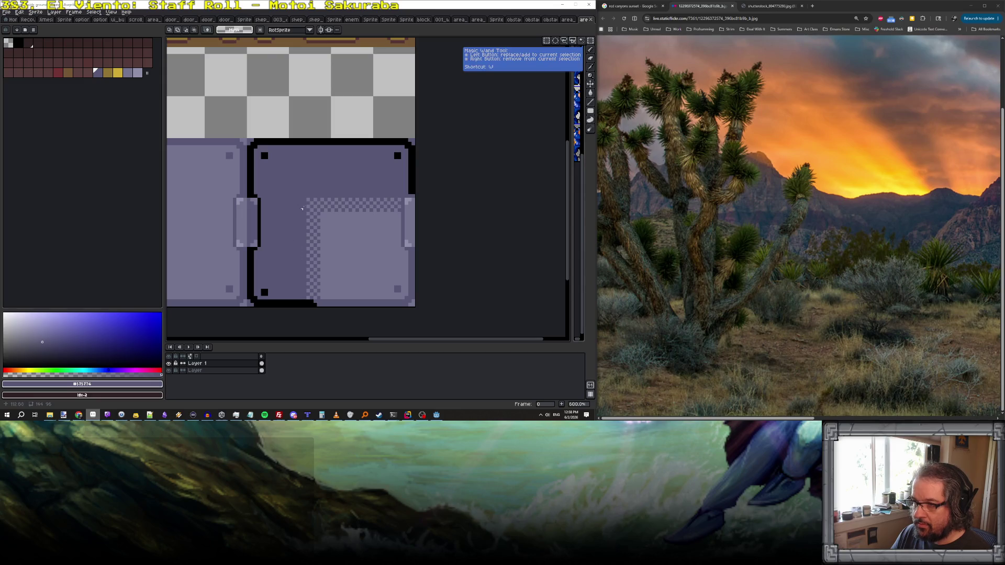
{"action": "left_click_drag", "start_coordinate": [248, 142], "coordinate": [273, 164]}
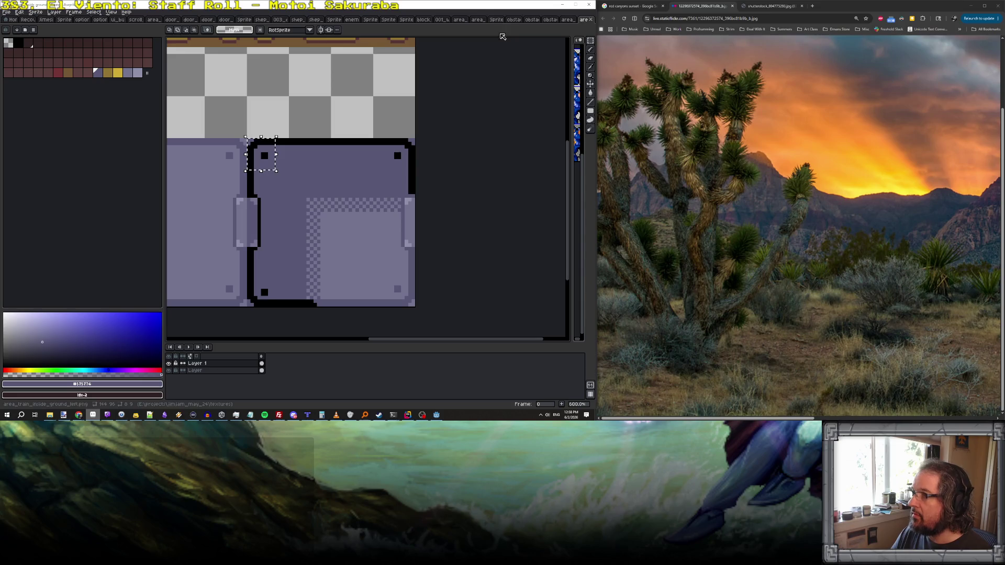
- On the copied panel, draw black outlines along the left, top and bottom edges and hinge
{"action": "key", "text": "ctrl+Tab"}
{"action": "scroll", "coordinate": [369, 180], "scroll_direction": "up", "scroll_amount": 2}
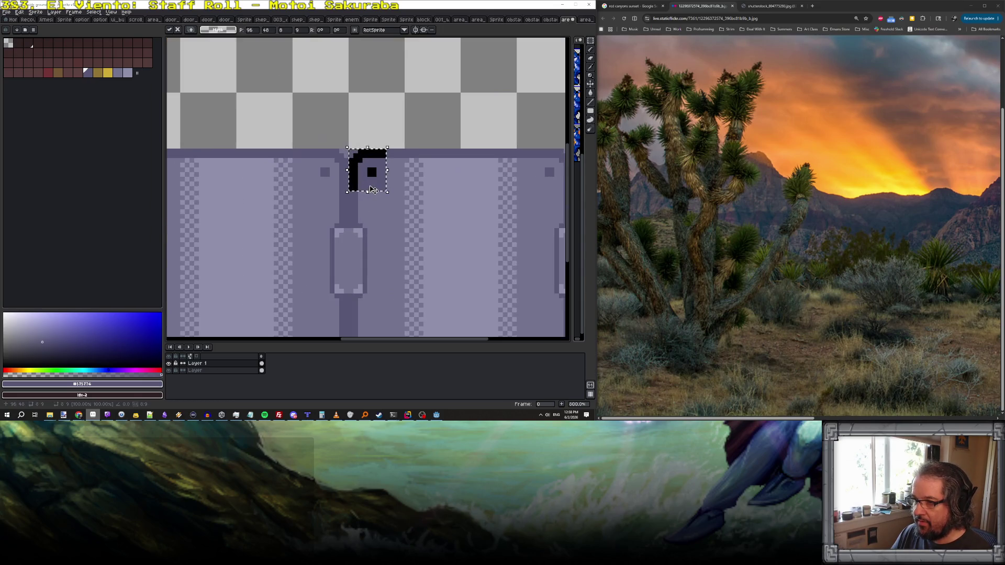
{"action": "key", "text": "space"}
{"action": "scroll", "coordinate": [433, 212], "scroll_direction": "down", "scroll_amount": 1}
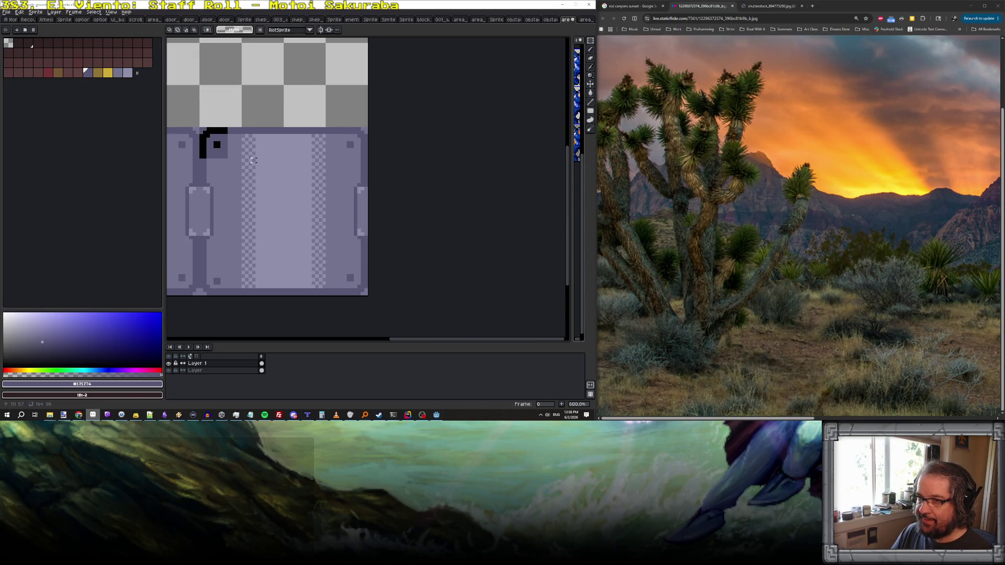
{"action": "key", "text": "b"}
{"action": "left_click", "coordinate": [203, 155], "text": "alt"}
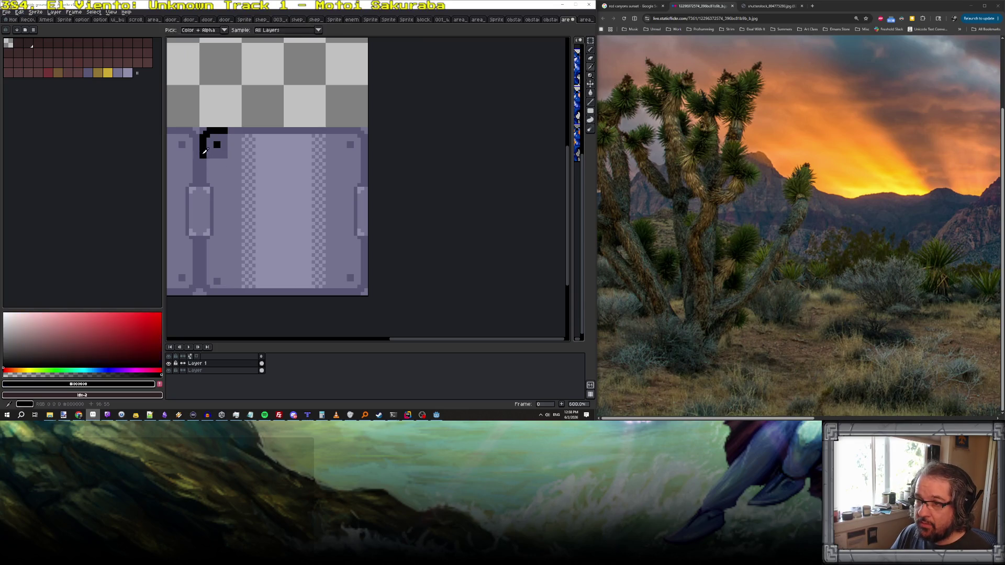
{"action": "left_click_drag", "start_coordinate": [202, 158], "coordinate": [200, 182]}
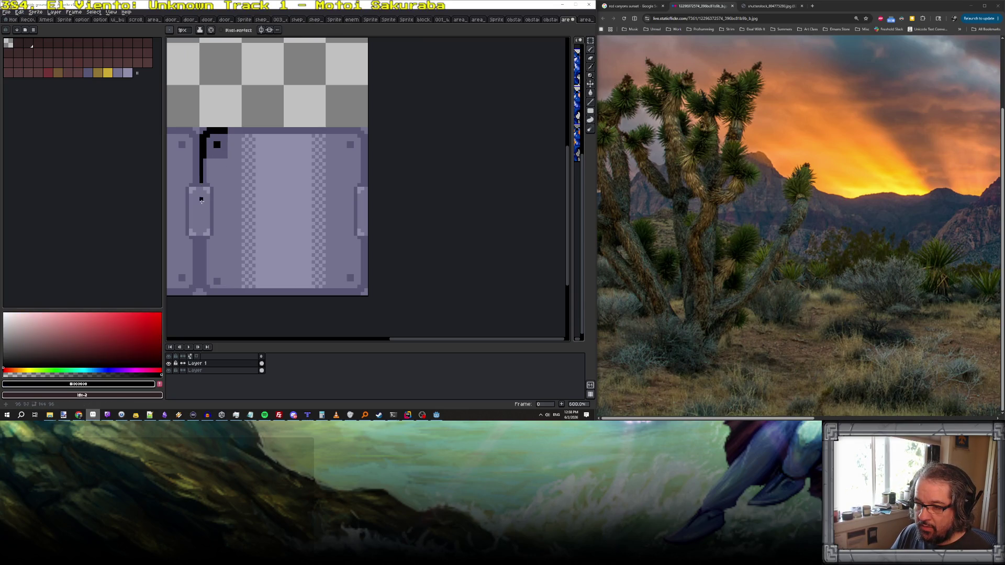
{"action": "mouse_move", "coordinate": [201, 238]}
{"action": "left_mouse_down"}
{"action": "mouse_move", "coordinate": [200, 281]}
{"action": "mouse_move", "coordinate": [254, 293]}
{"action": "left_mouse_up"}
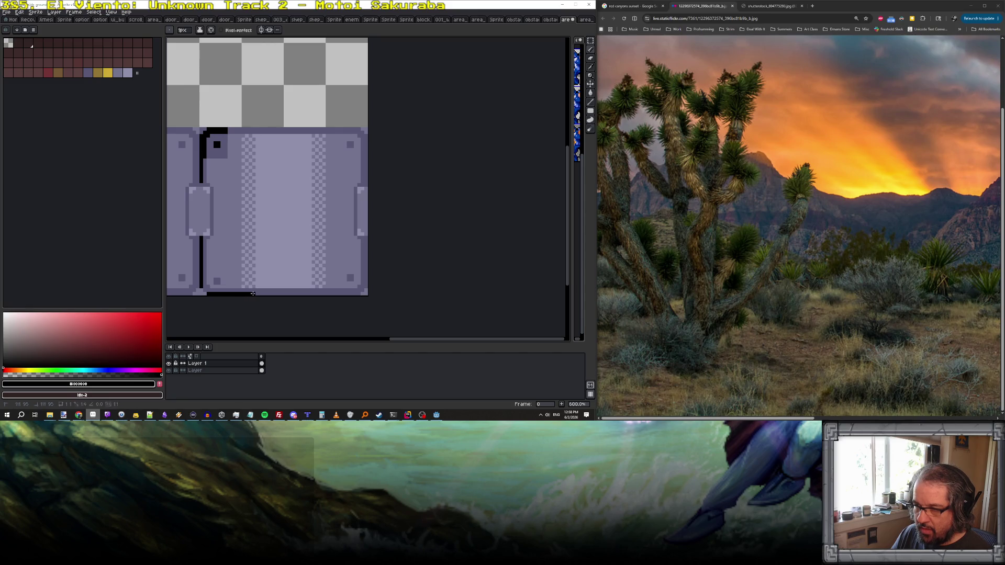
{"action": "mouse_move", "coordinate": [228, 129]}
{"action": "left_mouse_down"}
{"action": "mouse_move", "coordinate": [255, 128]}
{"action": "mouse_move", "coordinate": [236, 132]}
{"action": "left_mouse_up"}
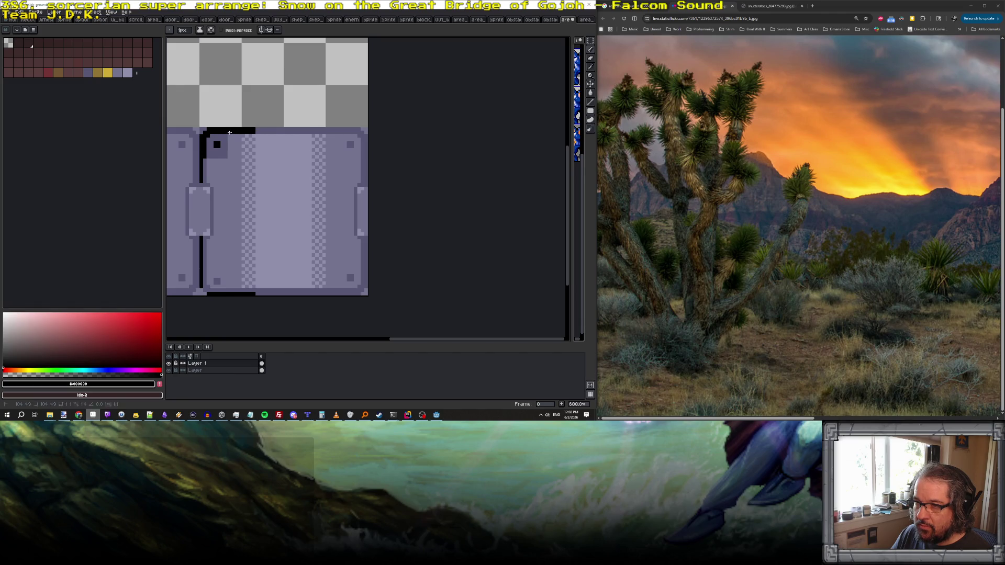
{"action": "left_click_drag", "start_coordinate": [254, 290], "coordinate": [205, 283]}
{"action": "left_click_drag", "start_coordinate": [204, 240], "coordinate": [205, 286]}
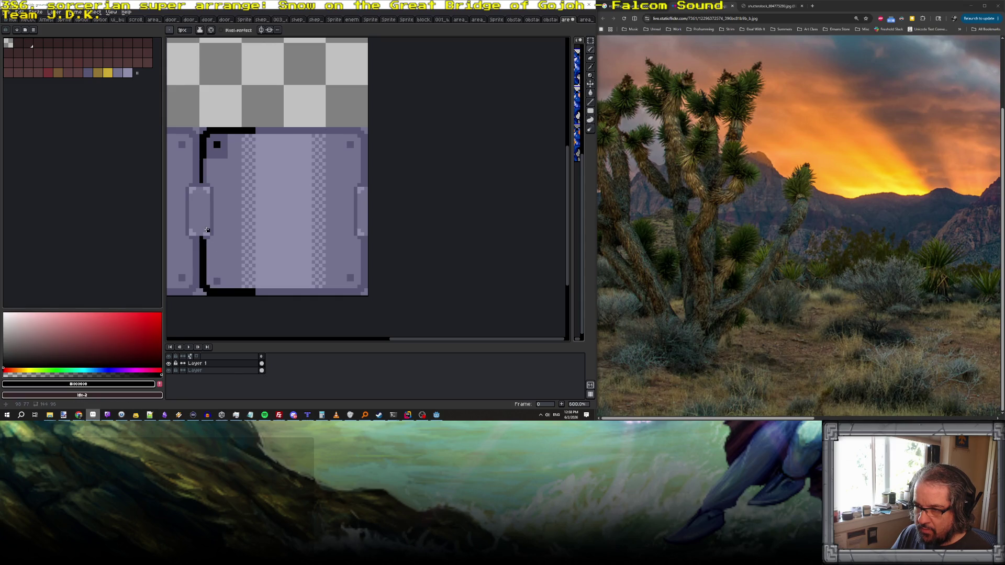
{"action": "left_click_drag", "start_coordinate": [211, 234], "coordinate": [211, 189]}
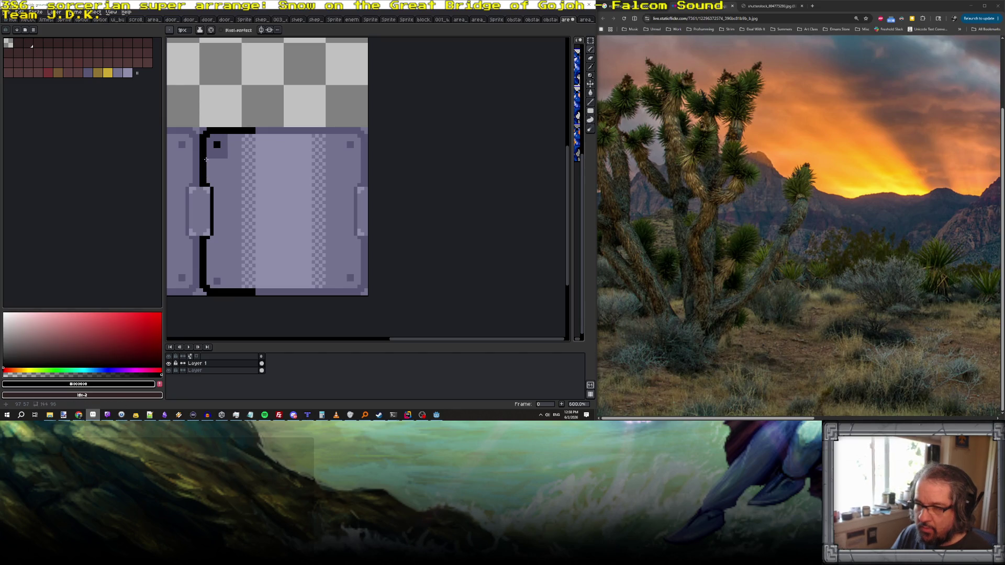
- Draw a #575774 vertical line from top to bottom through the door panel
{"action": "scroll", "coordinate": [220, 157], "scroll_direction": "left", "scroll_amount": 3}
{"action": "left_click", "coordinate": [282, 280], "text": "alt"}
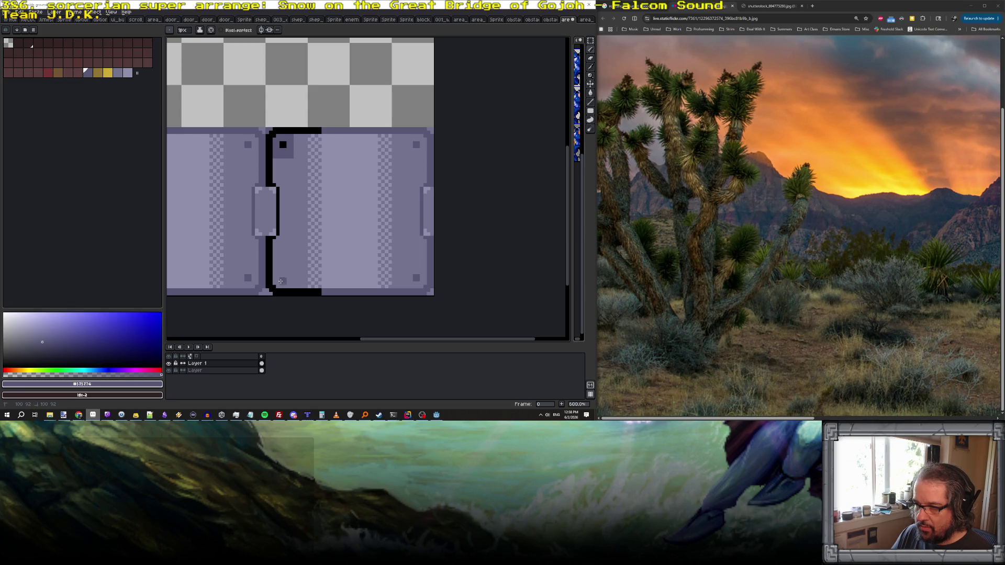
{"action": "key", "text": "x"}
{"action": "scroll", "coordinate": [281, 283], "scroll_direction": "up", "scroll_amount": 1}
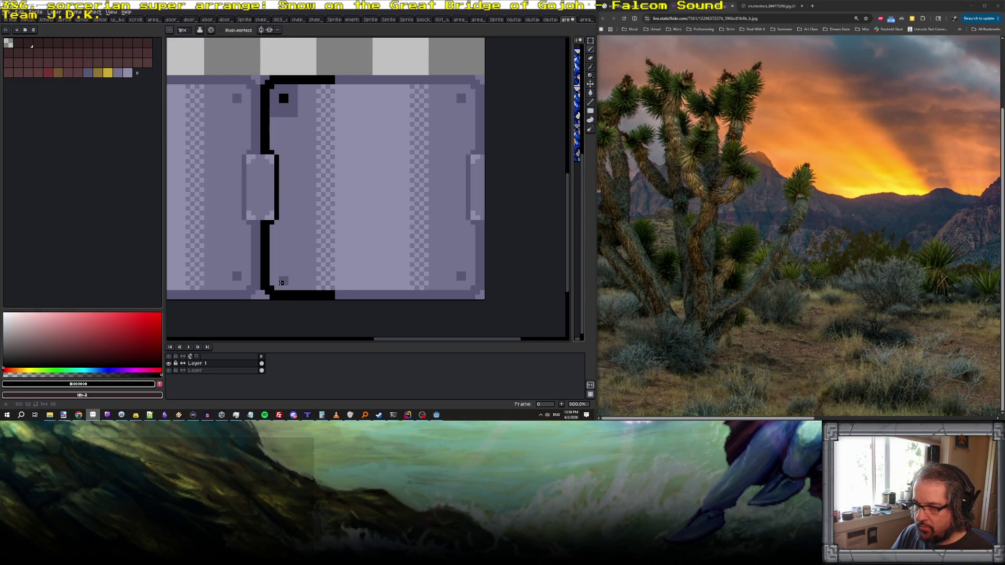
{"action": "key", "text": "x"}
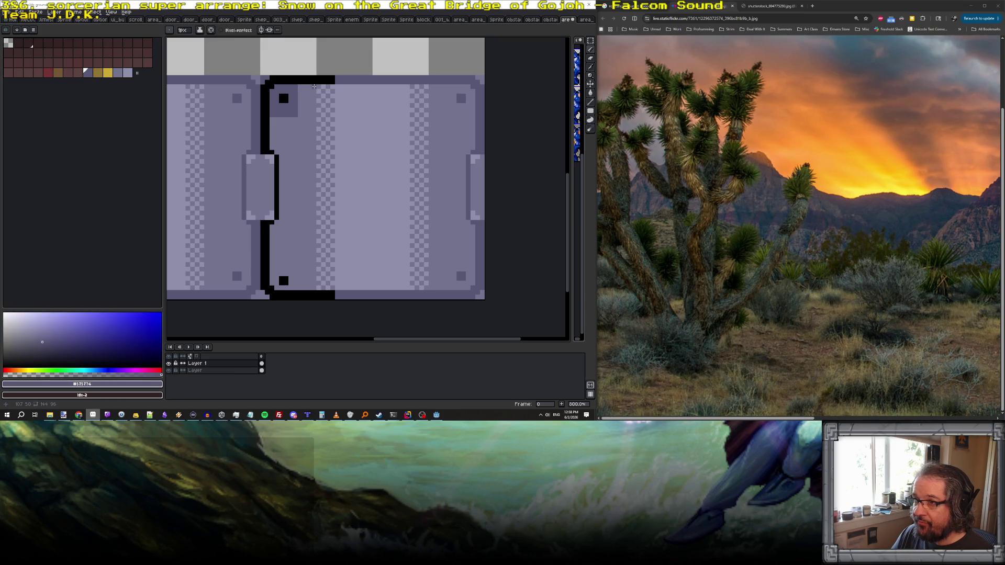
{"action": "left_click_drag", "start_coordinate": [314, 88], "coordinate": [314, 287]}
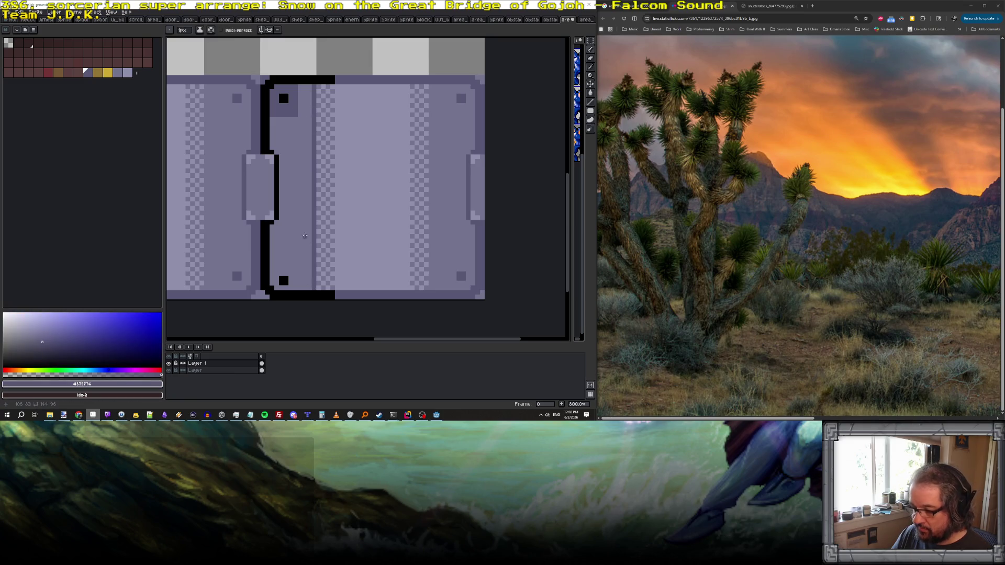
- Paint-bucket the strip between the black left edge and the new line with #575774
{"action": "key", "text": "g"}
{"action": "left_click", "coordinate": [291, 219]}
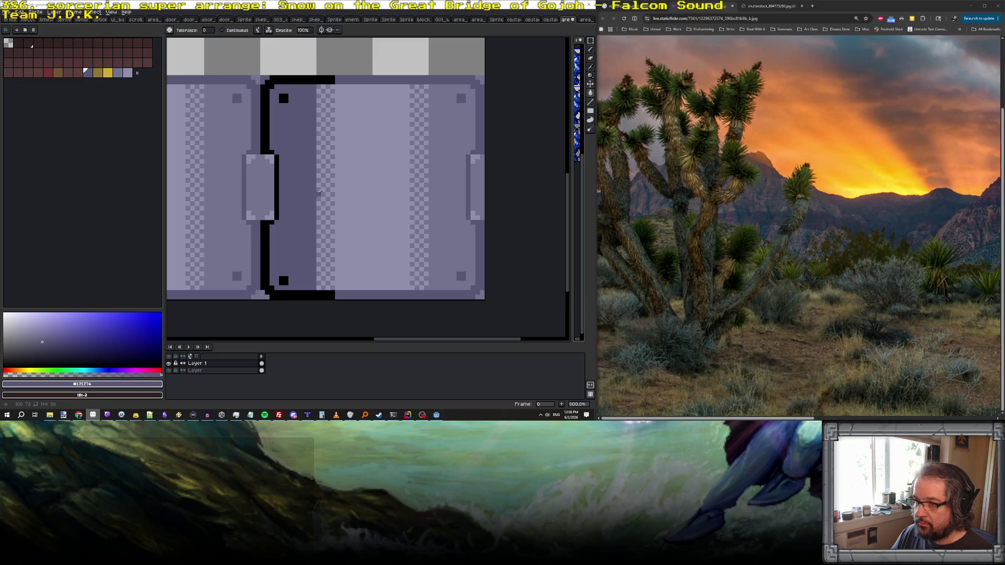
{"action": "scroll", "coordinate": [340, 189], "scroll_direction": "down", "scroll_amount": 1}
{"action": "scroll", "coordinate": [340, 189], "scroll_direction": "up", "scroll_amount": 1}
{"action": "scroll", "coordinate": [372, 148], "scroll_direction": "down", "scroll_amount": 1}
{"action": "scroll", "coordinate": [372, 148], "scroll_direction": "up", "scroll_amount": 1}
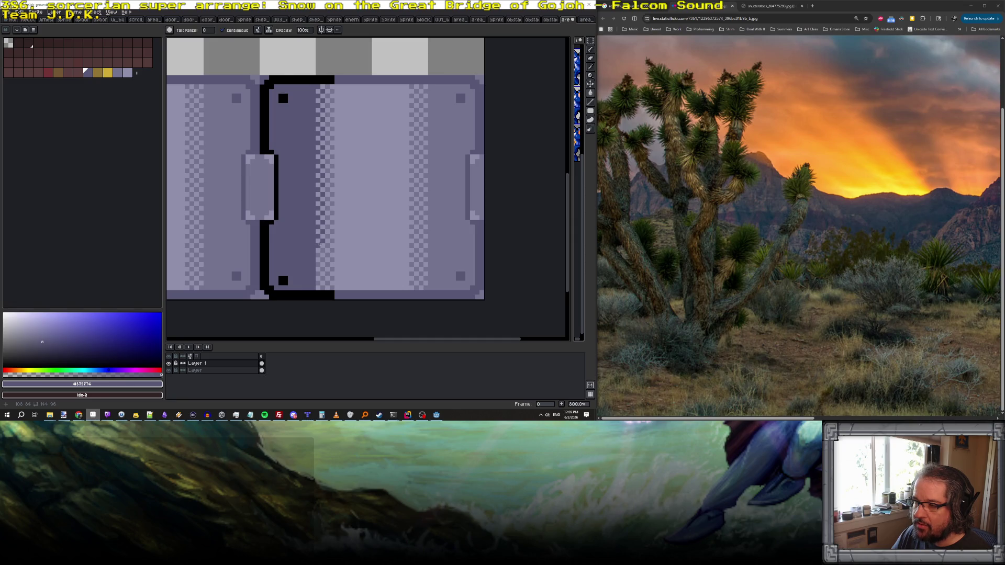
{"action": "scroll", "coordinate": [321, 253], "scroll_direction": "up", "scroll_amount": 3}
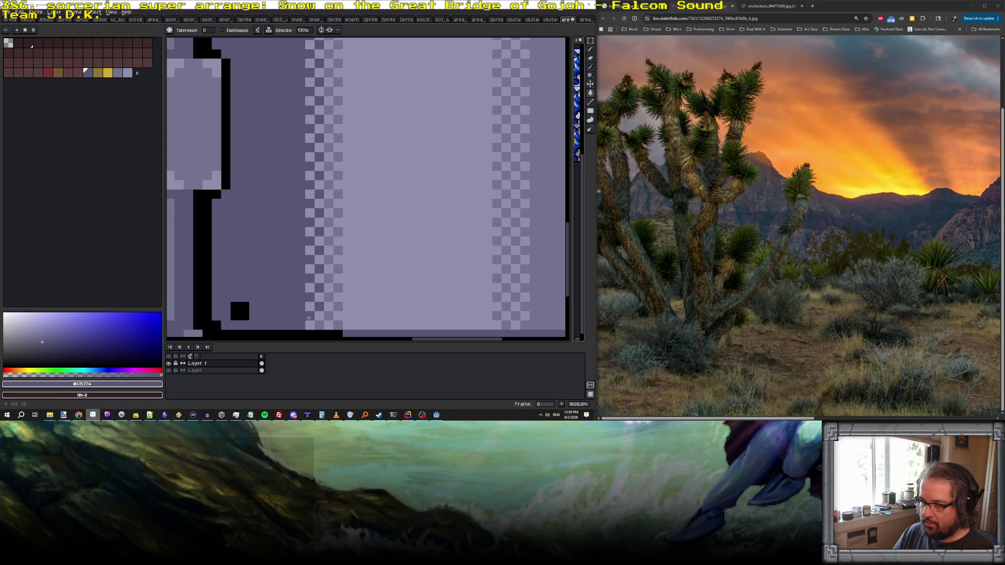
{"action": "scroll", "coordinate": [322, 290], "scroll_direction": "down", "scroll_amount": 3}
{"action": "scroll", "coordinate": [340, 246], "scroll_direction": "up", "scroll_amount": 3}
{"action": "scroll", "coordinate": [343, 240], "scroll_direction": "down", "scroll_amount": 3}
{"action": "scroll", "coordinate": [346, 240], "scroll_direction": "up", "scroll_amount": 1}
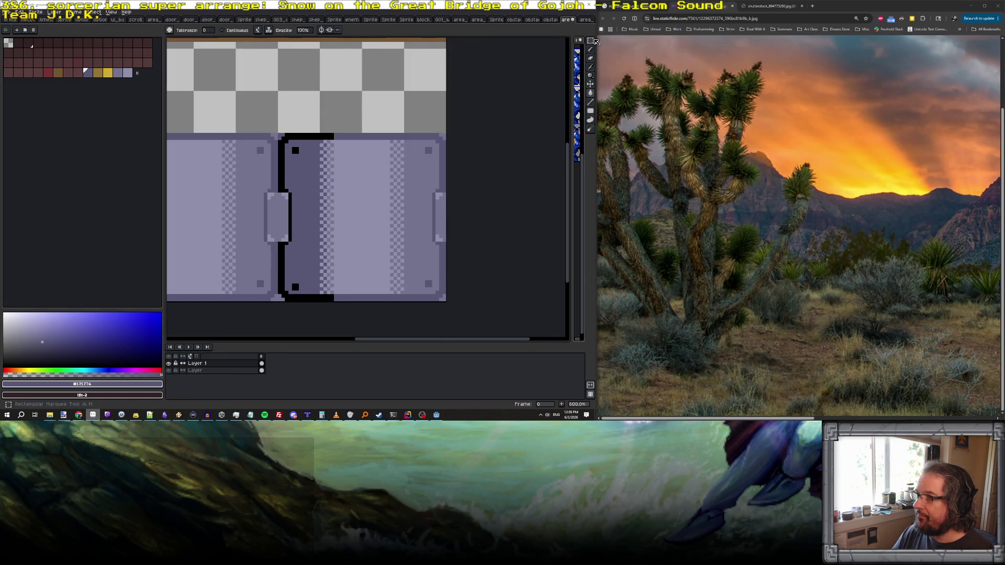
- Reposition the checkered dither column and deselect it
{"action": "key", "text": "m"}
{"action": "scroll", "coordinate": [357, 137], "scroll_direction": "up", "scroll_amount": 2}
{"action": "scroll", "coordinate": [344, 195], "scroll_direction": "down", "scroll_amount": 2}
{"action": "scroll", "coordinate": [299, 110], "scroll_direction": "up", "scroll_amount": 1}
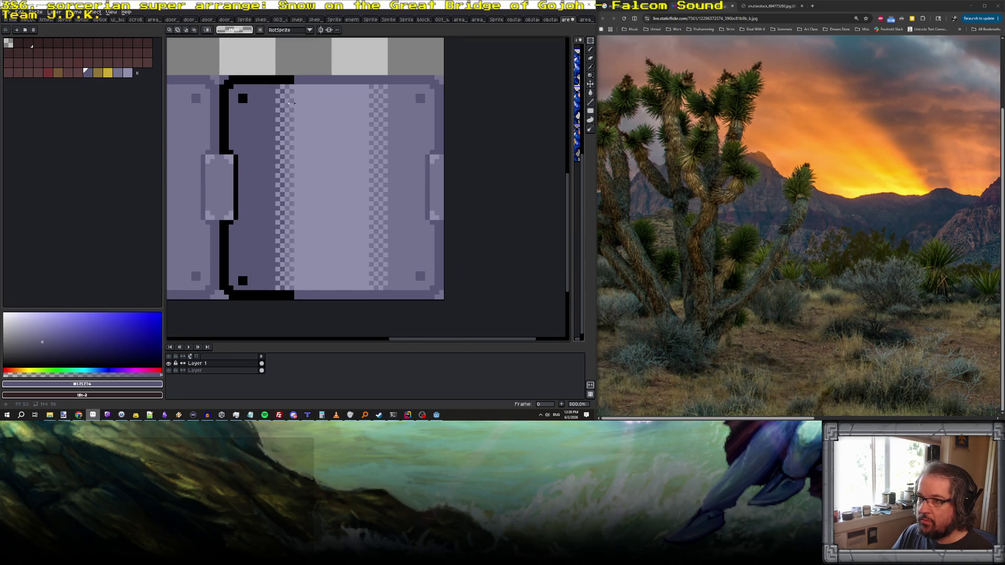
{"action": "mouse_move", "coordinate": [278, 87]}
{"action": "left_mouse_down"}
{"action": "mouse_move", "coordinate": [285, 290]}
{"action": "mouse_move", "coordinate": [283, 276]}
{"action": "mouse_move", "coordinate": [292, 280]}
{"action": "left_mouse_up"}
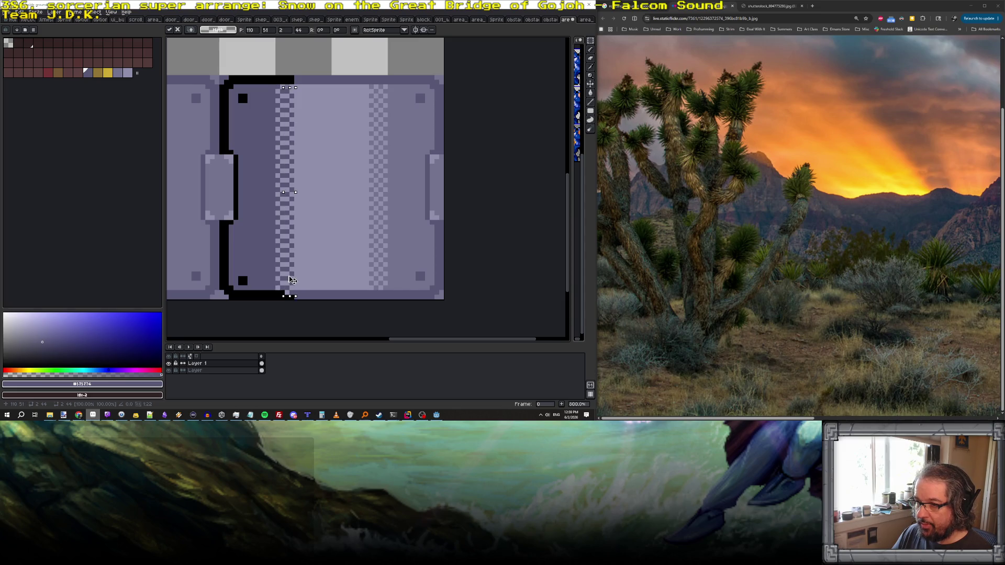
{"action": "key", "text": "ctrl+d"}
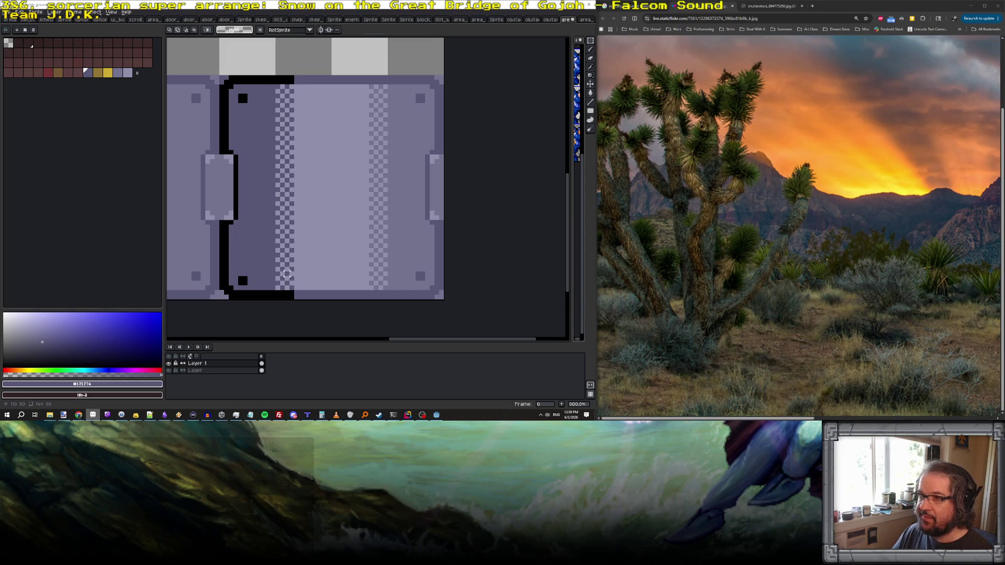
- Copy the door's left half to a new layer and mirror it onto the right side
{"action": "key", "text": "q"}
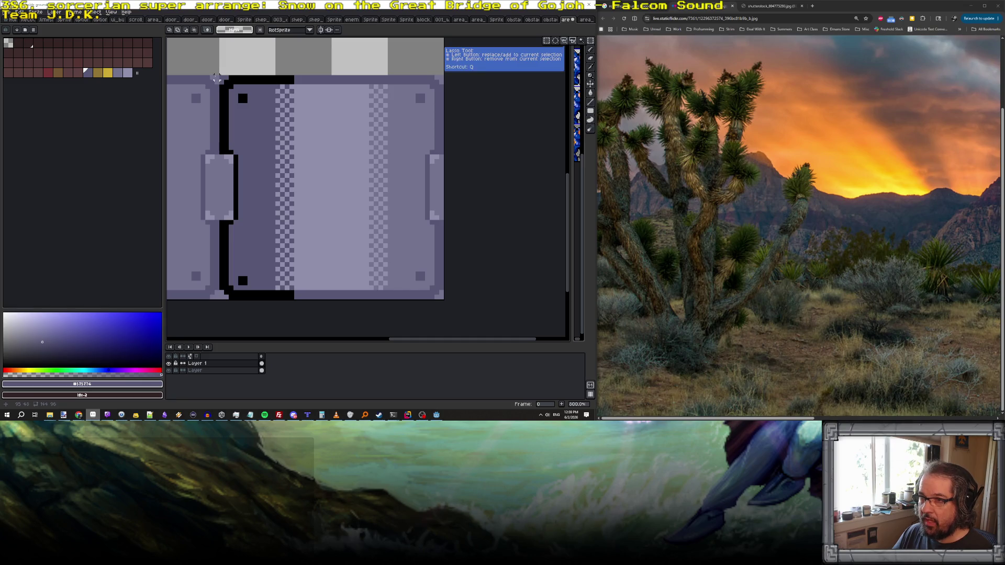
{"action": "left_click_drag", "start_coordinate": [221, 79], "coordinate": [293, 304]}
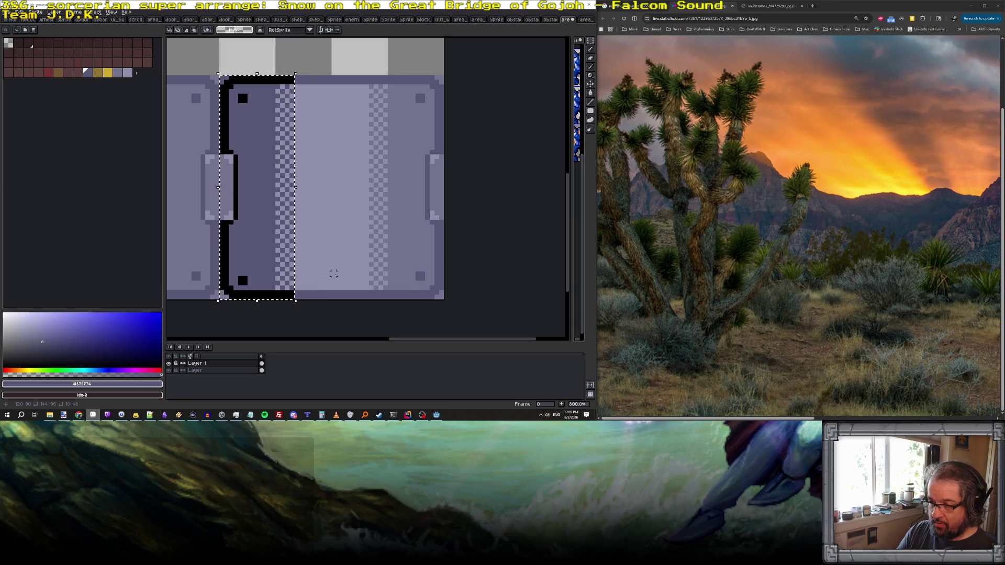
{"action": "left_click", "coordinate": [54, 12]}
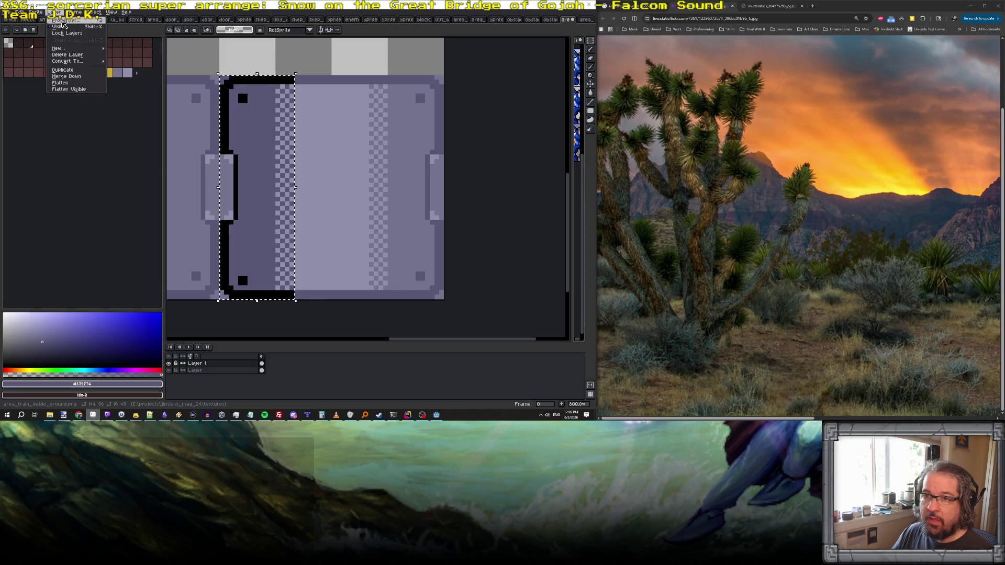
{"action": "mouse_move", "coordinate": [77, 49]}
{"action": "left_click", "coordinate": [123, 48]}
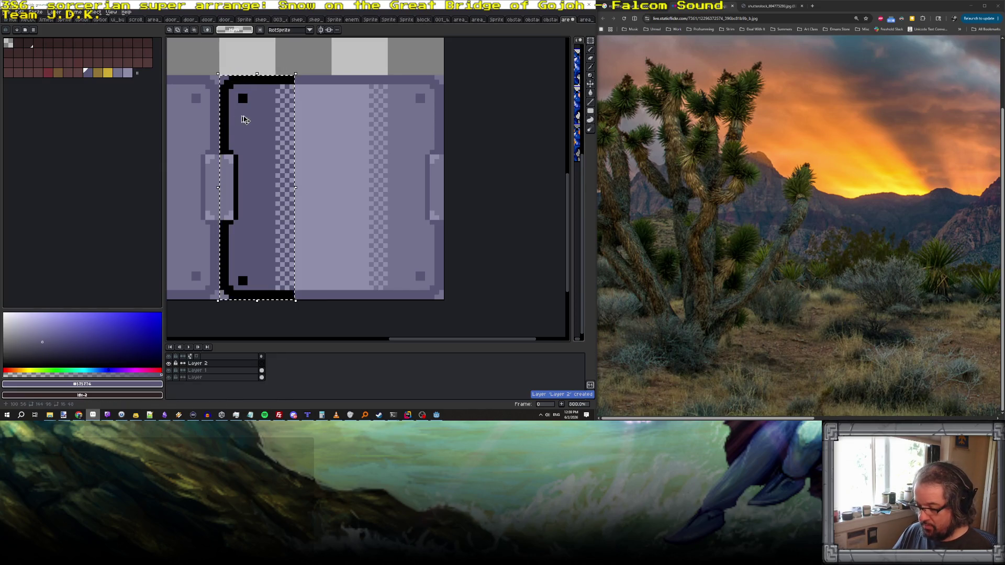
{"action": "left_click", "coordinate": [249, 168]}
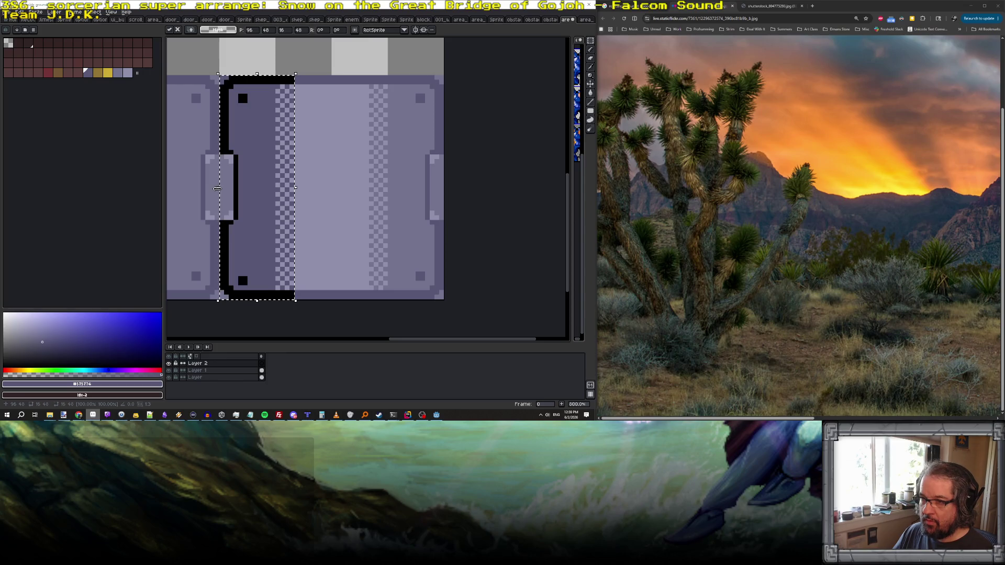
{"action": "left_click_drag", "start_coordinate": [245, 192], "coordinate": [444, 200]}
{"action": "key", "text": "Return"}
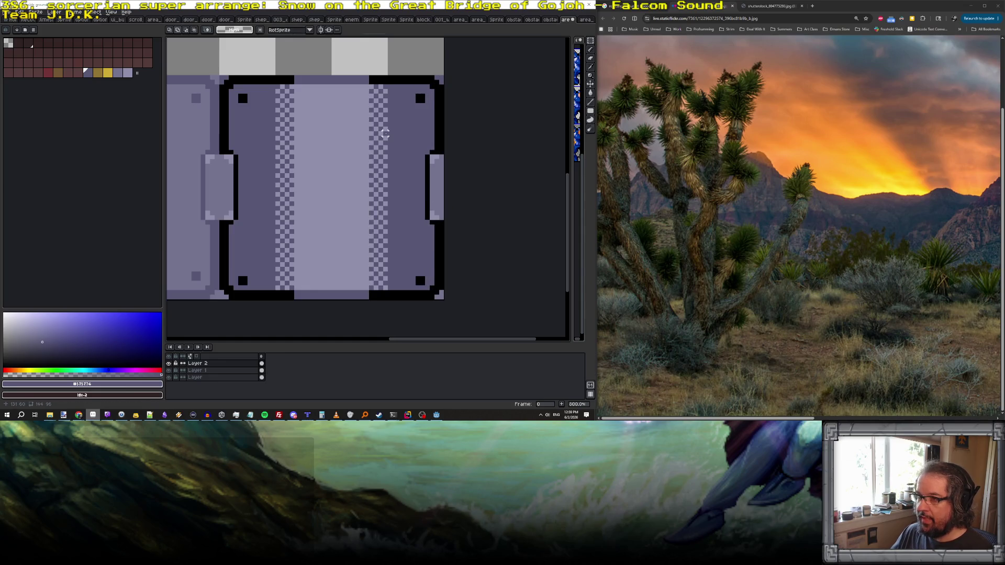
- Pick the #747490 shade and bring up Layer 2's options
{"action": "scroll", "coordinate": [385, 133], "scroll_direction": "down", "scroll_amount": 1}
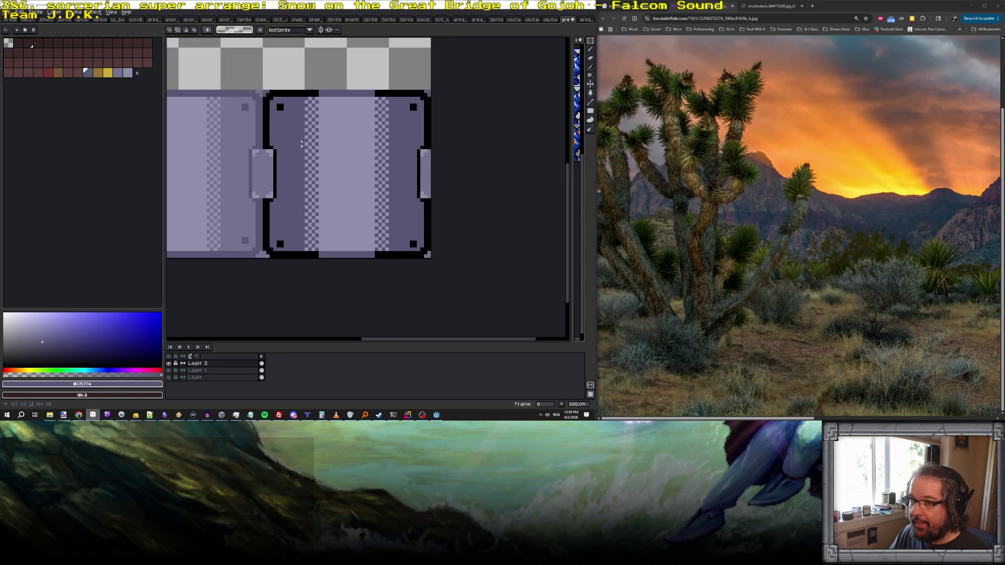
{"action": "scroll", "coordinate": [271, 137], "scroll_direction": "up", "scroll_amount": 1}
{"action": "key", "text": "b"}
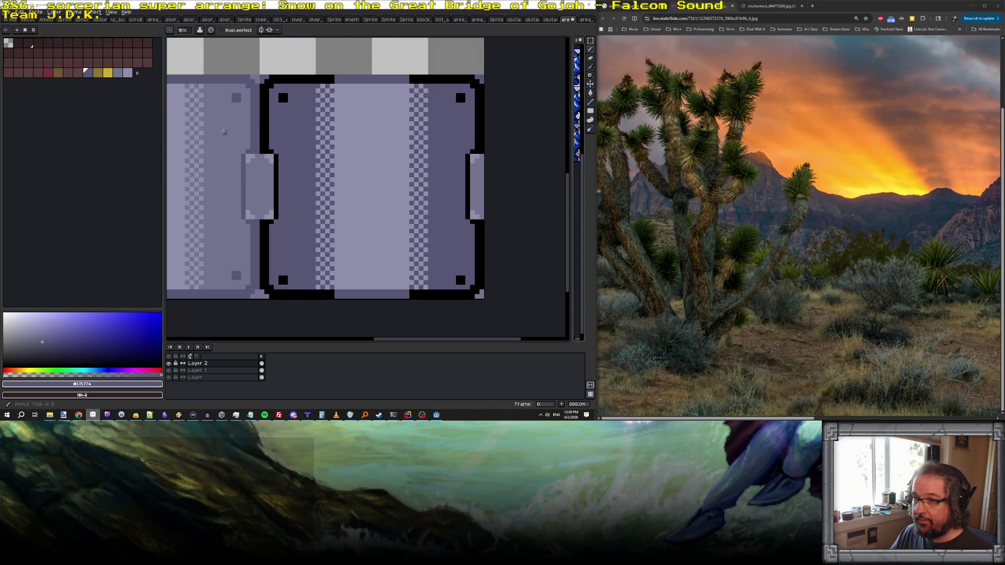
{"action": "left_click", "coordinate": [224, 132], "text": "alt"}
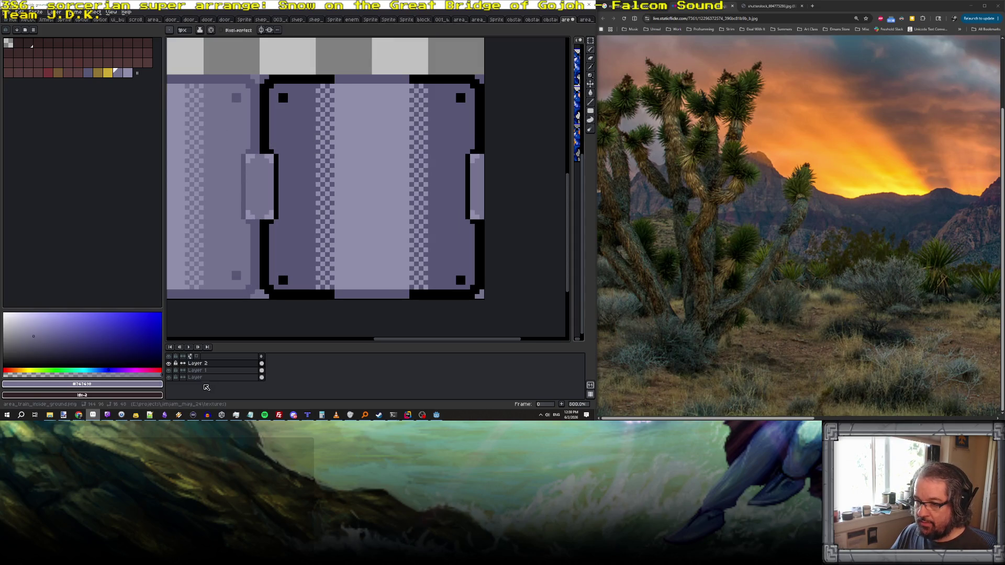
{"action": "right_click", "coordinate": [222, 363]}
- Merge Layer 2 into Layer 1 and fill the door's right panel with #575774
{"action": "left_click", "coordinate": [251, 394]}
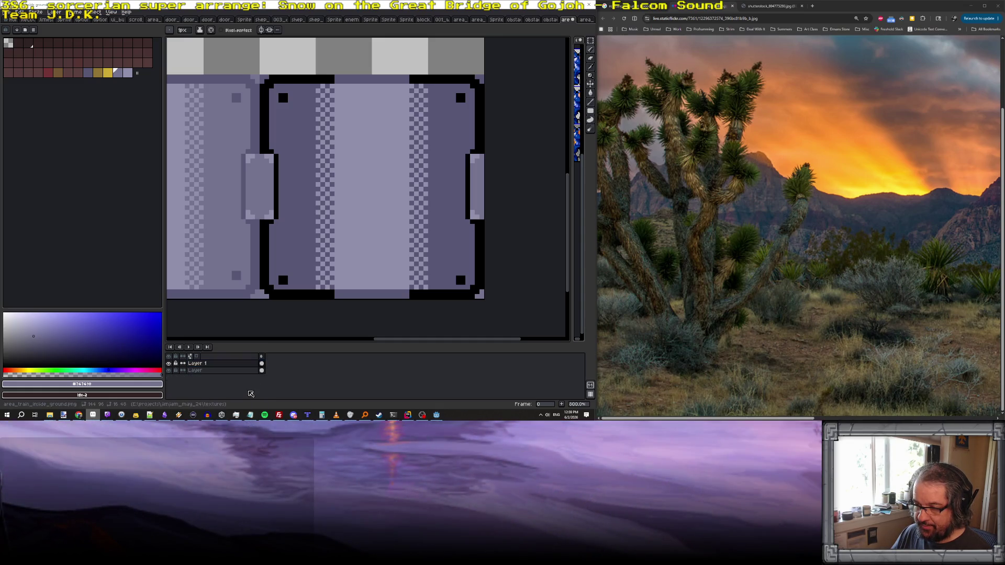
{"action": "key", "text": "g"}
{"action": "left_click", "coordinate": [370, 153]}
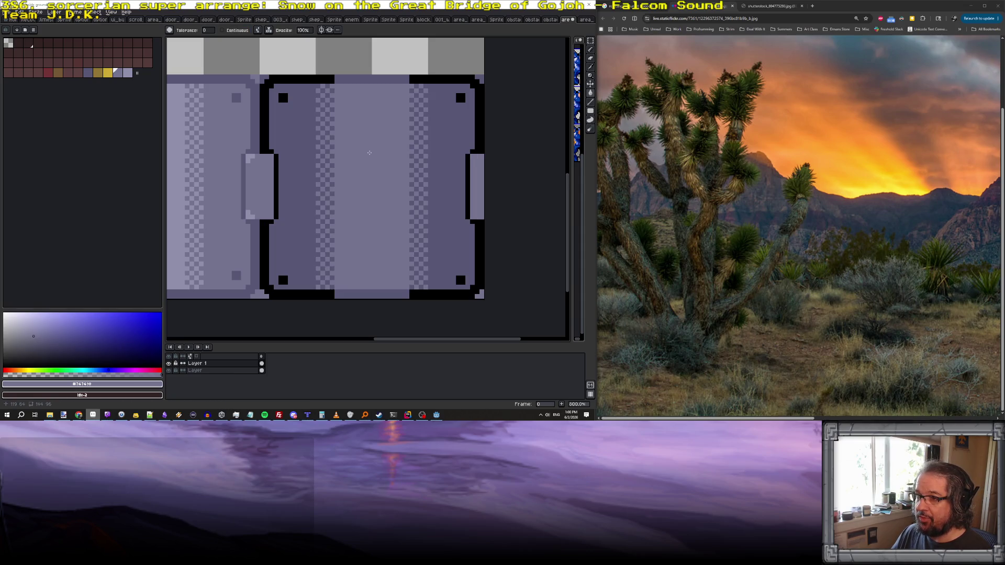
{"action": "key", "text": "ctrl+z"}
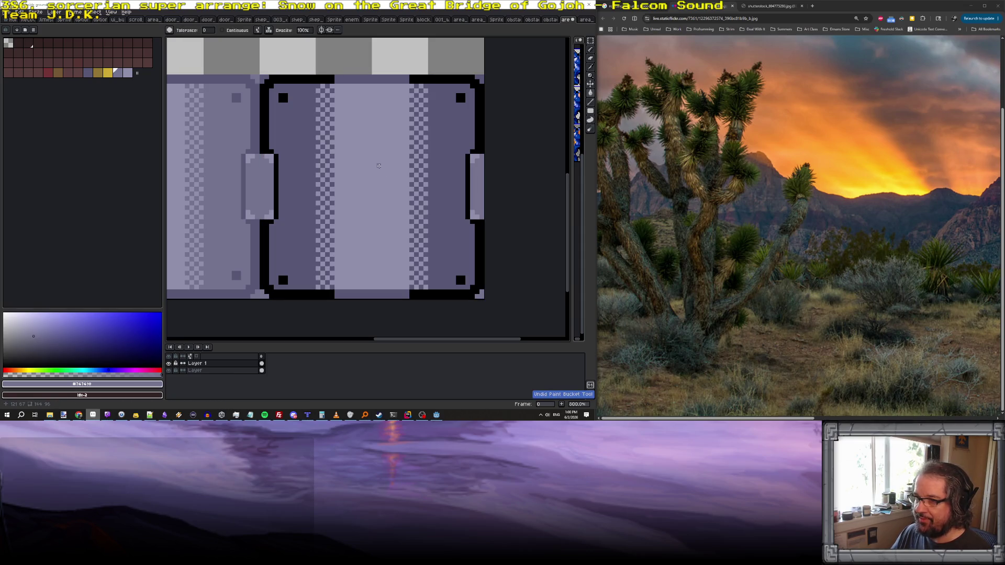
{"action": "scroll", "coordinate": [267, 159], "scroll_direction": "up", "scroll_amount": 2}
{"action": "left_click", "coordinate": [280, 144], "text": "alt"}
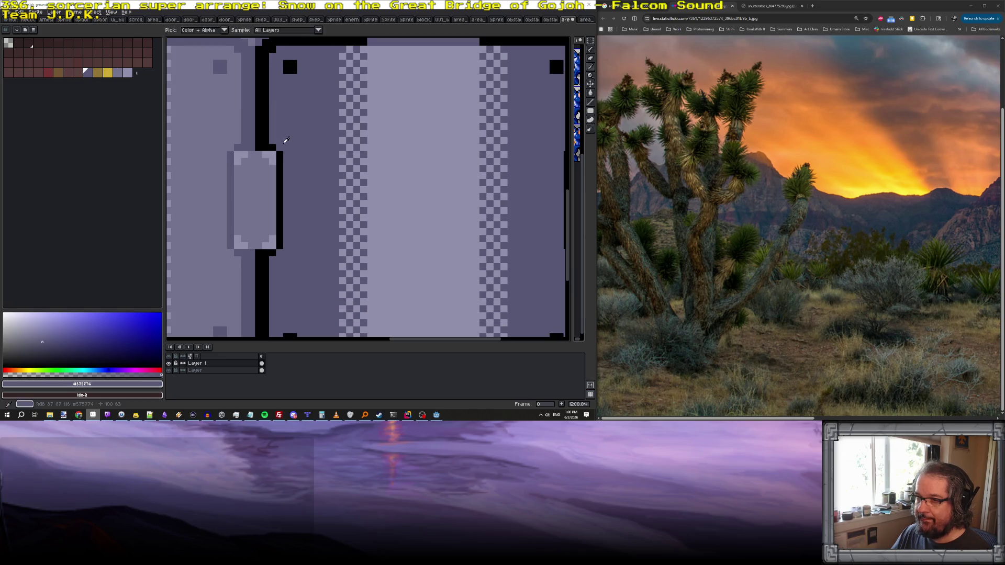
{"action": "left_click", "coordinate": [258, 156]}
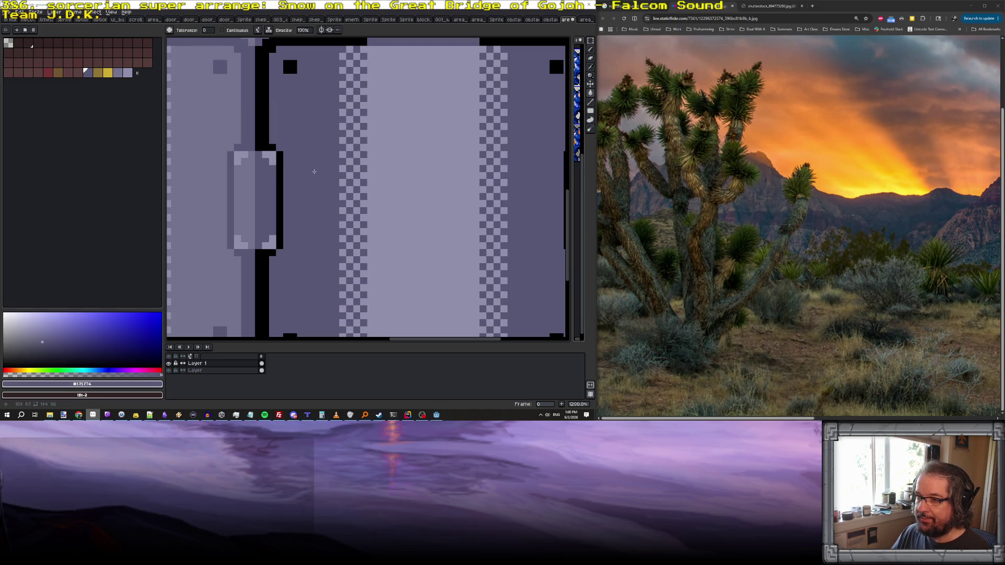
- Darken the door's light centre stripe to #747490
{"action": "scroll", "coordinate": [314, 172], "scroll_direction": "down", "scroll_amount": 3}
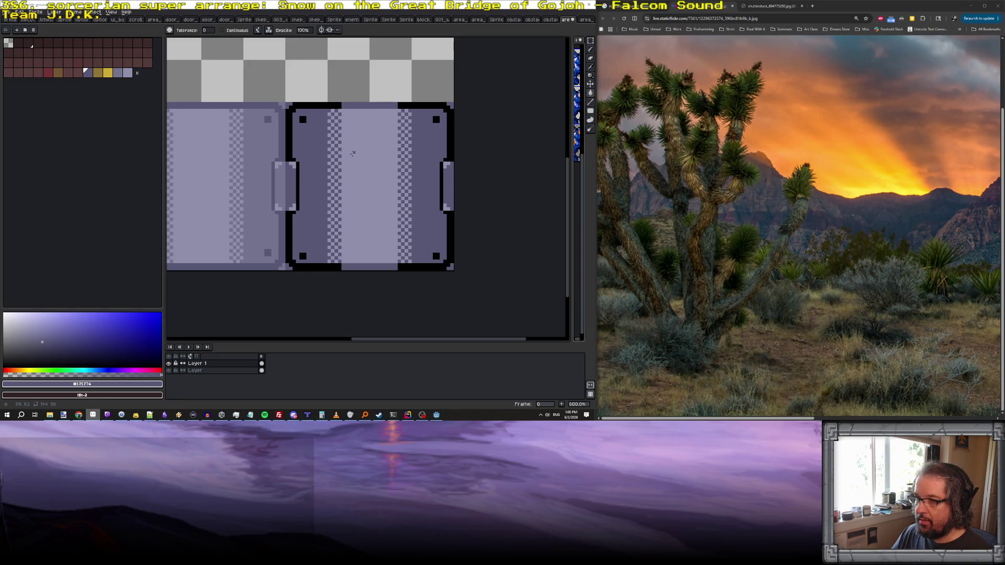
{"action": "left_click", "coordinate": [289, 167], "text": "alt"}
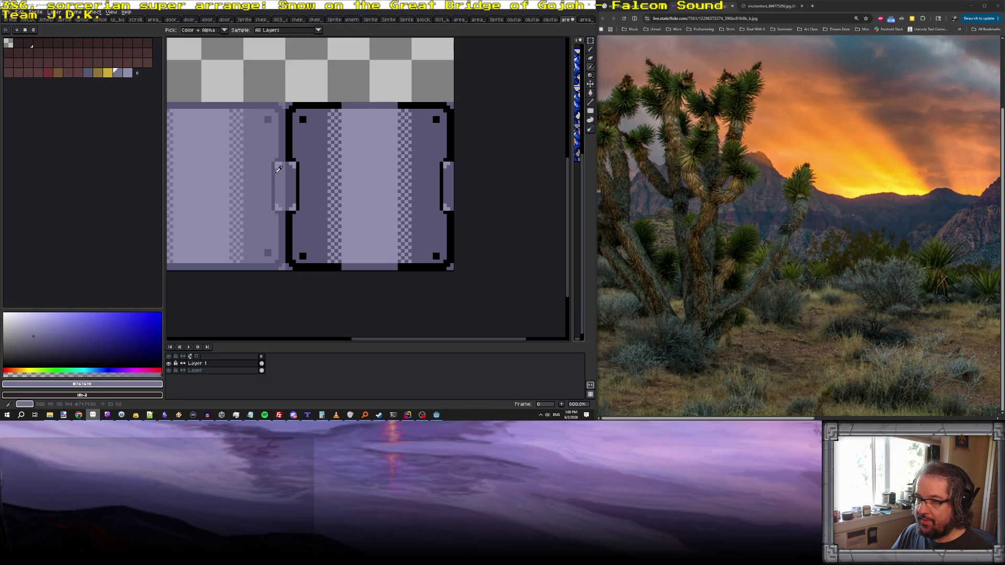
{"action": "left_click", "coordinate": [366, 170]}
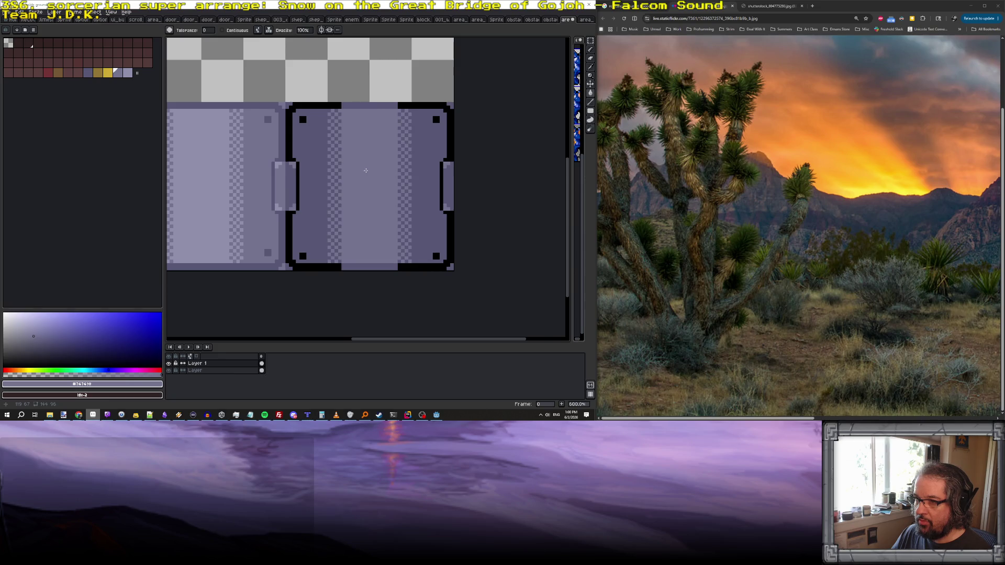
{"action": "scroll", "coordinate": [365, 171], "scroll_direction": "down", "scroll_amount": 3}
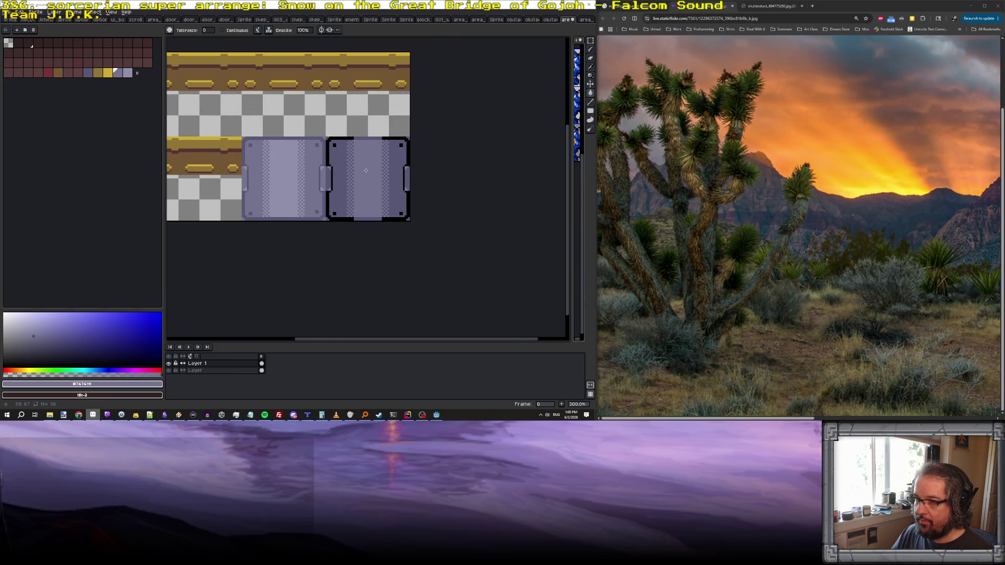
- Save the sprite sheet as a flattened PNG
{"action": "key", "text": "ctrl+s"}
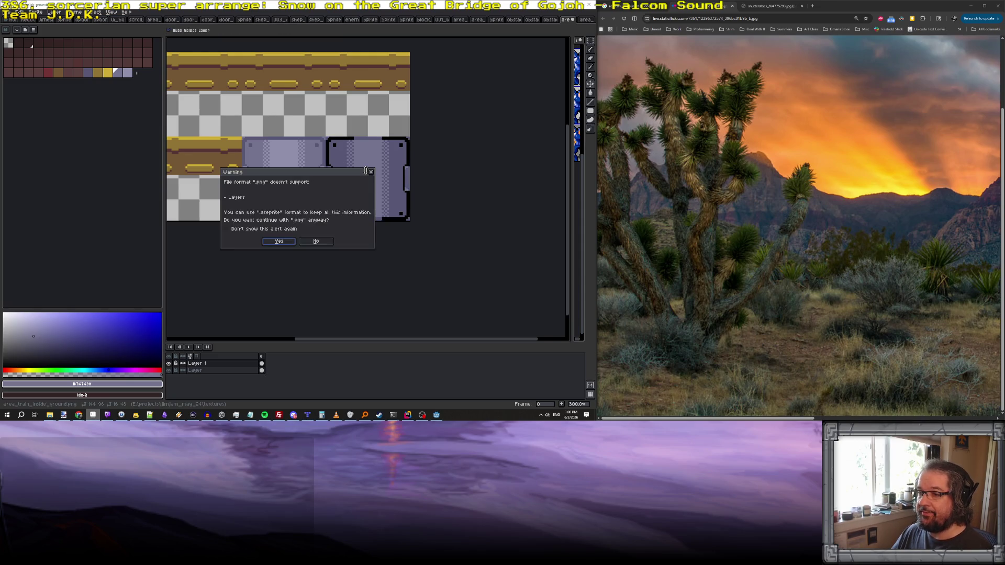
{"action": "left_click", "coordinate": [289, 243]}
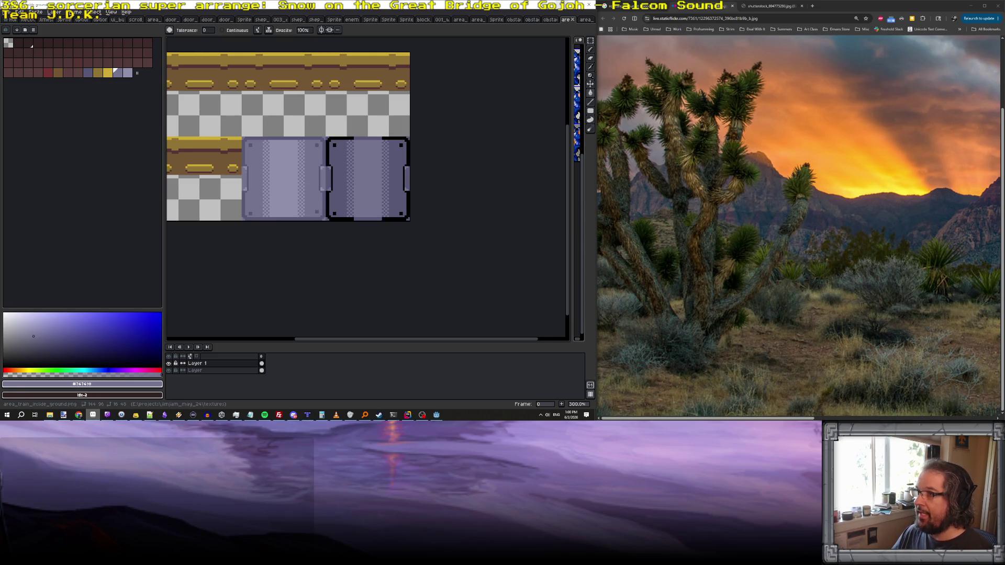
{"action": "key", "text": "alt+Tab"}
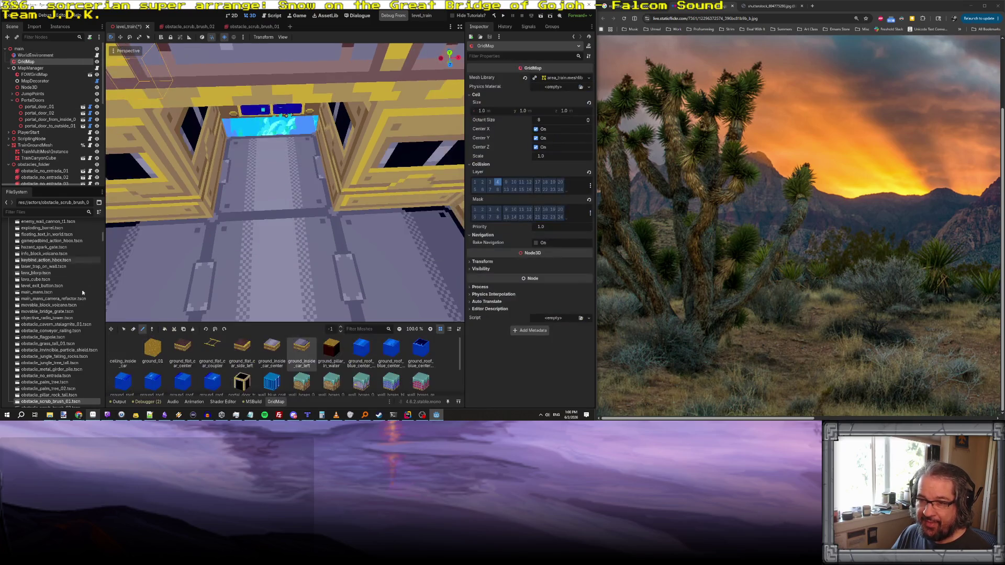
- Pick ground_inside_car_center from the existing floor and paint it into another floor cell
{"action": "key", "text": "r"}
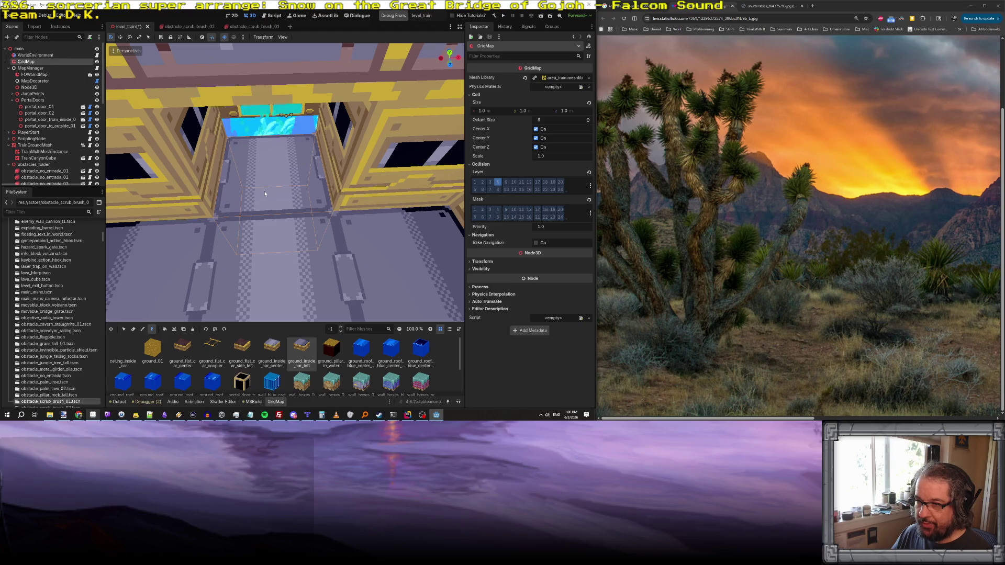
{"action": "left_click", "coordinate": [265, 193]}
{"action": "left_click", "coordinate": [142, 330]}
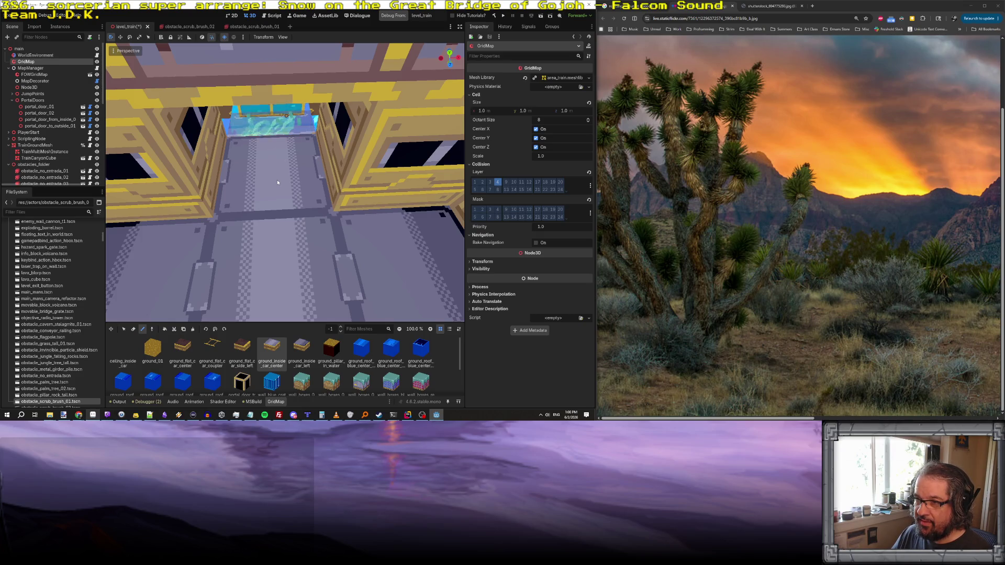
{"action": "left_click", "coordinate": [279, 208]}
- Fly into the train car and look along the corridor at the floor and walls
{"action": "scroll", "coordinate": [279, 208], "scroll_direction": "down", "scroll_amount": 10}
{"action": "scroll", "coordinate": [278, 209], "scroll_direction": "up", "scroll_amount": 10}
{"action": "key", "text": "w"}
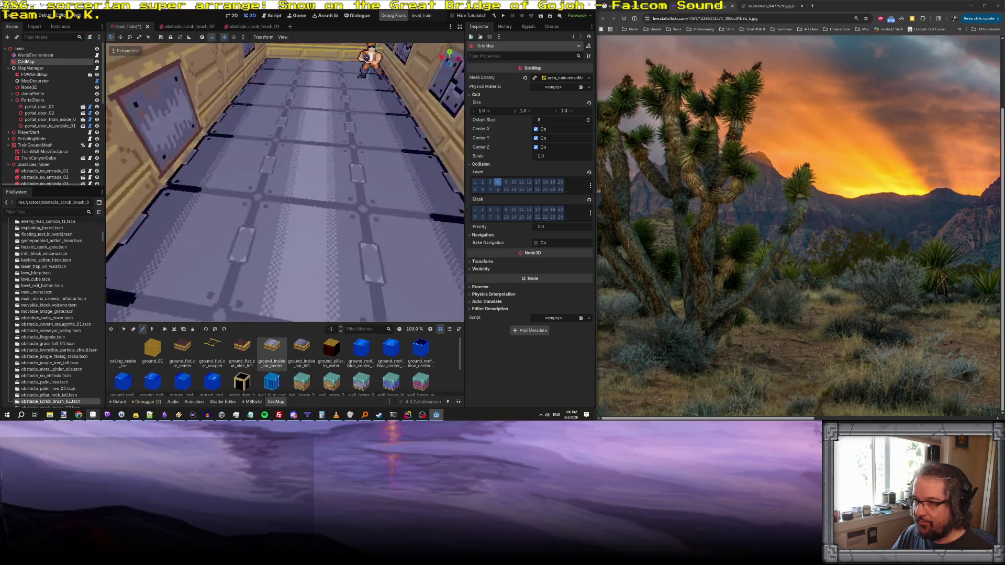
{"action": "left_click_drag", "start_coordinate": [267, 190], "coordinate": [313, 223]}
{"action": "scroll", "coordinate": [312, 221], "scroll_direction": "down", "scroll_amount": 5}
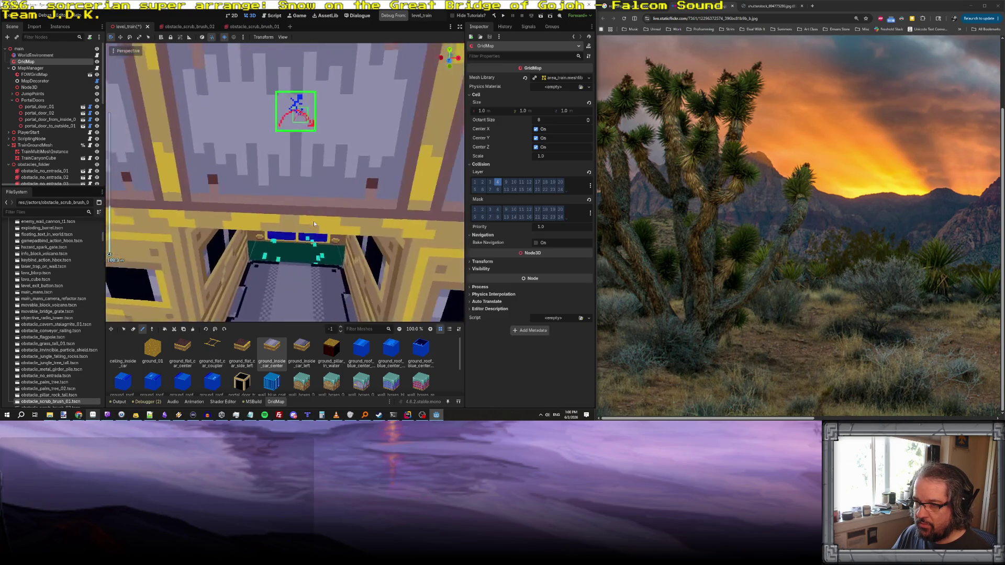
{"action": "scroll", "coordinate": [285, 182], "scroll_direction": "up", "scroll_amount": 5}
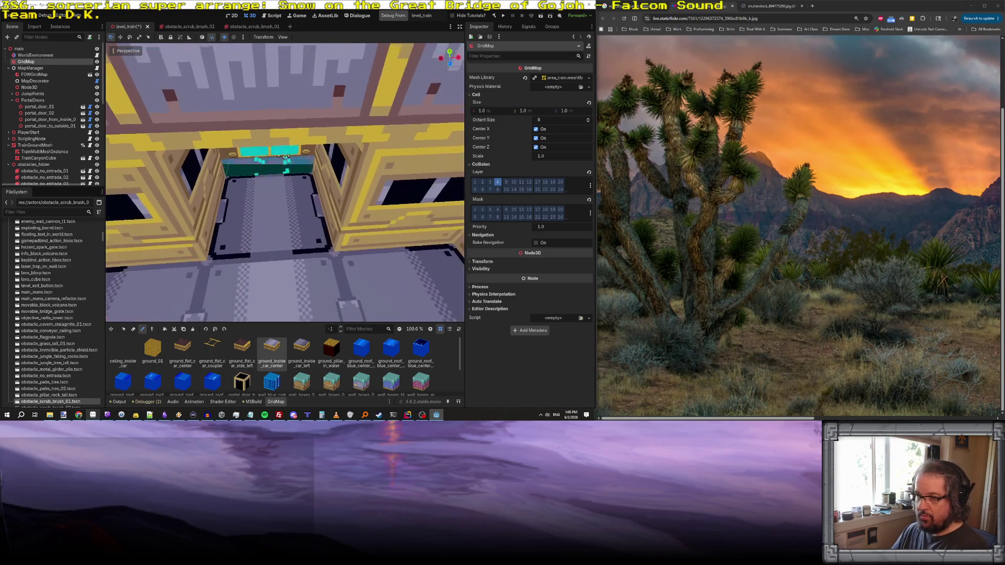
{"action": "mouse_move", "coordinate": [284, 182]}
{"action": "left_mouse_down"}
{"action": "mouse_move", "coordinate": [284, 172]}
{"action": "mouse_move", "coordinate": [285, 202]}
{"action": "mouse_move", "coordinate": [285, 157]}
{"action": "mouse_move", "coordinate": [293, 188]}
{"action": "mouse_move", "coordinate": [306, 168]}
{"action": "mouse_move", "coordinate": [308, 189]}
{"action": "mouse_move", "coordinate": [313, 177]}
{"action": "mouse_move", "coordinate": [230, 318]}
{"action": "left_mouse_up"}
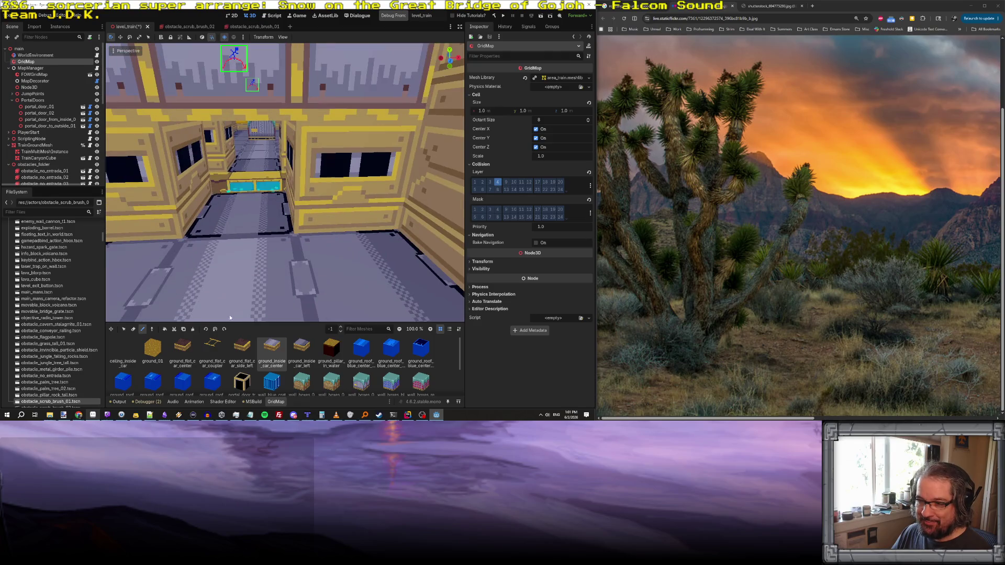
- Box-select a block of floor cells, then return to Paint without erasing them
{"action": "left_click", "coordinate": [151, 328]}
{"action": "mouse_move", "coordinate": [359, 280]}
{"action": "left_mouse_down"}
{"action": "mouse_move", "coordinate": [380, 318]}
{"action": "mouse_move", "coordinate": [380, 298]}
{"action": "mouse_move", "coordinate": [380, 322]}
{"action": "left_mouse_up"}
{"action": "key", "text": "w"}
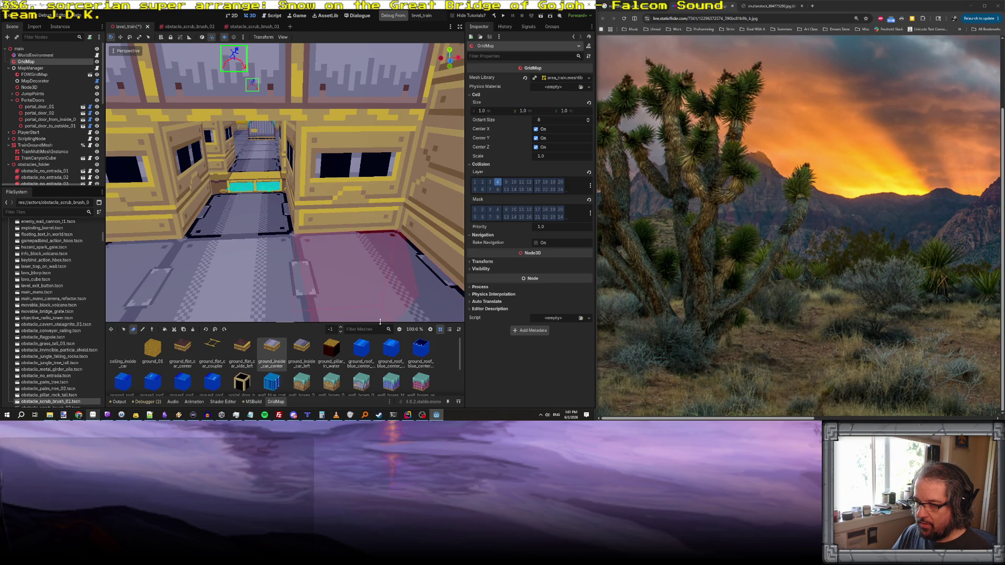
{"action": "left_click", "coordinate": [142, 330]}
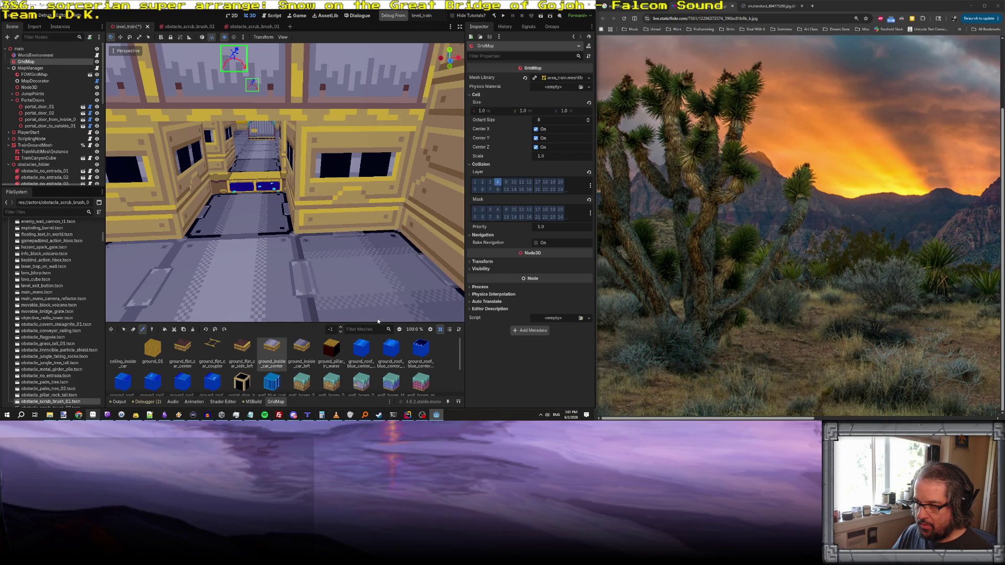
- Pick the ground_inside_car_left tile from the floor and return to Paint mode
{"action": "left_click", "coordinate": [152, 329]}
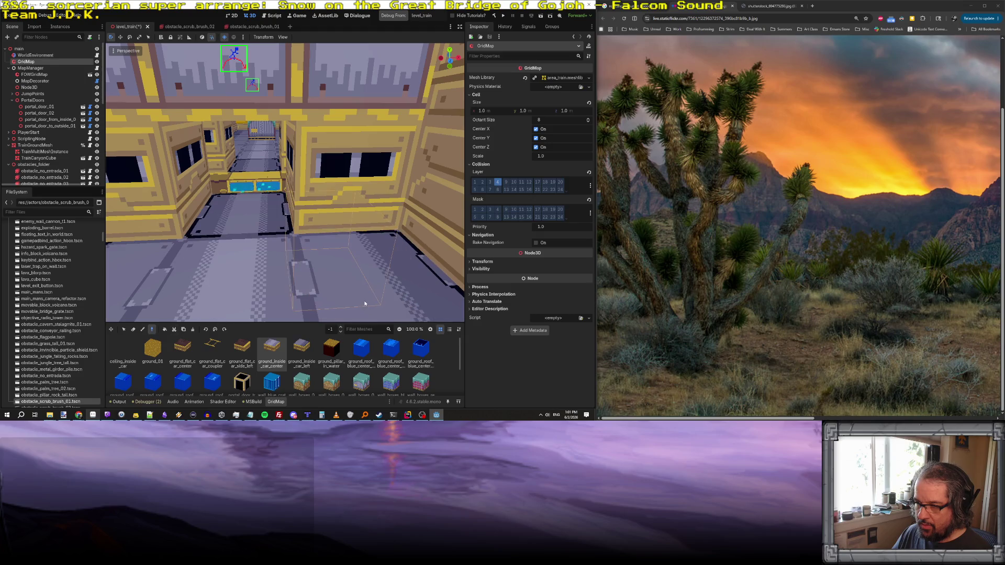
{"action": "left_click", "coordinate": [385, 321]}
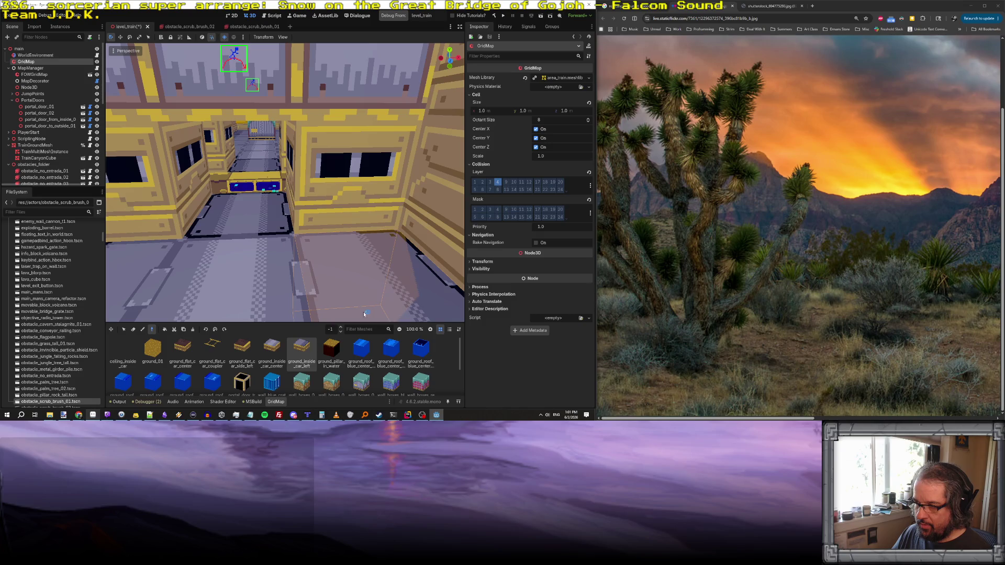
{"action": "left_click", "coordinate": [144, 331]}
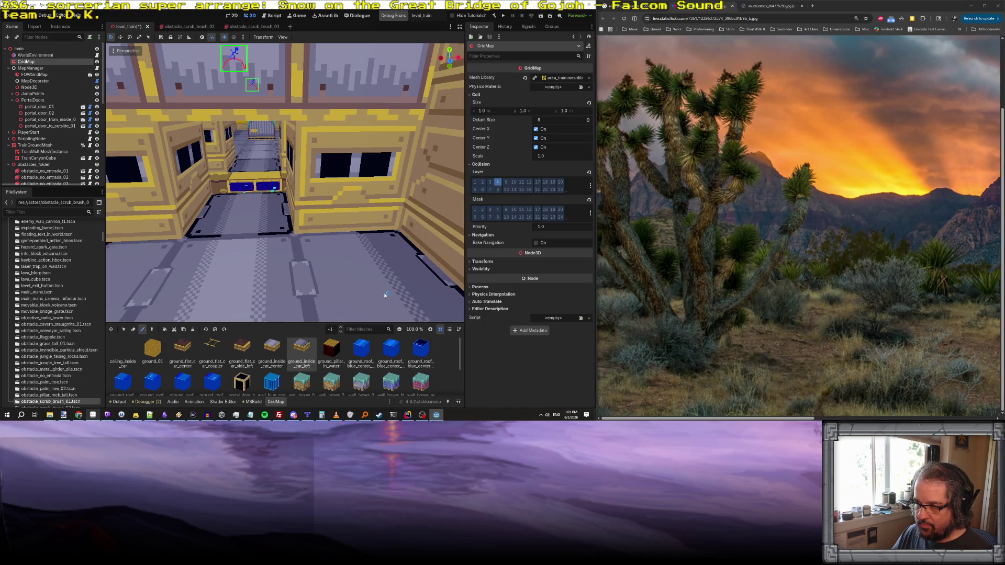
{"action": "scroll", "coordinate": [383, 292], "scroll_direction": "down", "scroll_amount": 5}
{"action": "scroll", "coordinate": [343, 254], "scroll_direction": "up", "scroll_amount": 5}
{"action": "left_click_drag", "start_coordinate": [343, 254], "coordinate": [340, 224]}
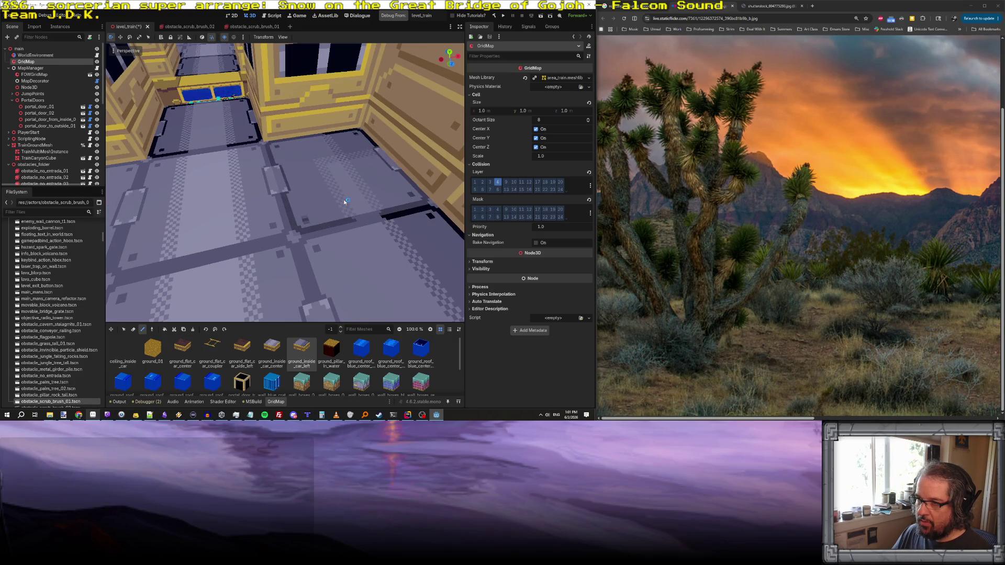
- Cycle the ground_inside_car_left tile's rotation to a new orientation
{"action": "key", "text": "s"}
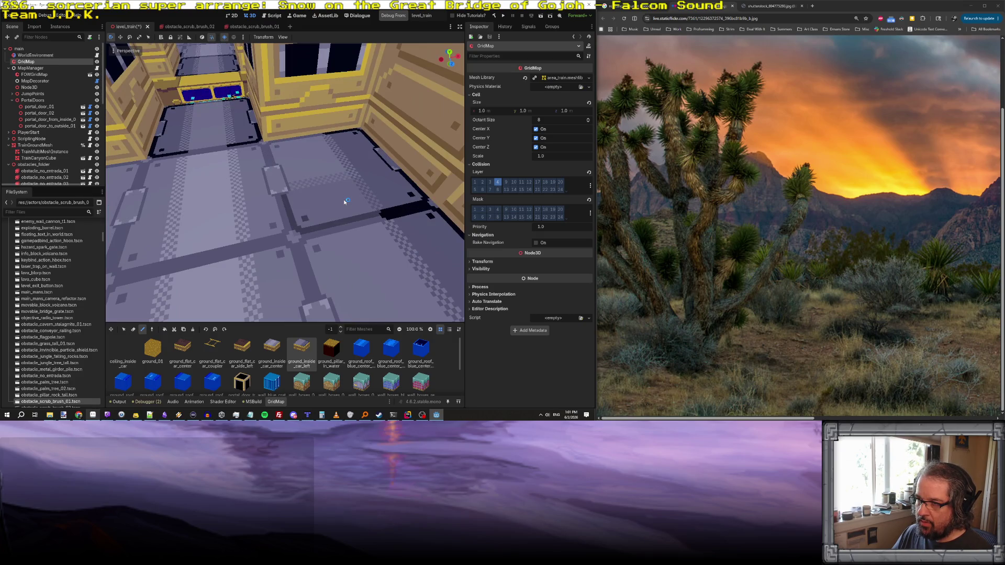
{"action": "key", "text": "s"}
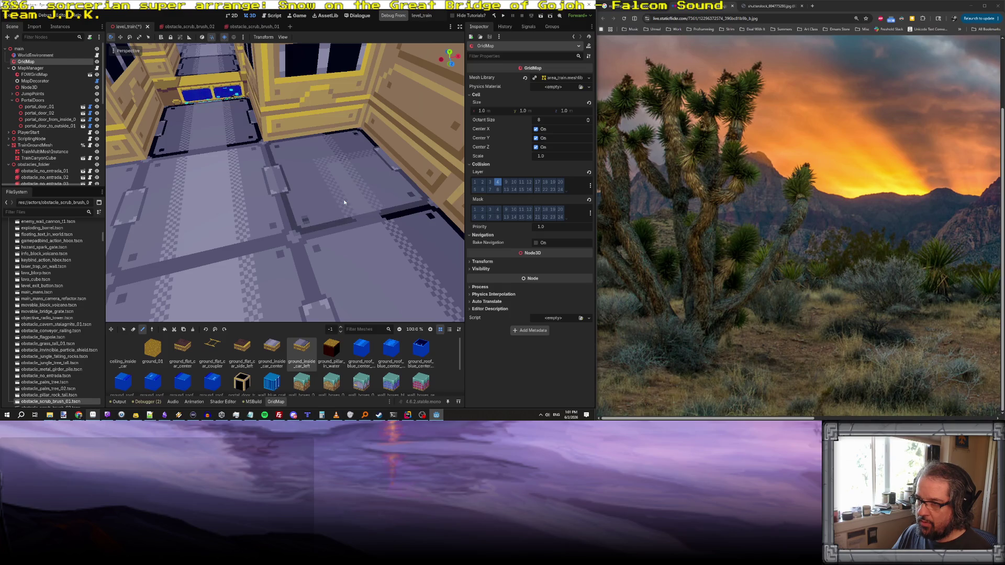
{"action": "key", "text": "s"}
{"action": "key", "text": "s"}
{"action": "key", "text": "s"}
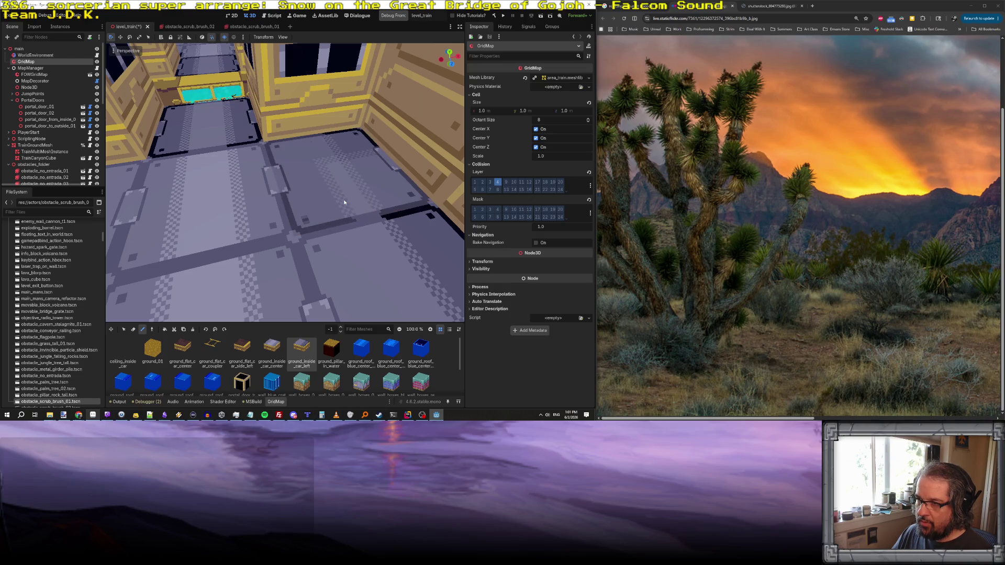
{"action": "key", "text": "s"}
{"action": "key", "text": "s"}
{"action": "key", "text": "s"}
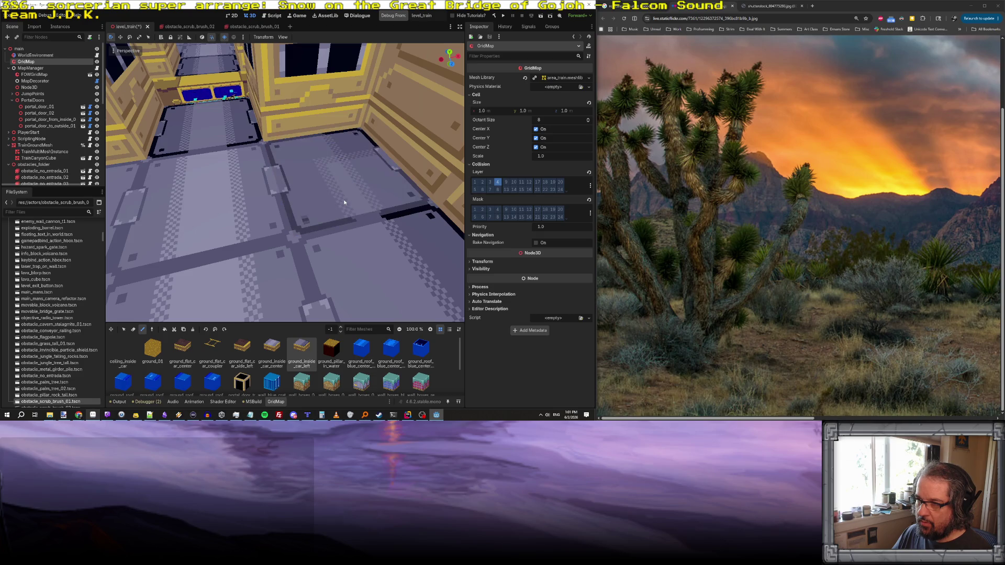
{"action": "key", "text": "s"}
{"action": "key", "text": "s"}
{"action": "key", "text": "s"}
{"action": "key", "text": "s"}
{"action": "key", "text": "s"}
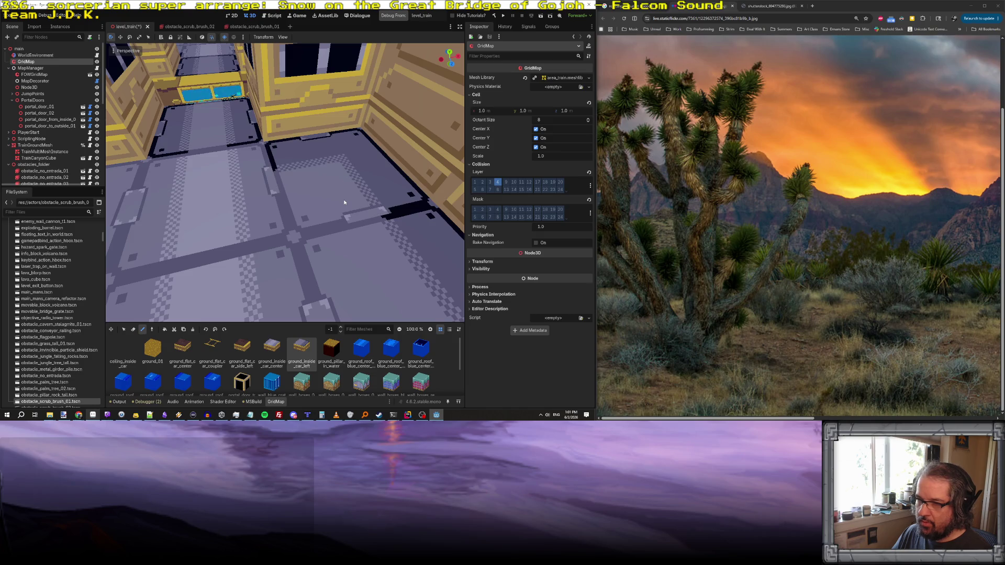
{"action": "left_click_drag", "start_coordinate": [344, 203], "coordinate": [218, 184]}
{"action": "key", "text": "s"}
{"action": "key", "text": "s"}
{"action": "key", "text": "s"}
{"action": "key", "text": "s"}
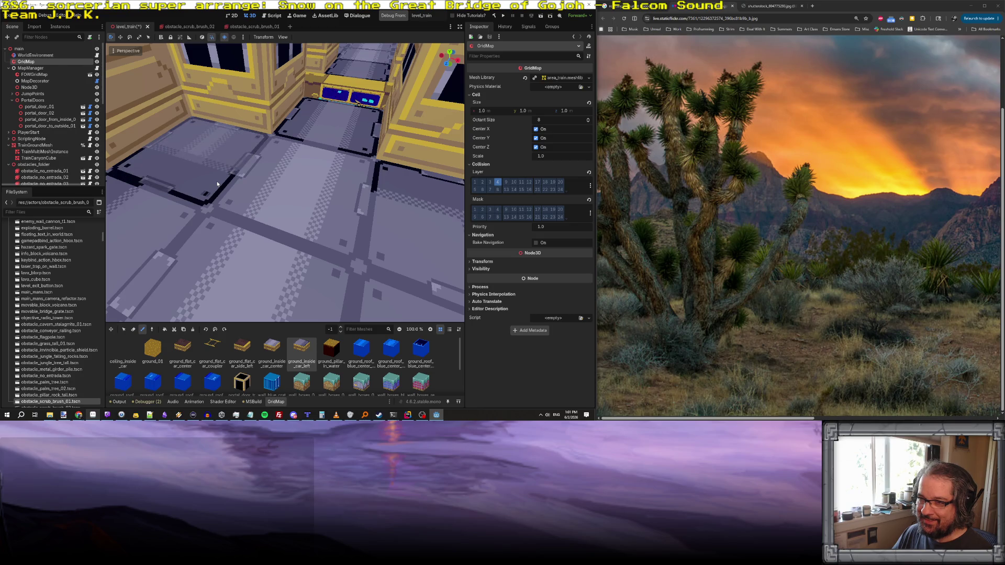
- Paint a floor tile into the empty train-car floor cell, then look over the walls
{"action": "left_click_drag", "start_coordinate": [217, 183], "coordinate": [228, 199]}
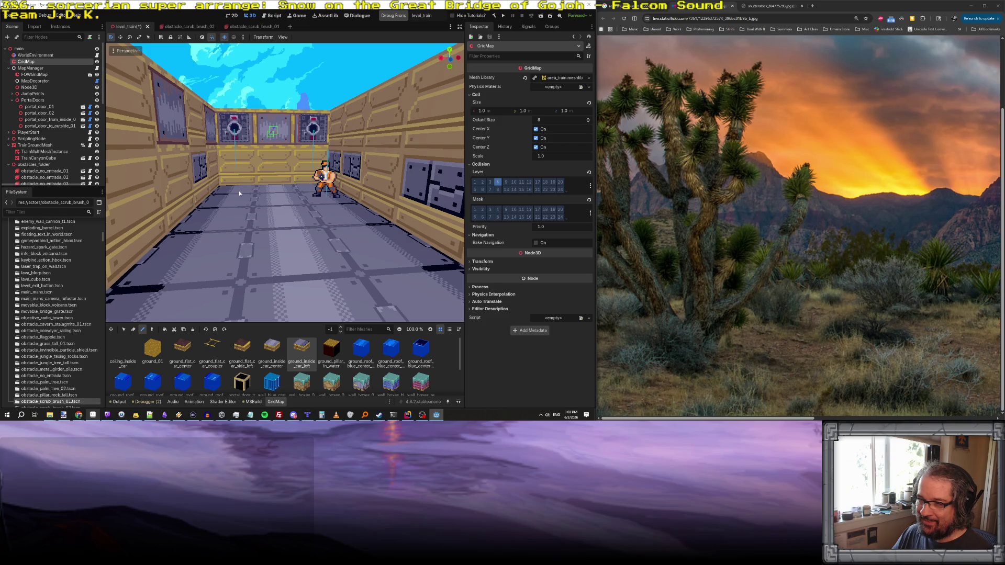
{"action": "mouse_move", "coordinate": [243, 195]}
{"action": "left_mouse_down"}
{"action": "mouse_move", "coordinate": [238, 186]}
{"action": "mouse_move", "coordinate": [251, 194]}
{"action": "mouse_move", "coordinate": [246, 220]}
{"action": "mouse_move", "coordinate": [232, 209]}
{"action": "left_mouse_up"}
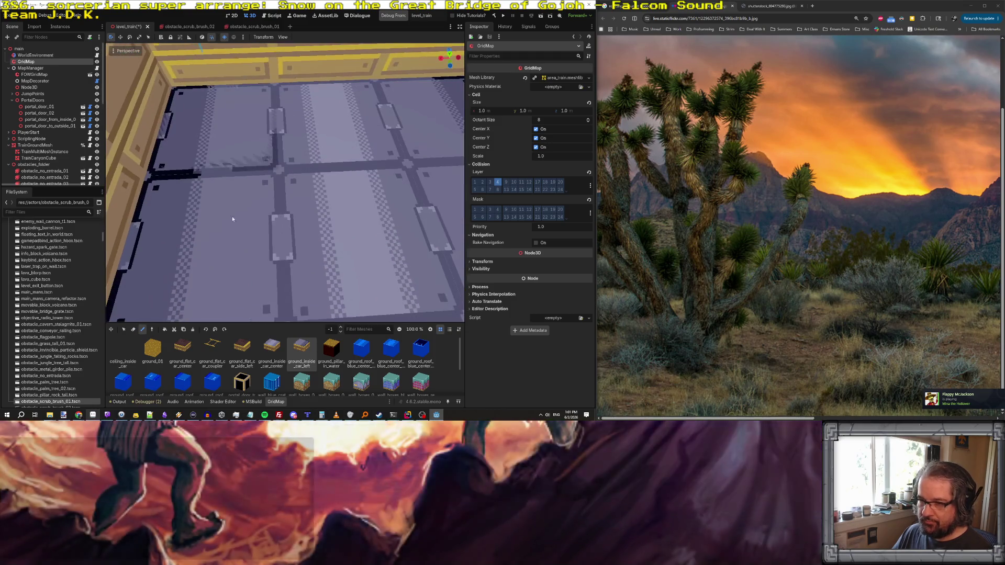
{"action": "left_click", "coordinate": [234, 160]}
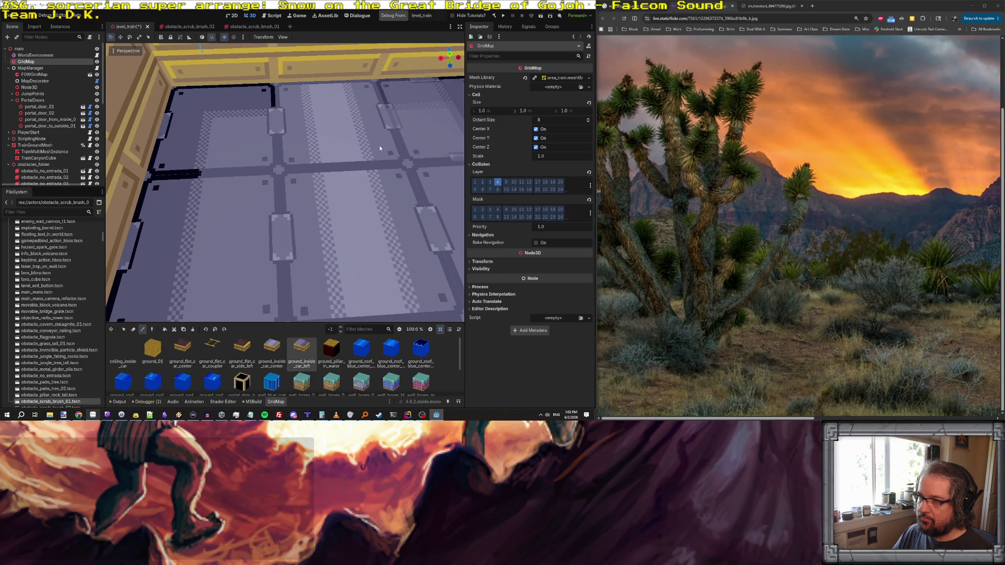
{"action": "mouse_move", "coordinate": [382, 163]}
{"action": "left_mouse_down"}
{"action": "mouse_move", "coordinate": [396, 129]}
{"action": "mouse_move", "coordinate": [299, 126]}
{"action": "mouse_move", "coordinate": [303, 103]}
{"action": "left_mouse_up"}
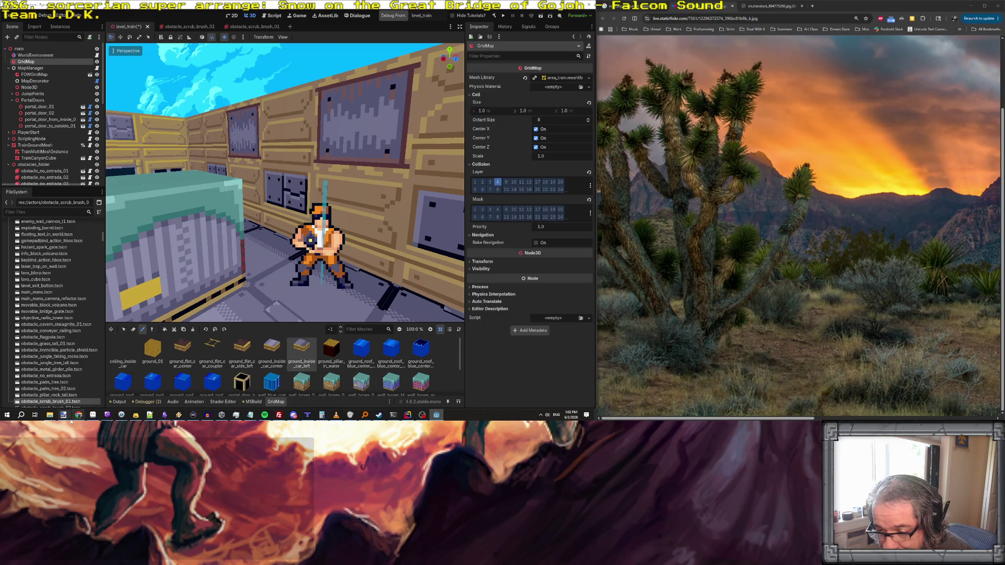
{"action": "left_click", "coordinate": [92, 415]}
- Open Aseprite's file-open dialog and scroll down to the area_train textures
{"action": "left_click", "coordinate": [8, 12]}
{"action": "left_click", "coordinate": [21, 27]}
{"action": "scroll", "coordinate": [426, 239], "scroll_direction": "down", "scroll_amount": 10}
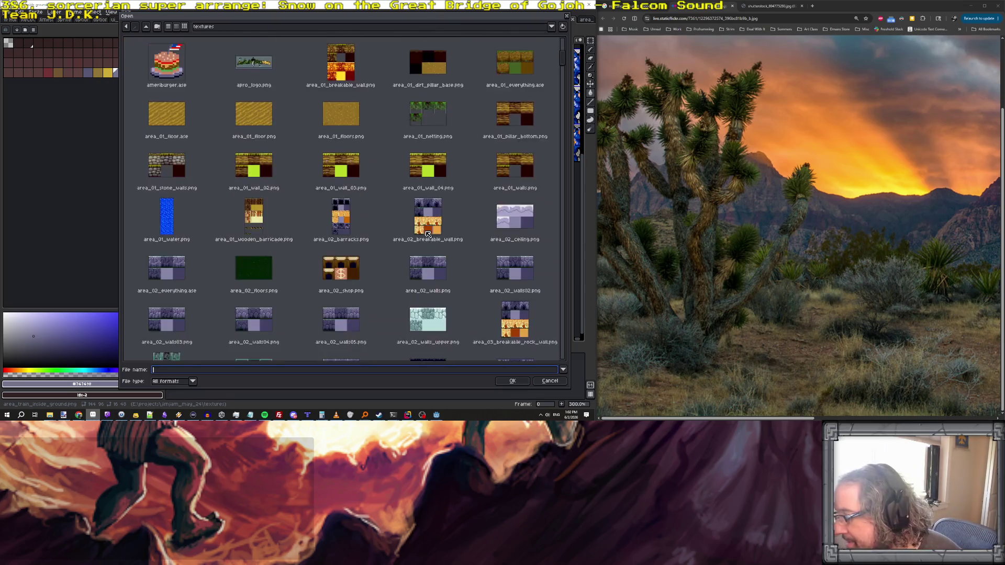
{"action": "scroll", "coordinate": [427, 238], "scroll_direction": "down", "scroll_amount": 15}
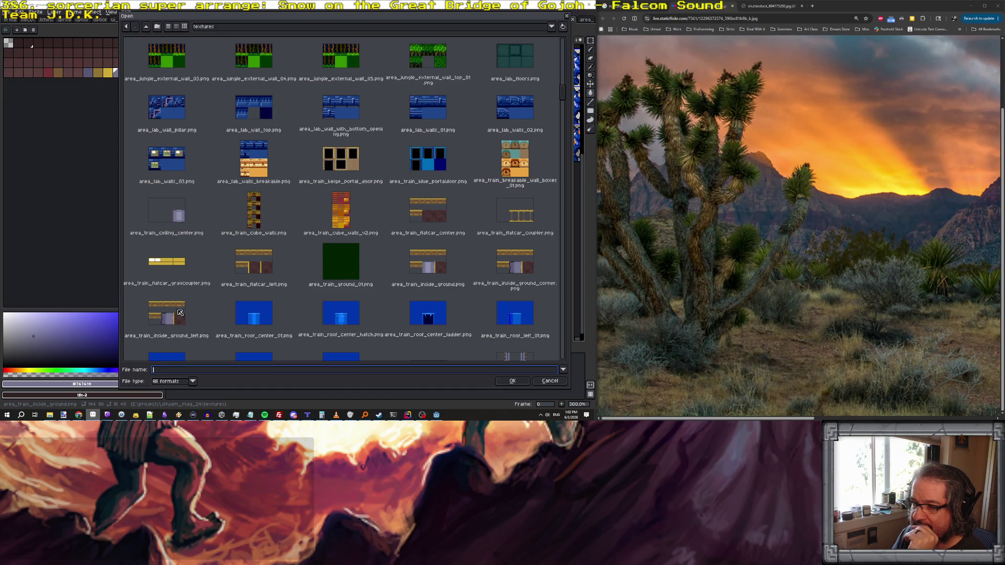
{"action": "scroll", "coordinate": [315, 309], "scroll_direction": "down", "scroll_amount": 2}
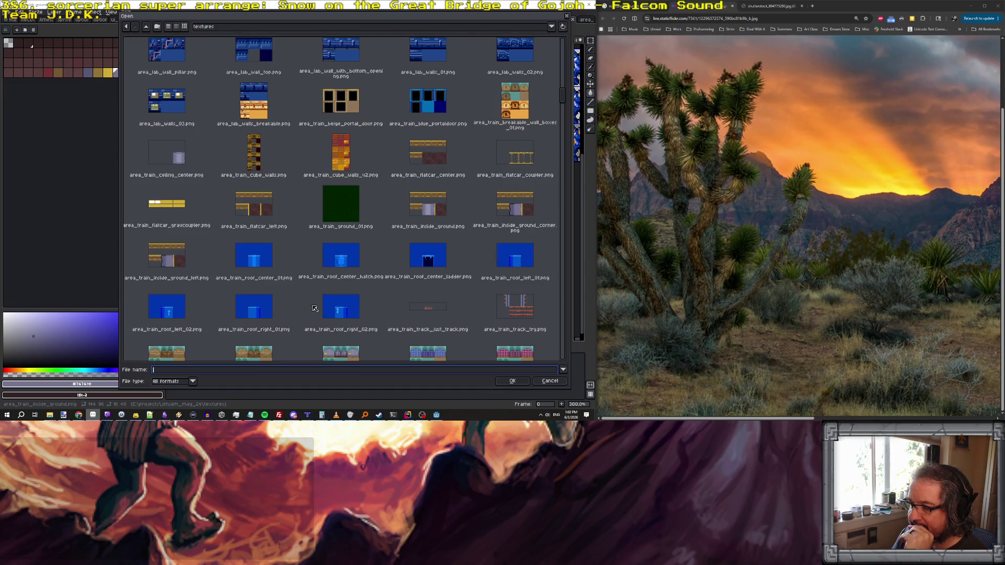
{"action": "scroll", "coordinate": [316, 306], "scroll_direction": "down", "scroll_amount": 4}
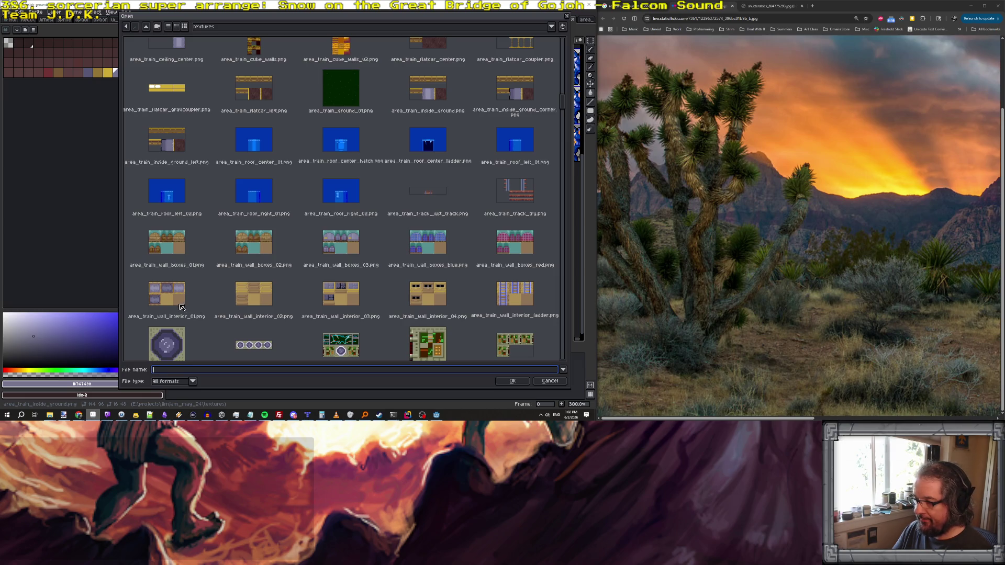
- Preview wall_interior files 01–04 and settle on area_train_wall_interior_02.png as the file name
{"action": "left_click", "coordinate": [181, 307]}
{"action": "left_click", "coordinate": [263, 299]}
{"action": "left_click", "coordinate": [352, 305]}
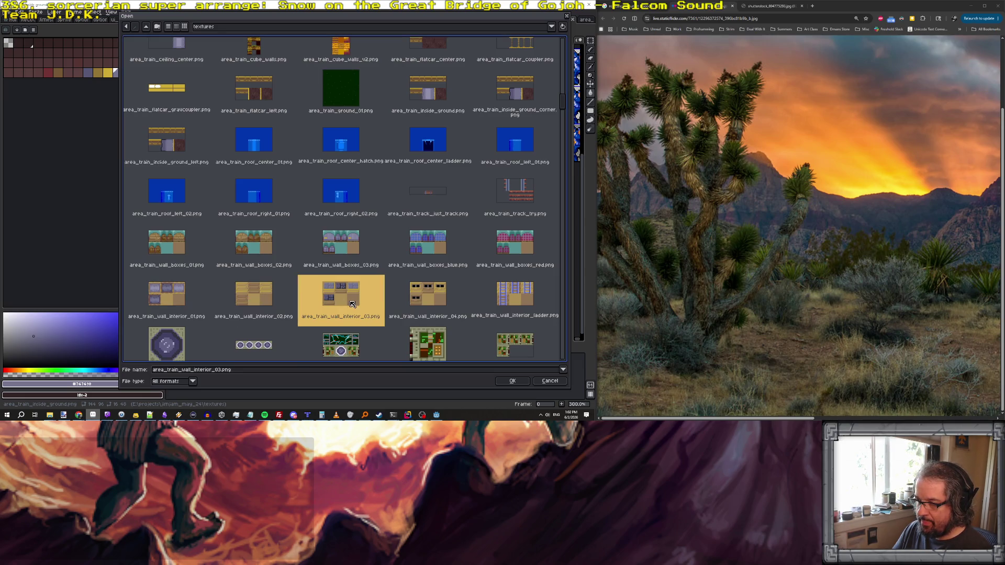
{"action": "left_click", "coordinate": [418, 297]}
{"action": "left_click", "coordinate": [262, 296]}
{"action": "key", "text": "alt+Tab"}
- Fly the editor view down the train-car corridor past the cube to the yellow wall
{"action": "scroll", "coordinate": [345, 248], "scroll_direction": "down", "scroll_amount": 5}
{"action": "scroll", "coordinate": [345, 248], "scroll_direction": "up", "scroll_amount": 5}
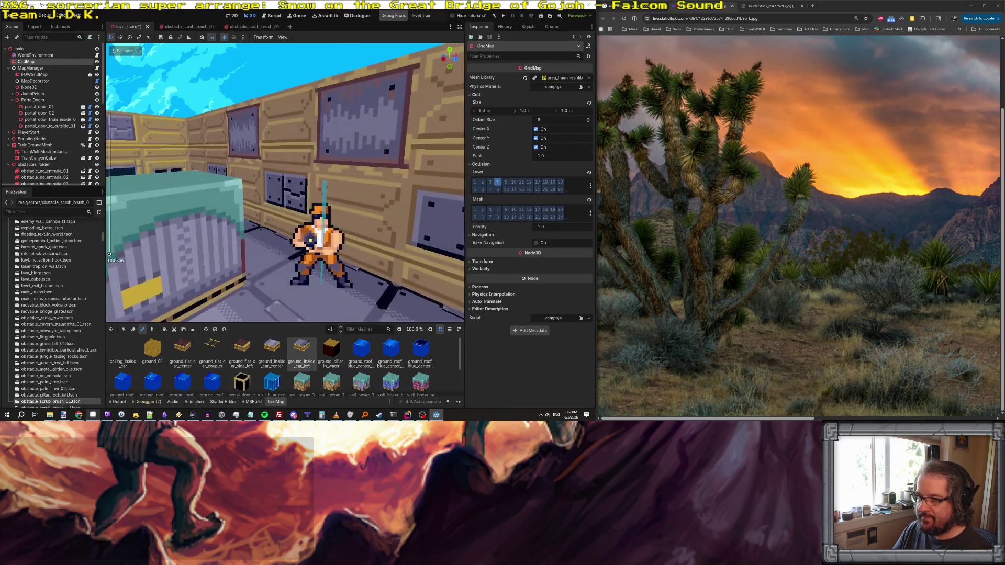
{"action": "key", "text": "w"}
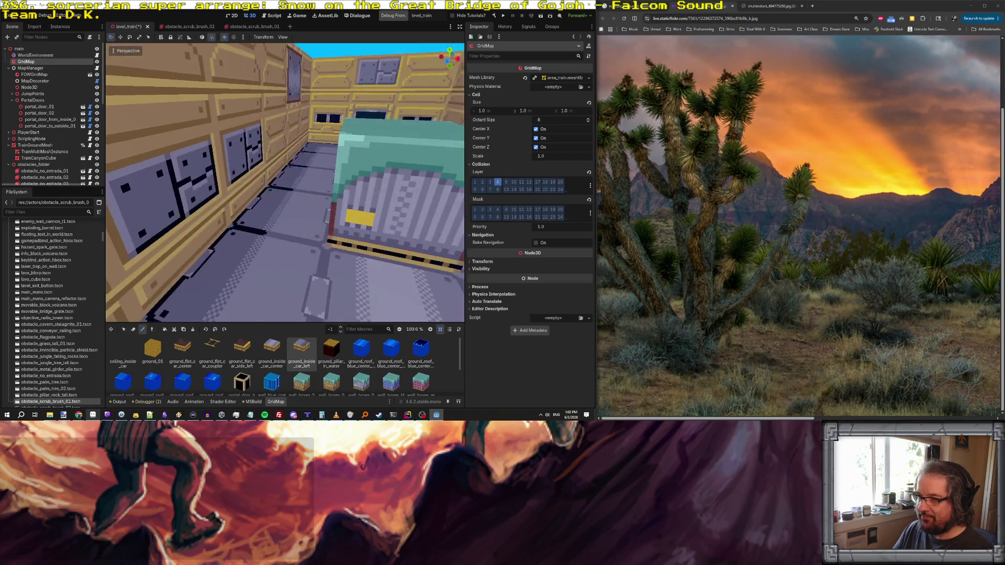
{"action": "key", "text": "w"}
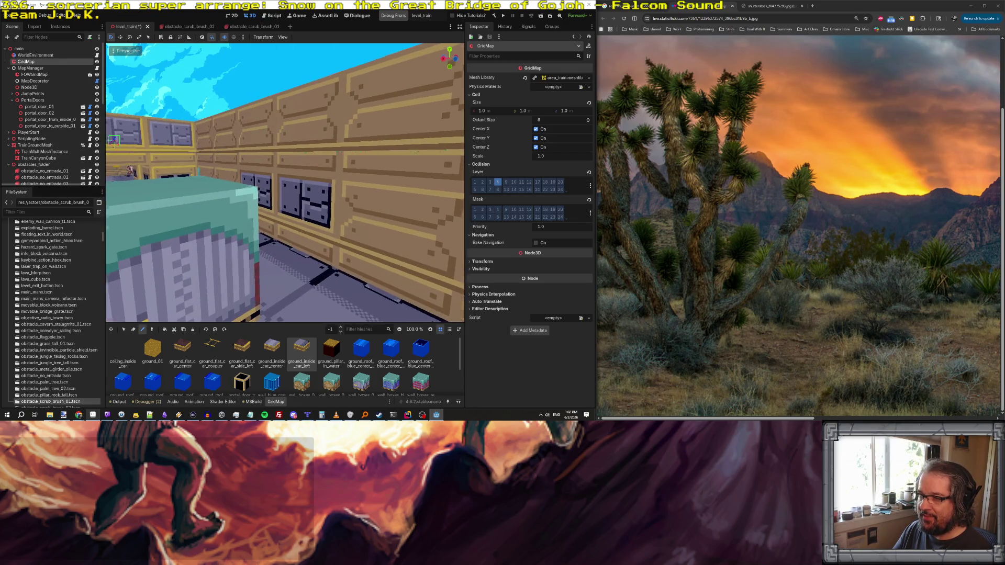
{"action": "key", "text": "w"}
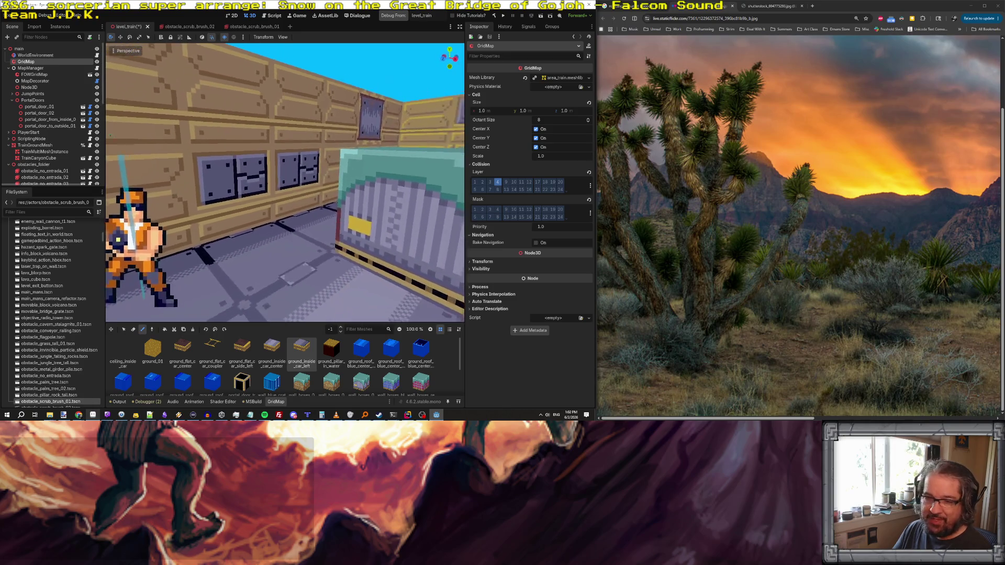
{"action": "key", "text": "w"}
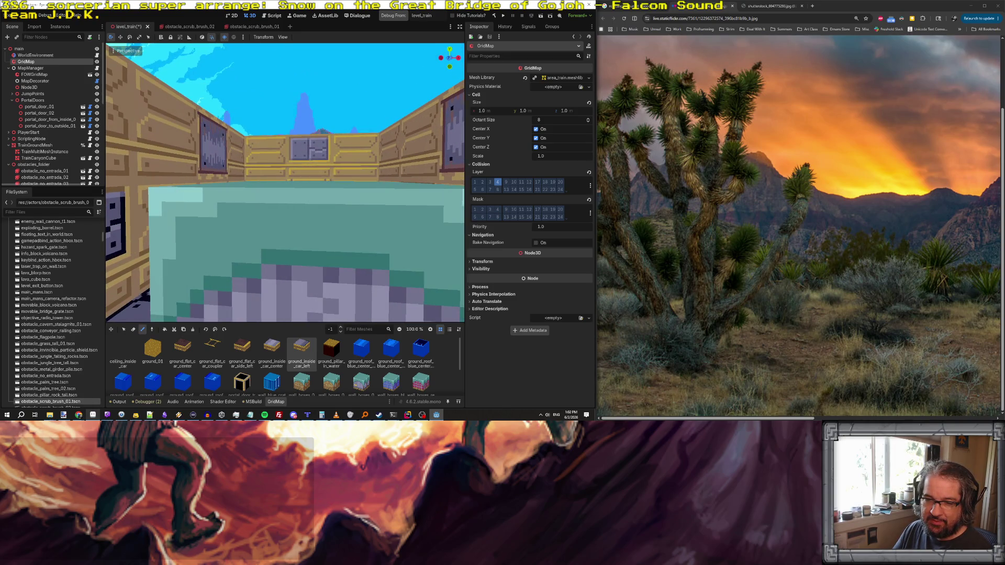
{"action": "key", "text": "w"}
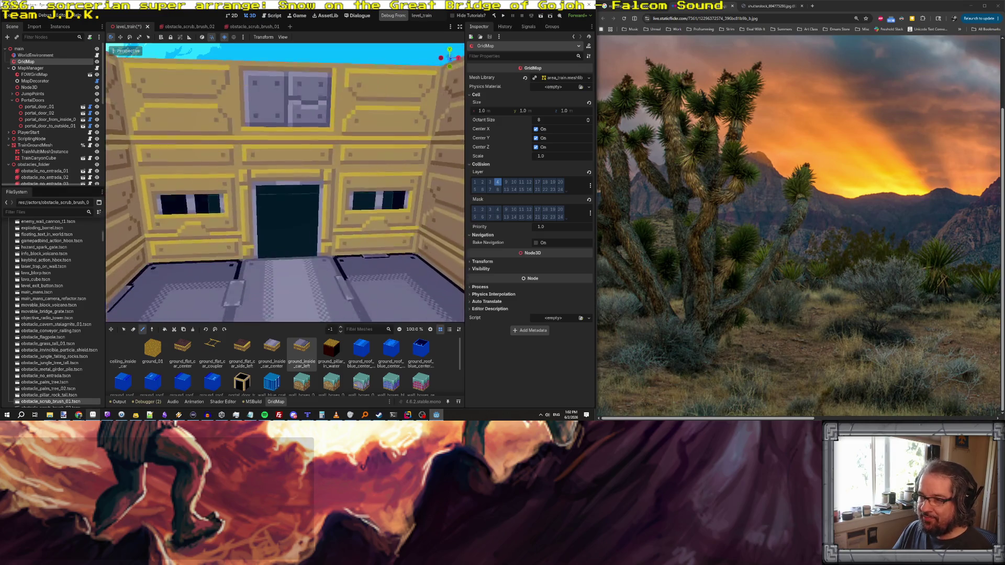
{"action": "key", "text": "w"}
- Pull back and sidestep around the green cube, inspecting the car from above
{"action": "key", "text": "s"}
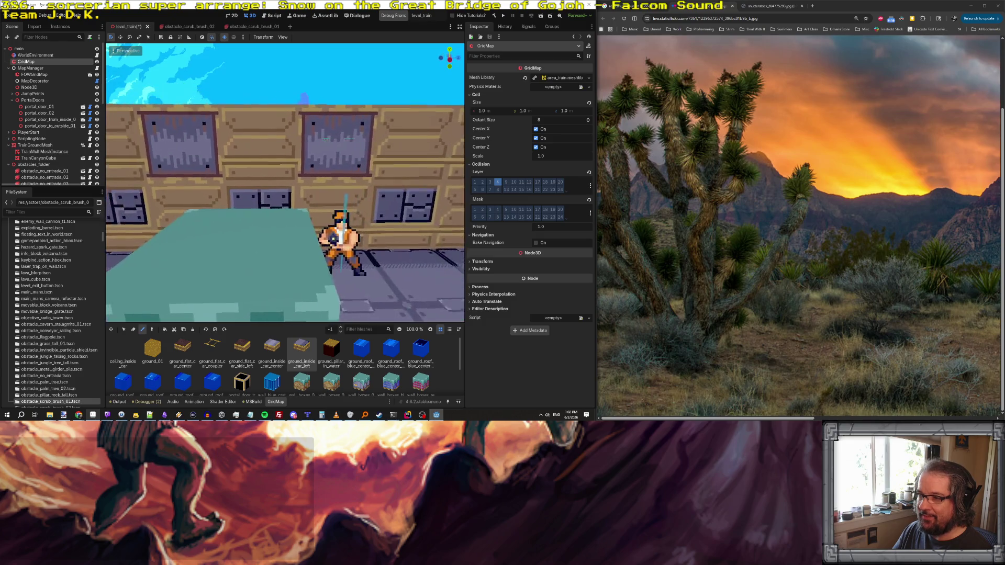
{"action": "key", "text": "d"}
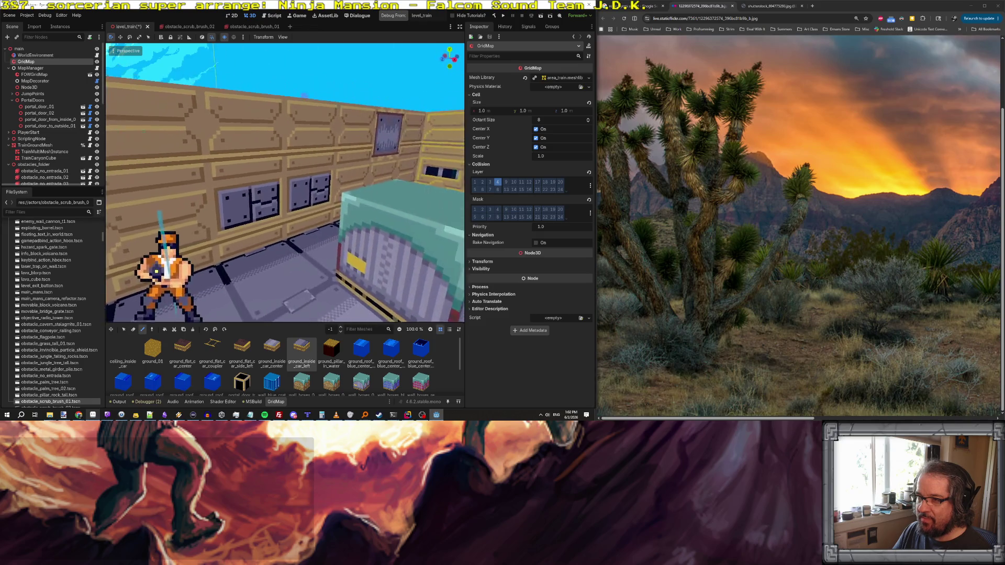
{"action": "key", "text": "w"}
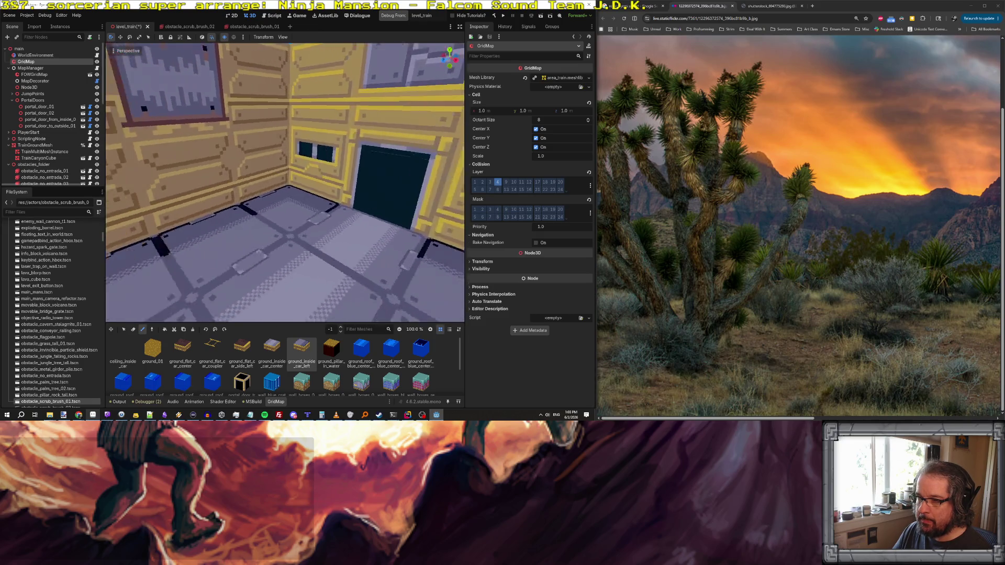
{"action": "key", "text": "s"}
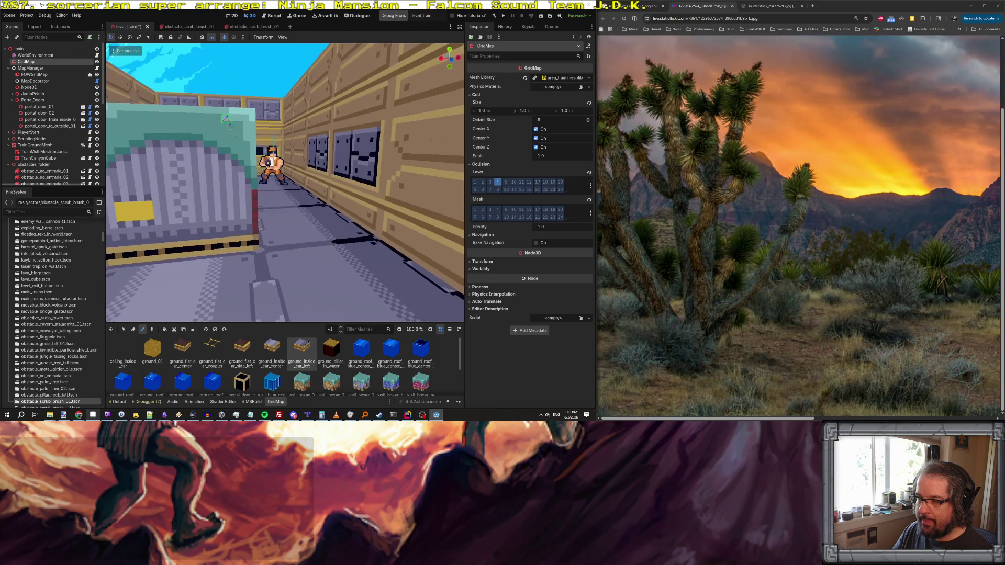
{"action": "key", "text": "w"}
{"action": "key", "text": "s"}
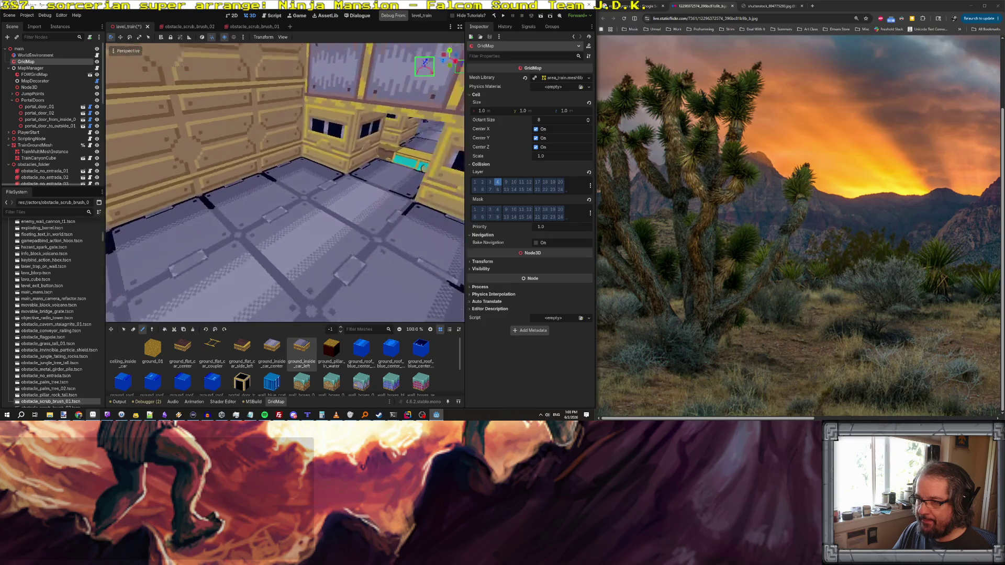
{"action": "key", "text": "w"}
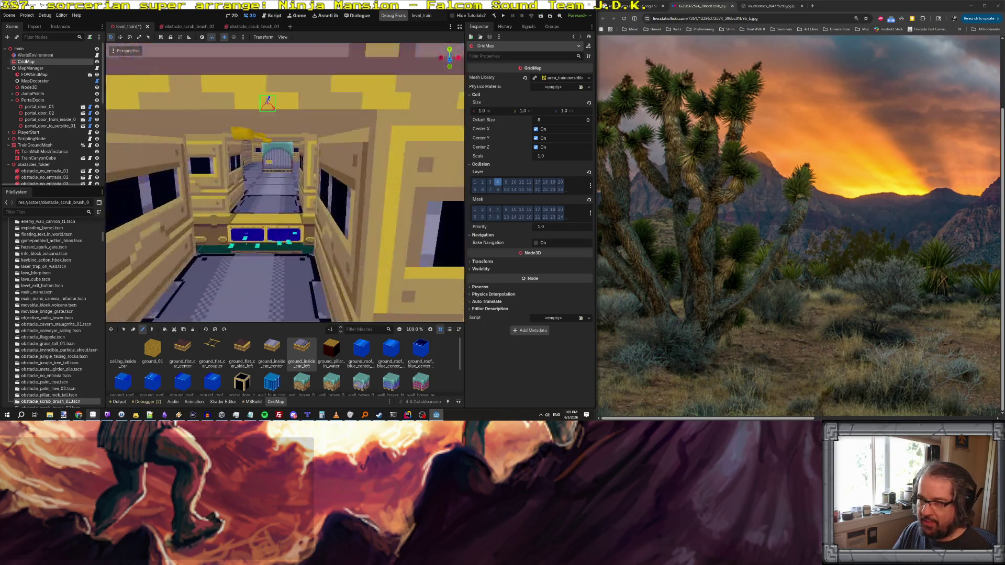
{"action": "key", "text": "alt+Tab"}
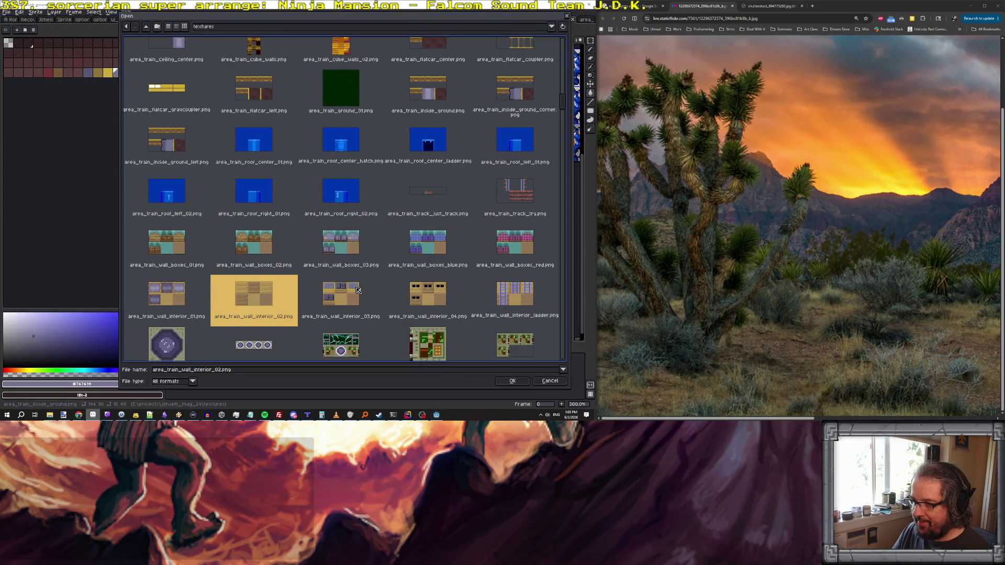
- Browse the texture thumbnails without opening a file, then return to the Godot editor
{"action": "scroll", "coordinate": [358, 291], "scroll_direction": "down", "scroll_amount": 1}
{"action": "scroll", "coordinate": [358, 290], "scroll_direction": "down", "scroll_amount": 1}
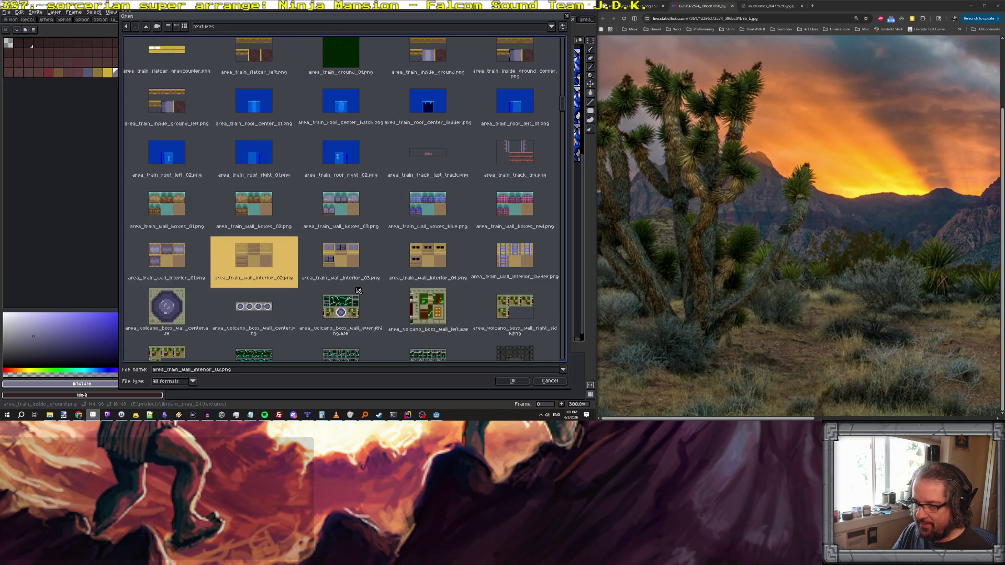
{"action": "scroll", "coordinate": [333, 228], "scroll_direction": "down", "scroll_amount": 3}
{"action": "scroll", "coordinate": [333, 228], "scroll_direction": "up", "scroll_amount": 3}
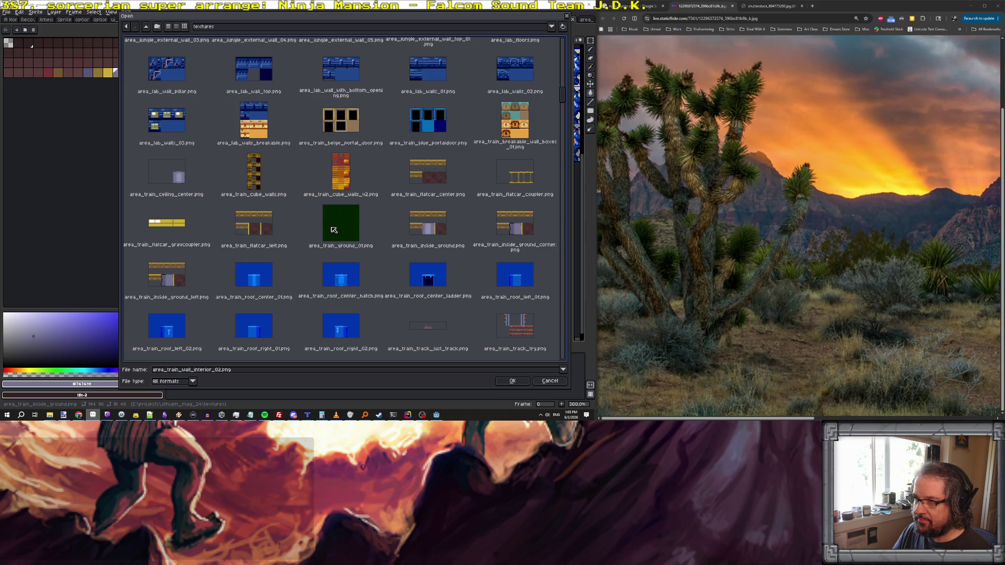
{"action": "left_click", "coordinate": [436, 414]}
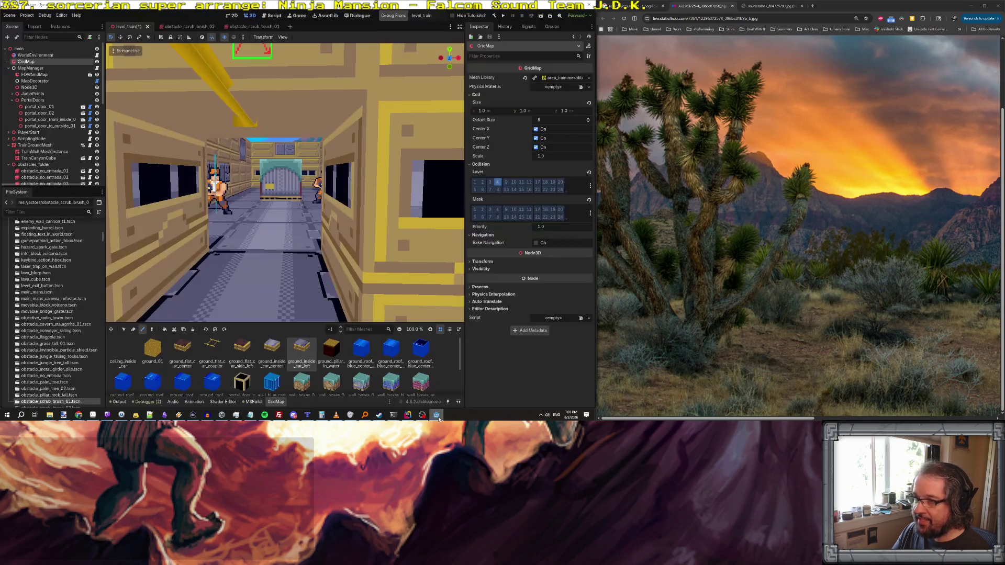
- Save the train level and launch the game with Run Project
{"action": "left_click", "coordinate": [394, 17]}
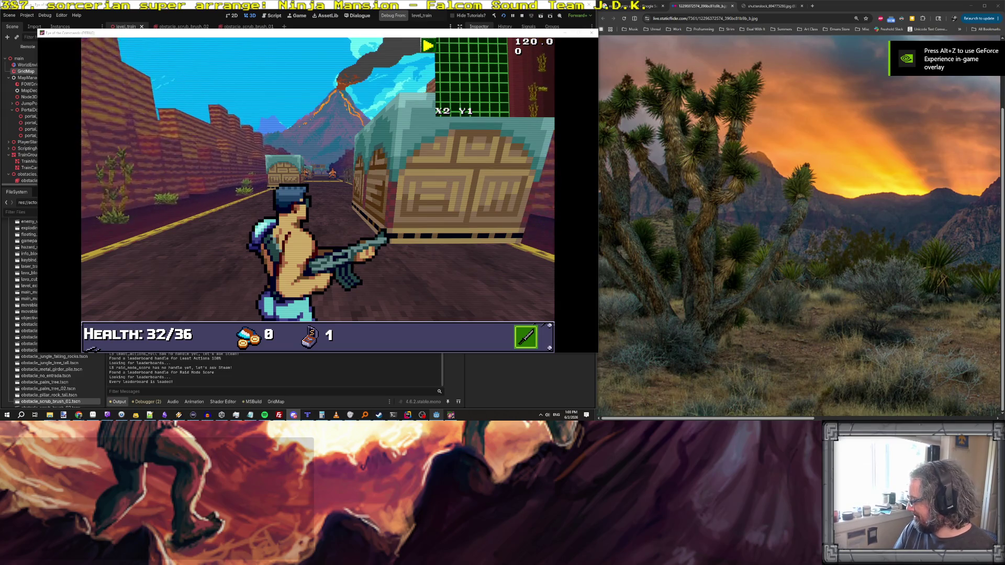
- Dismiss the tutorial and use the cheat console to get full ammo
{"action": "left_click", "coordinate": [332, 170]}
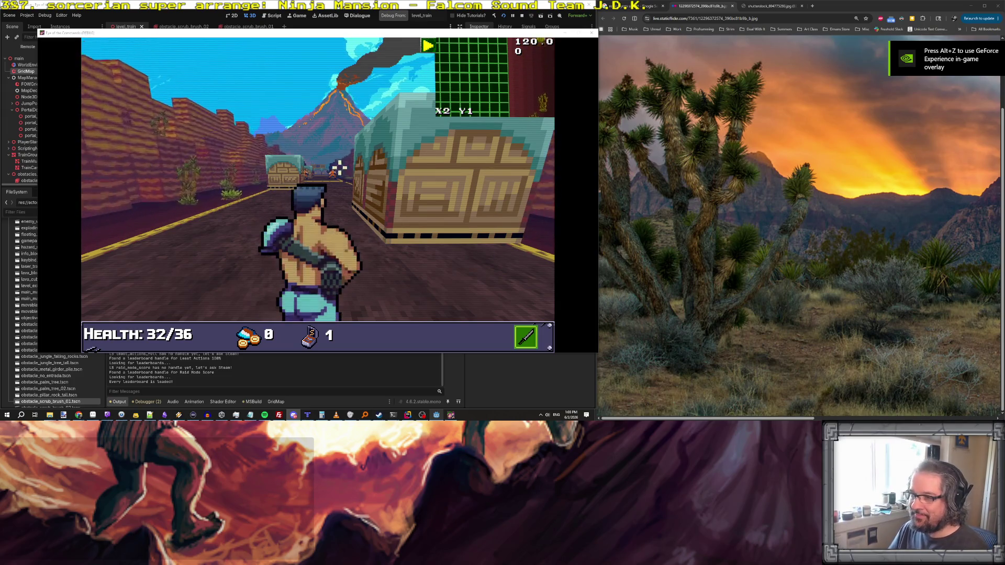
{"action": "left_click", "coordinate": [226, 154]}
{"action": "left_click", "coordinate": [226, 153]}
{"action": "key", "text": "grave"}
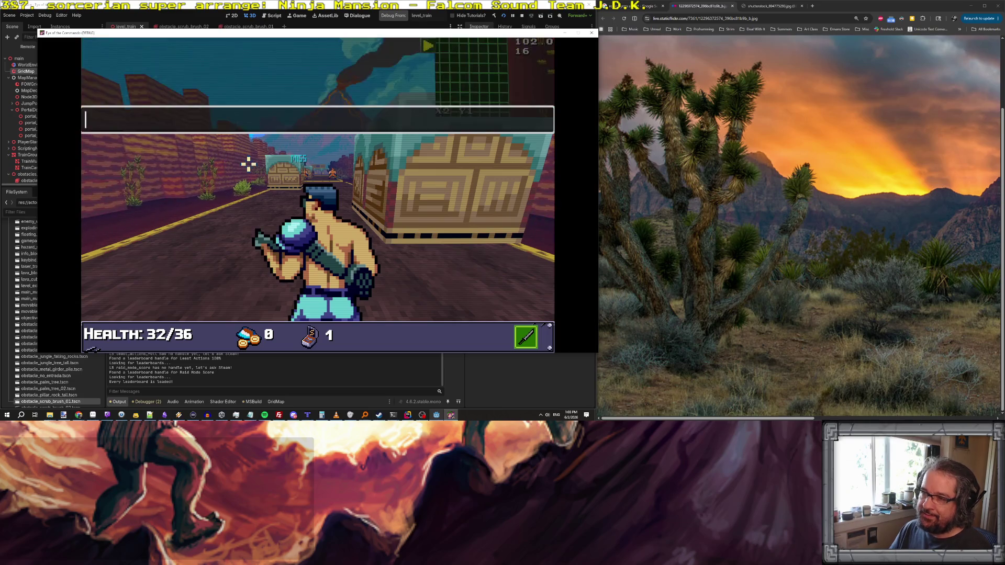
{"action": "type", "text": "WARGOD"}
{"action": "key", "text": "Return"}
{"action": "key", "text": "grave"}
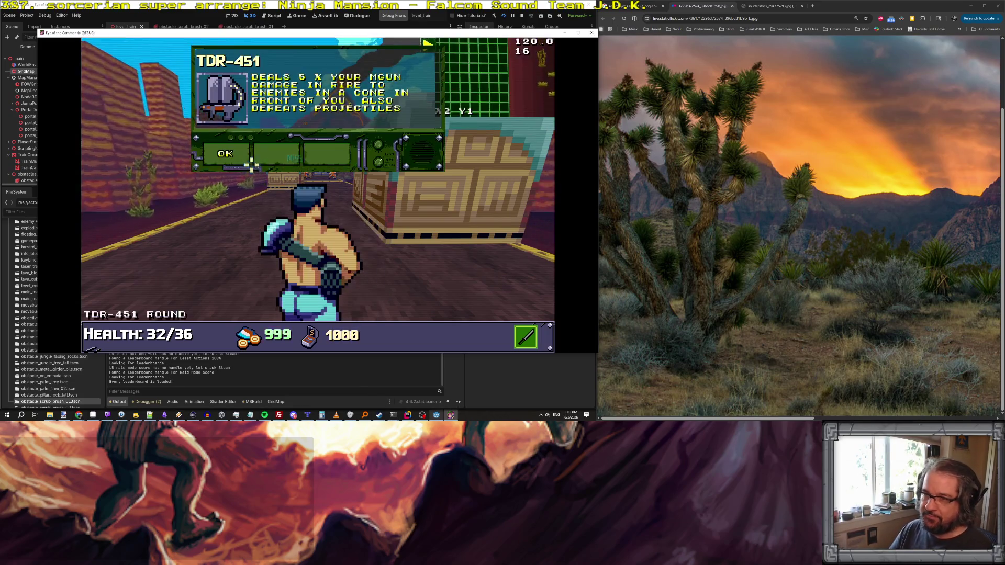
{"action": "left_click", "coordinate": [232, 159]}
- Shoot along the desert road and collect the Freedom Medal pickup
{"action": "left_click", "coordinate": [335, 170]}
{"action": "key", "text": "w"}
{"action": "key", "text": "w"}
{"action": "left_click", "coordinate": [313, 168]}
{"action": "key", "text": "w"}
{"action": "key", "text": "w"}
{"action": "key", "text": "w"}
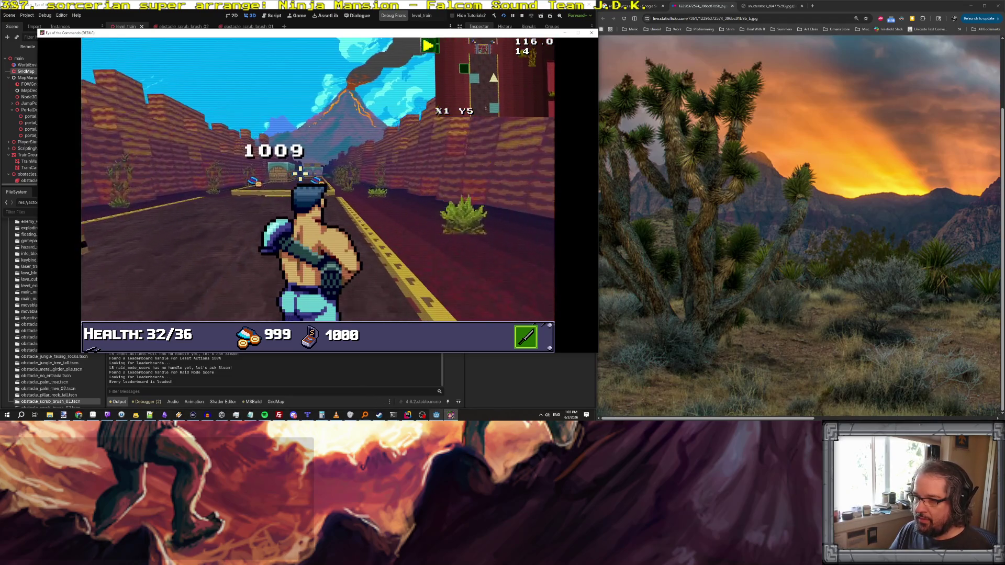
{"action": "key", "text": "a"}
{"action": "key", "text": "w"}
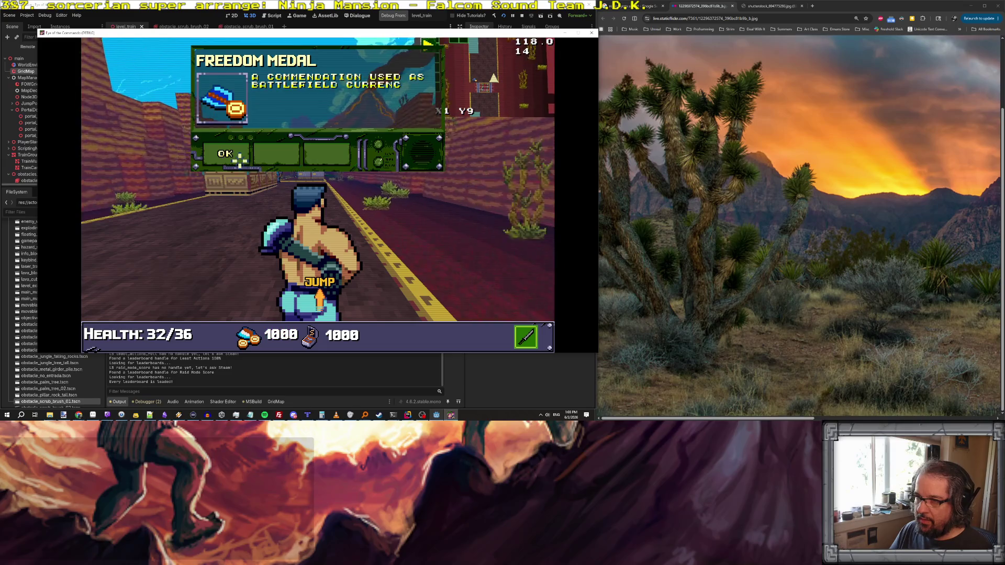
{"action": "key", "text": "w"}
{"action": "key", "text": "s"}
{"action": "key", "text": "s"}
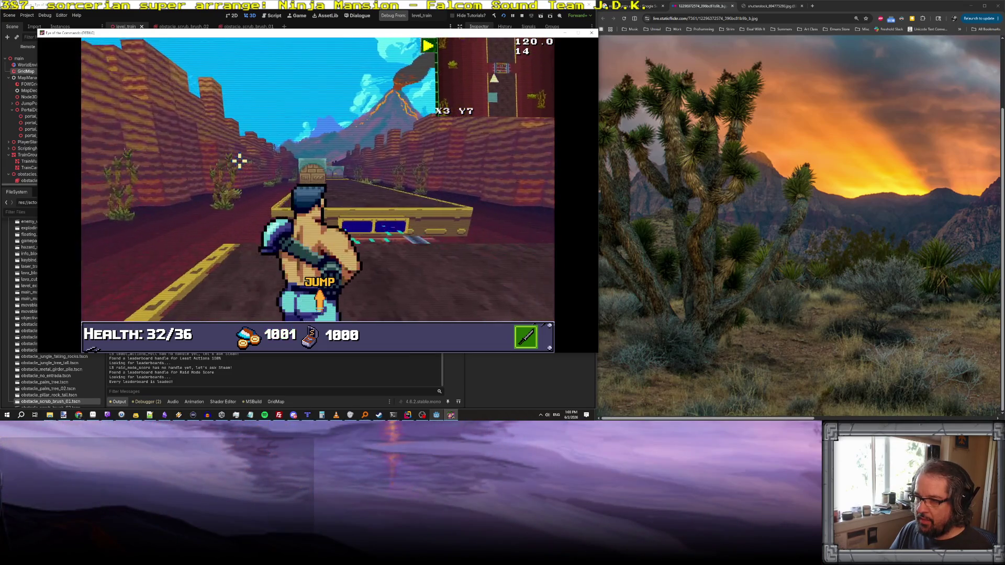
{"action": "key", "text": "w"}
{"action": "key", "text": "w"}
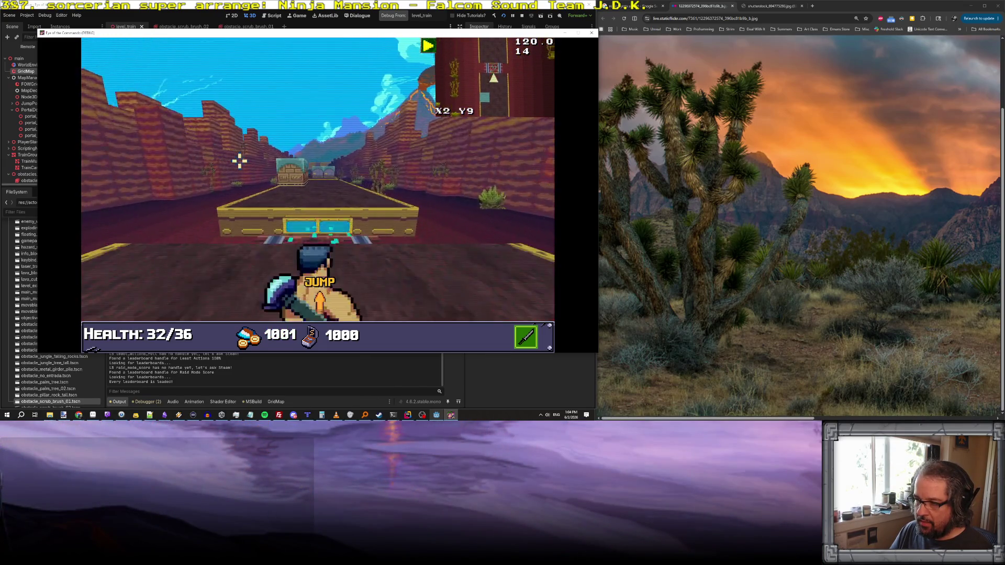
{"action": "key", "text": "a"}
{"action": "key", "text": "d"}
{"action": "key", "text": "s"}
{"action": "key", "text": "s"}
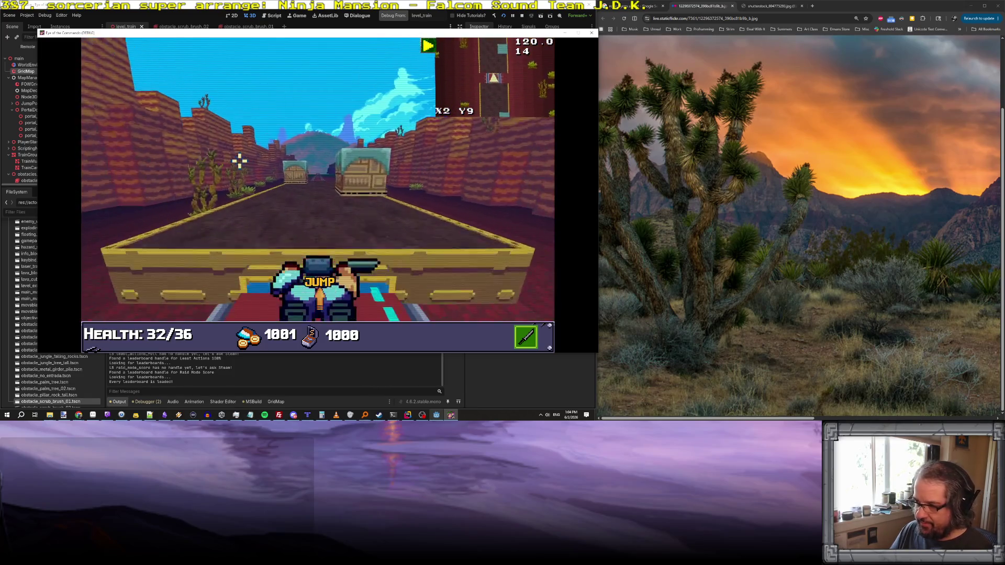
{"action": "key", "text": "a"}
{"action": "key", "text": "d"}
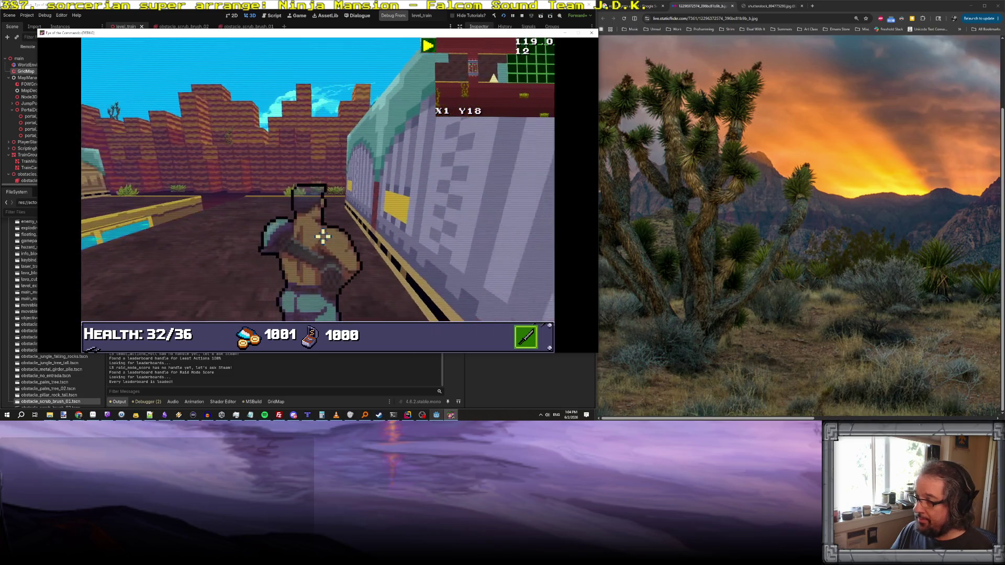
- Walk through the train doorway and the new car corridors, then stop the game
{"action": "key", "text": "e"}
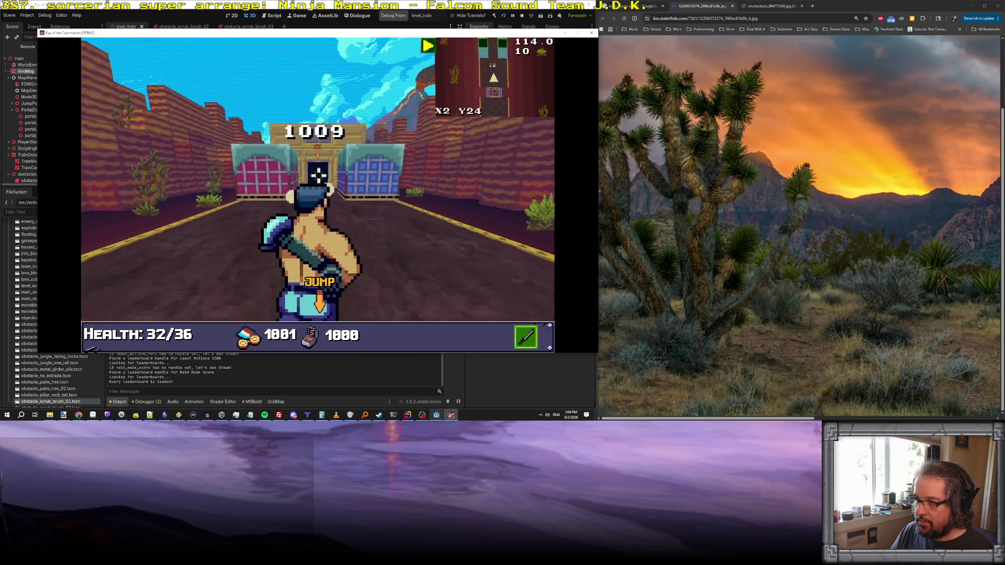
{"action": "key", "text": "w"}
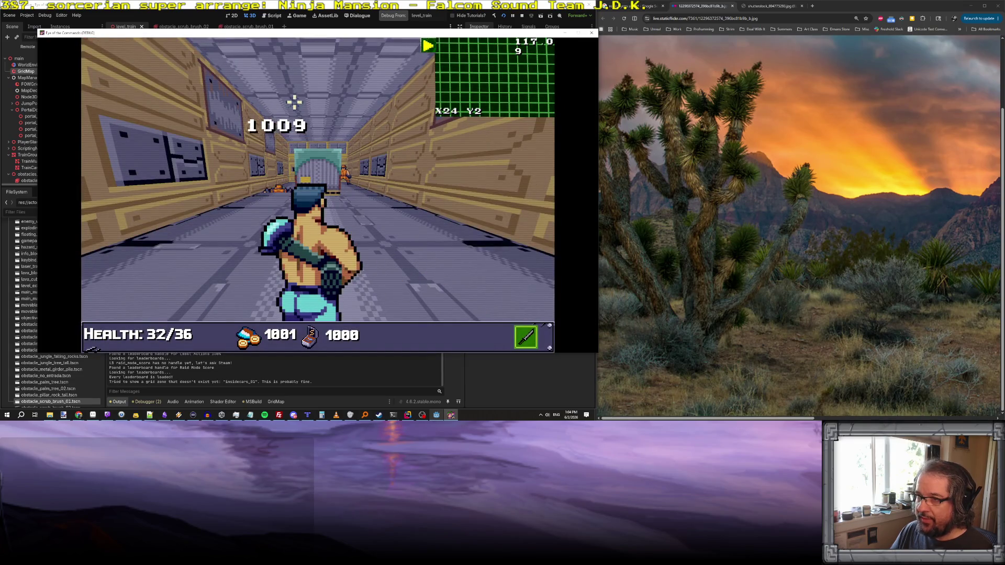
{"action": "key", "text": "q"}
{"action": "key", "text": "w"}
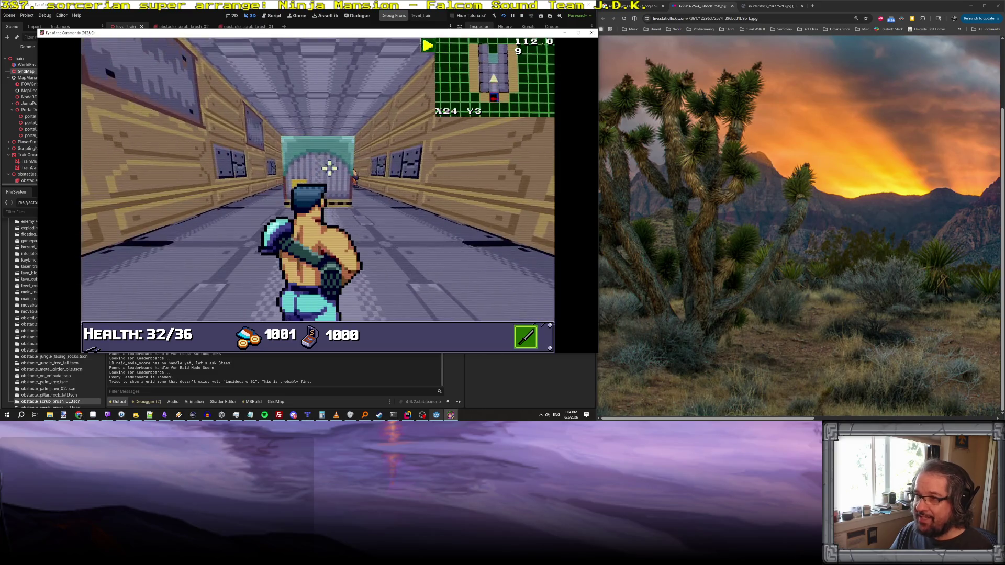
{"action": "key", "text": "w"}
{"action": "key", "text": "e"}
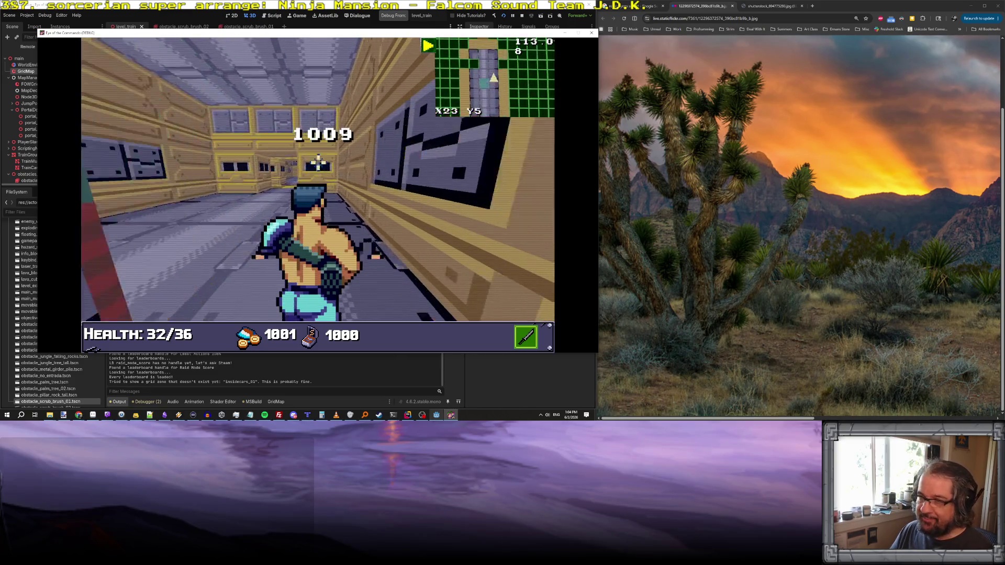
{"action": "key", "text": "w"}
{"action": "key", "text": "w"}
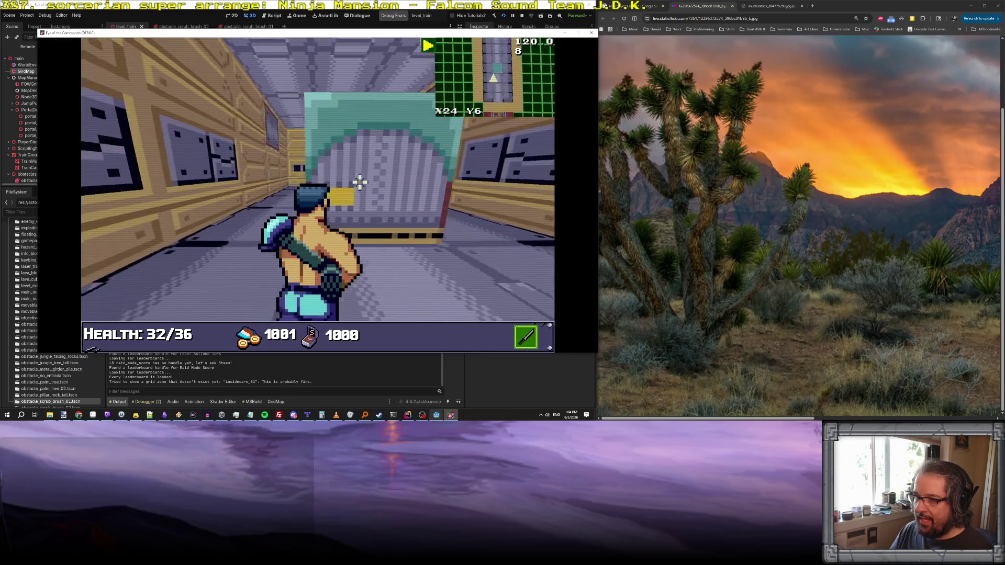
{"action": "key", "text": "e"}
{"action": "key", "text": "w"}
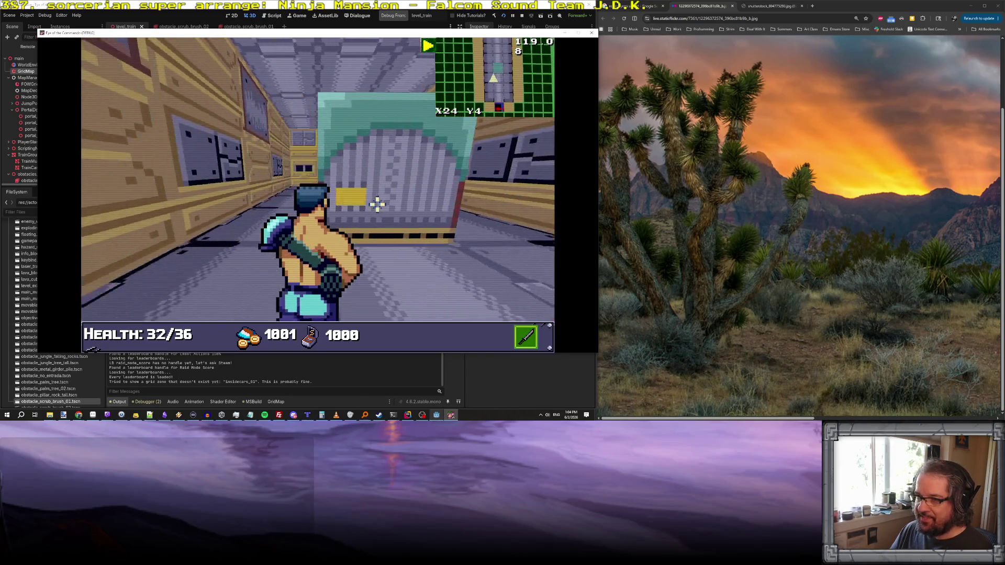
{"action": "key", "text": "e"}
{"action": "key", "text": "w"}
{"action": "key", "text": "w"}
{"action": "key", "text": "e"}
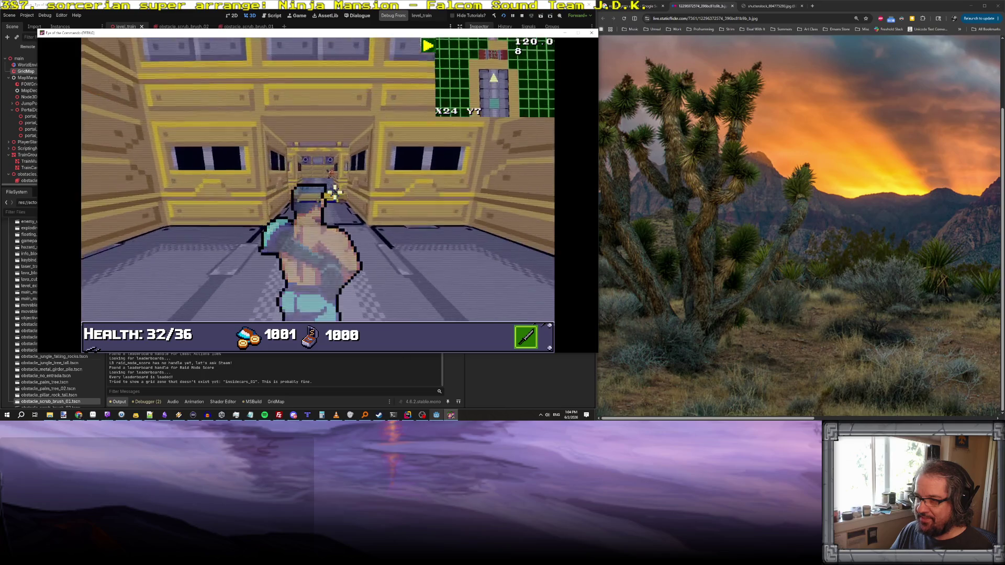
{"action": "key", "text": "w"}
{"action": "key", "text": "w"}
{"action": "key", "text": "w"}
{"action": "key", "text": "w"}
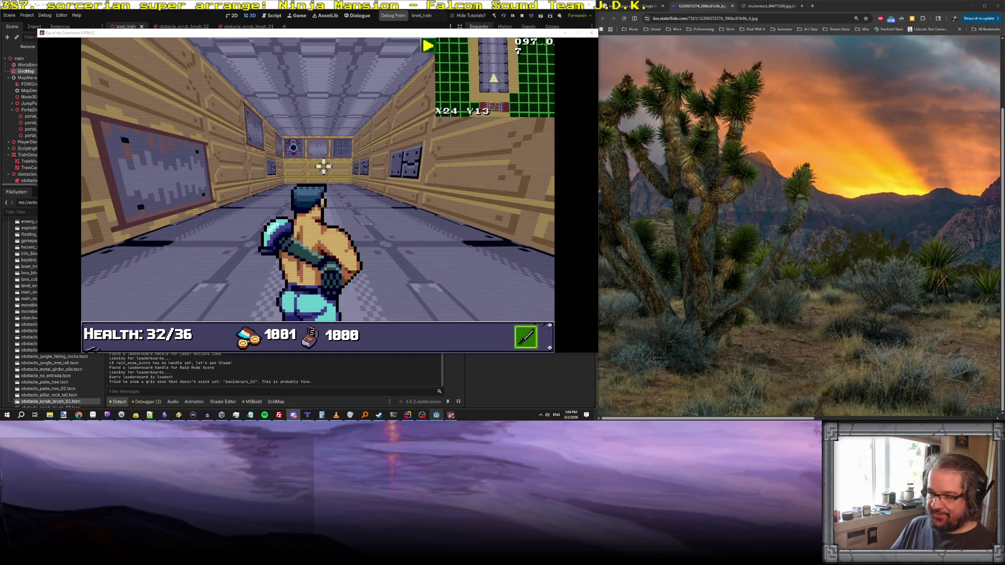
{"action": "key", "text": "F8"}
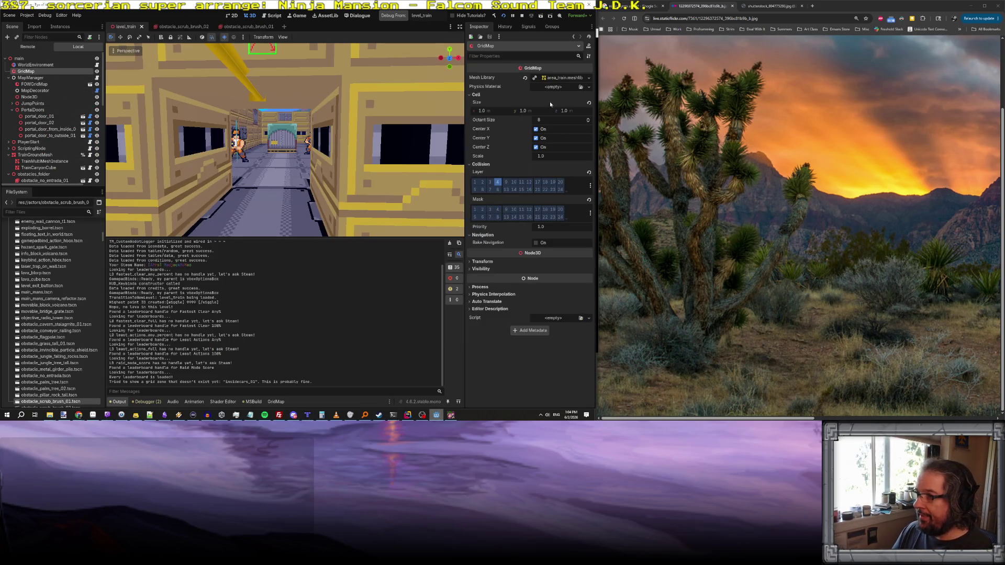
- Filter the FileSystem by 'train' and locate area_train.meshlib in the cubes folder
{"action": "left_click", "coordinate": [559, 78]}
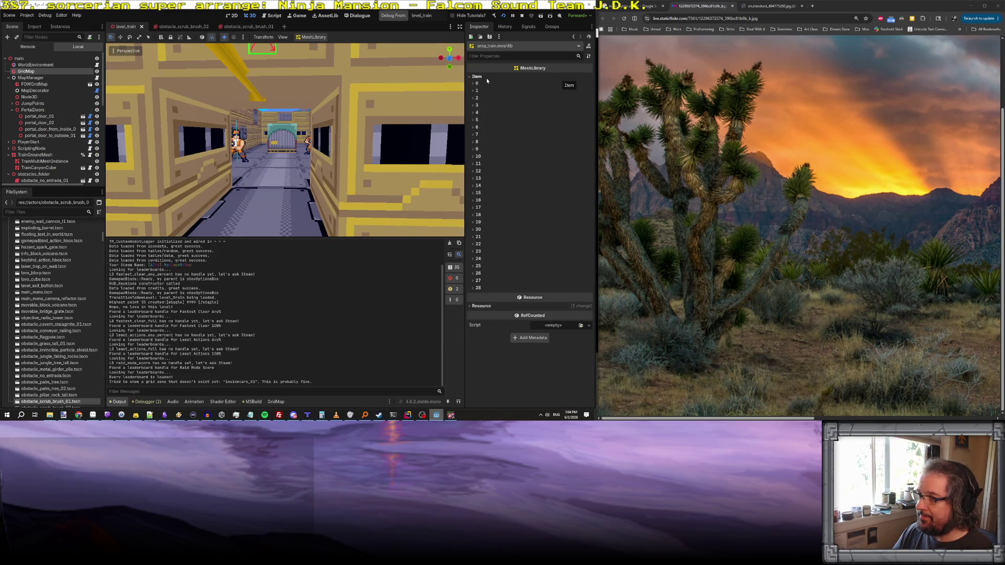
{"action": "left_click", "coordinate": [470, 77]}
{"action": "left_click", "coordinate": [31, 212]}
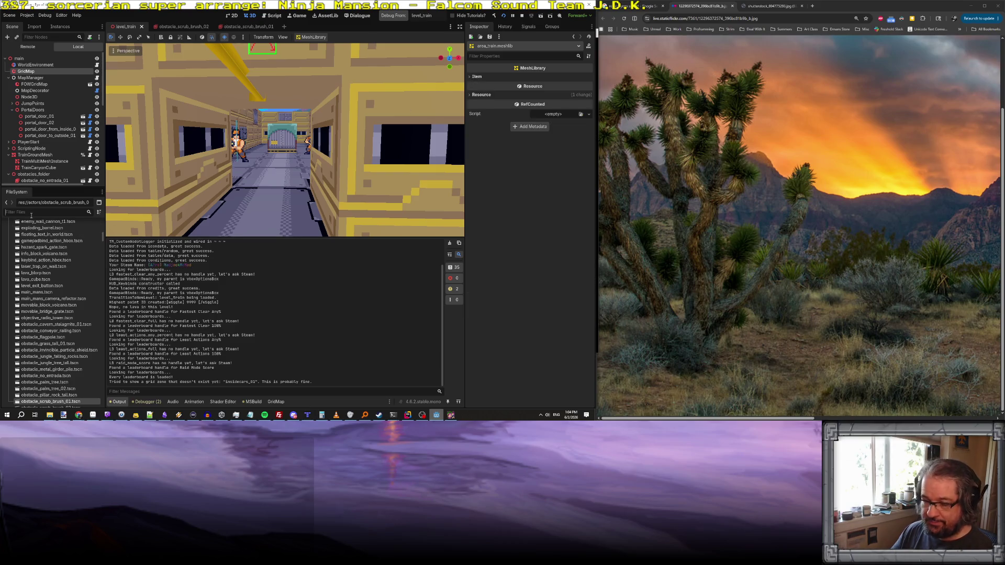
{"action": "type", "text": "train"}
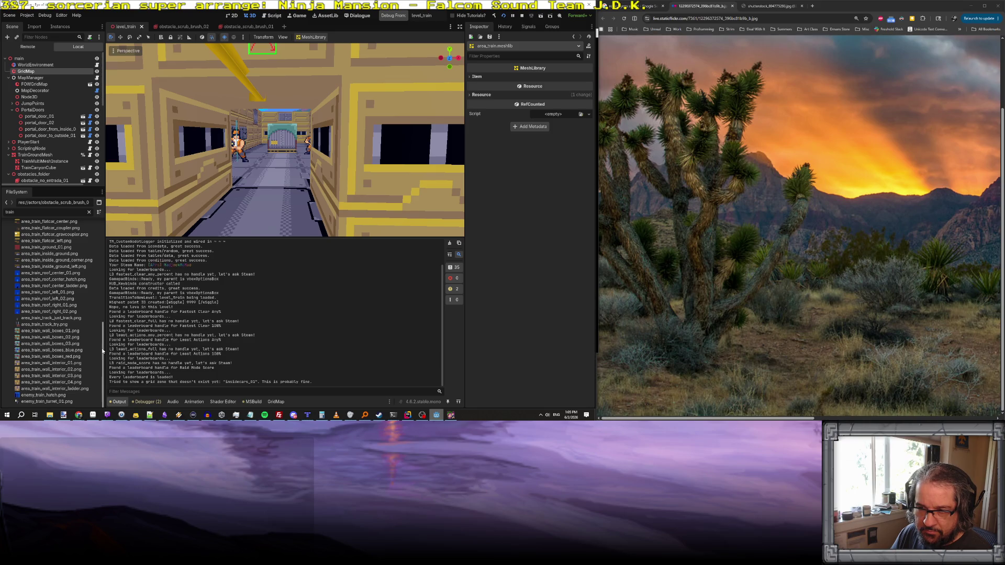
{"action": "mouse_move", "coordinate": [102, 351]}
{"action": "left_mouse_down"}
{"action": "mouse_move", "coordinate": [87, 267]}
{"action": "mouse_move", "coordinate": [69, 246]}
{"action": "left_mouse_up"}
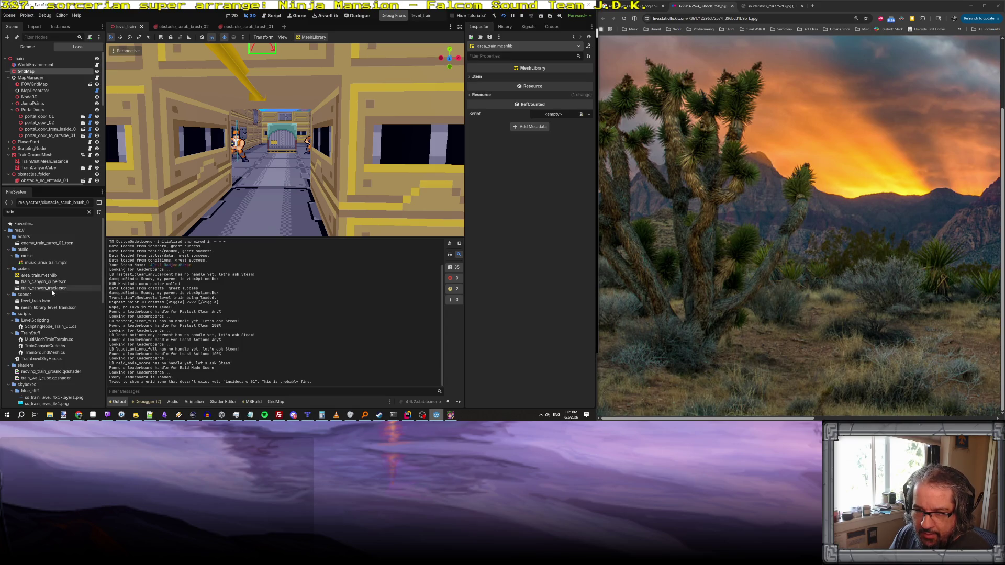
{"action": "left_click", "coordinate": [46, 276]}
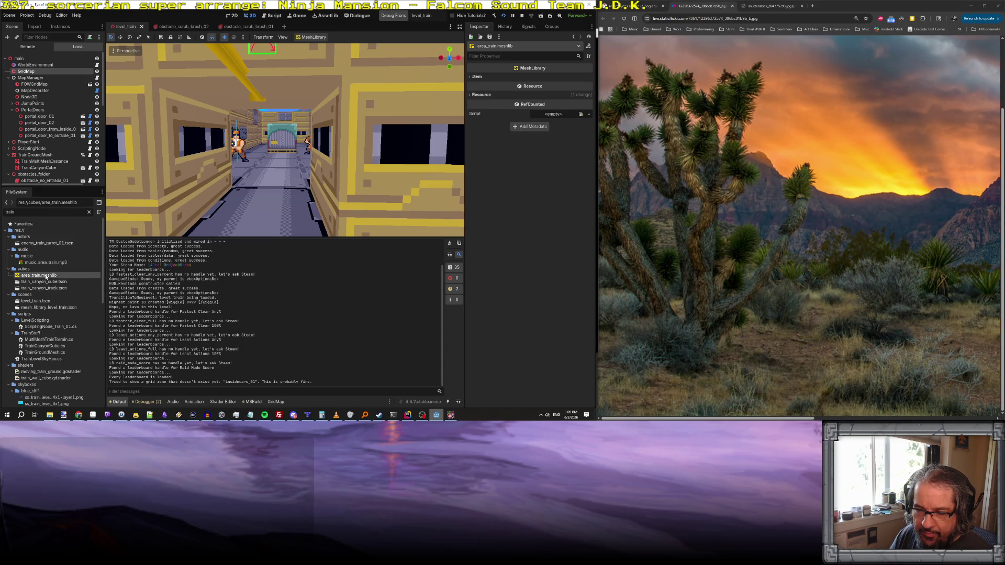
- Open mesh_library_level_train.tscn and select the purple ceiling_inside_car block
{"action": "double_click", "coordinate": [52, 308]}
{"action": "left_click_drag", "start_coordinate": [275, 198], "coordinate": [322, 152]}
{"action": "left_click", "coordinate": [245, 118]}
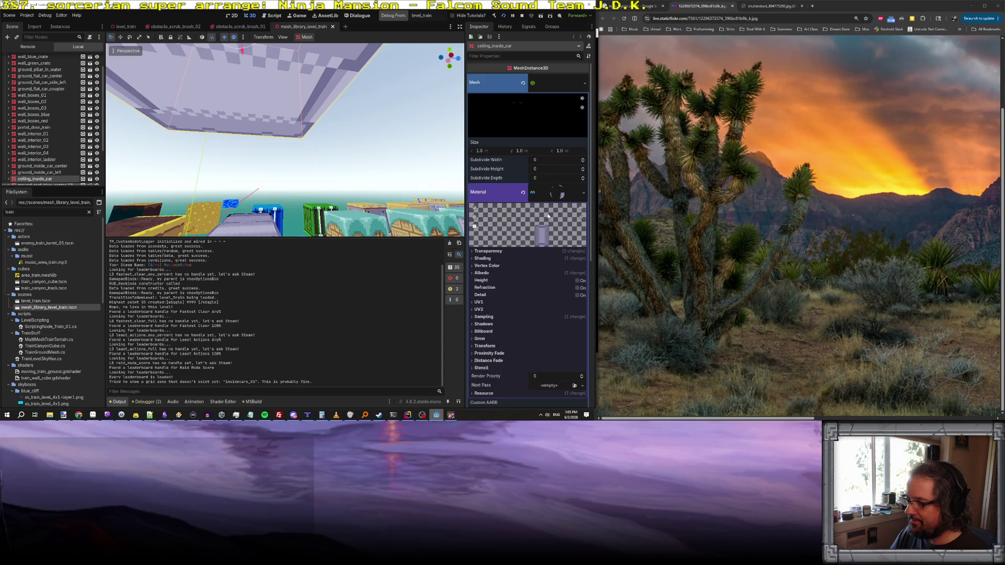
- Expand the block's Albedo settings to see its texture, then go to Aseprite
{"action": "scroll", "coordinate": [548, 215], "scroll_direction": "down", "scroll_amount": 5}
{"action": "scroll", "coordinate": [548, 216], "scroll_direction": "up", "scroll_amount": 3}
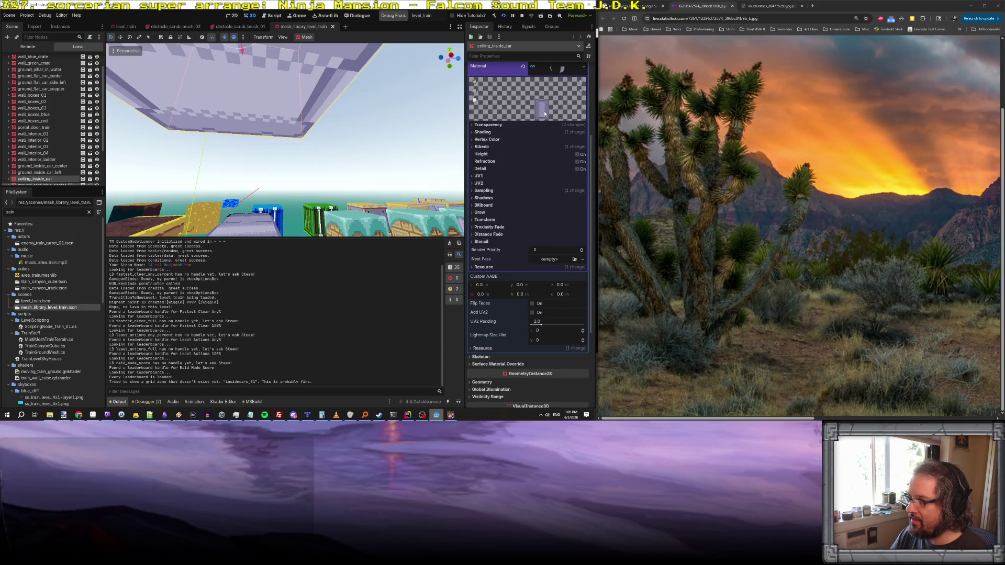
{"action": "scroll", "coordinate": [521, 294], "scroll_direction": "down", "scroll_amount": 3}
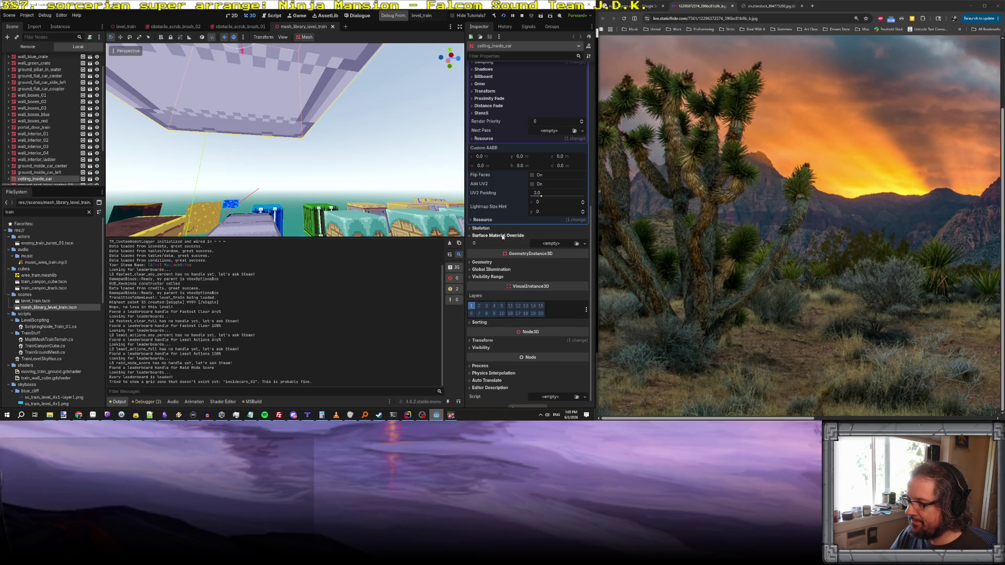
{"action": "scroll", "coordinate": [529, 209], "scroll_direction": "up", "scroll_amount": 4}
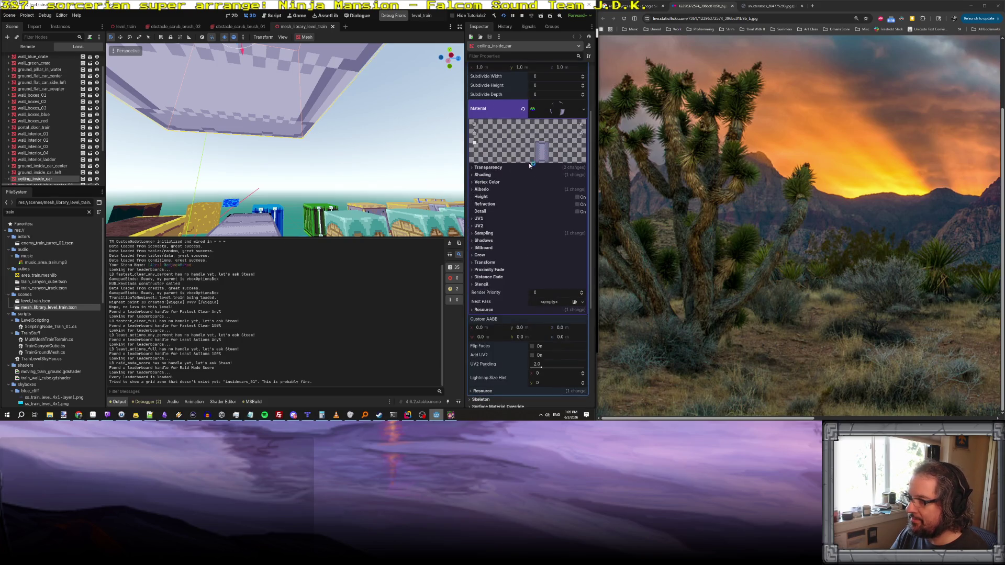
{"action": "left_click", "coordinate": [487, 190]}
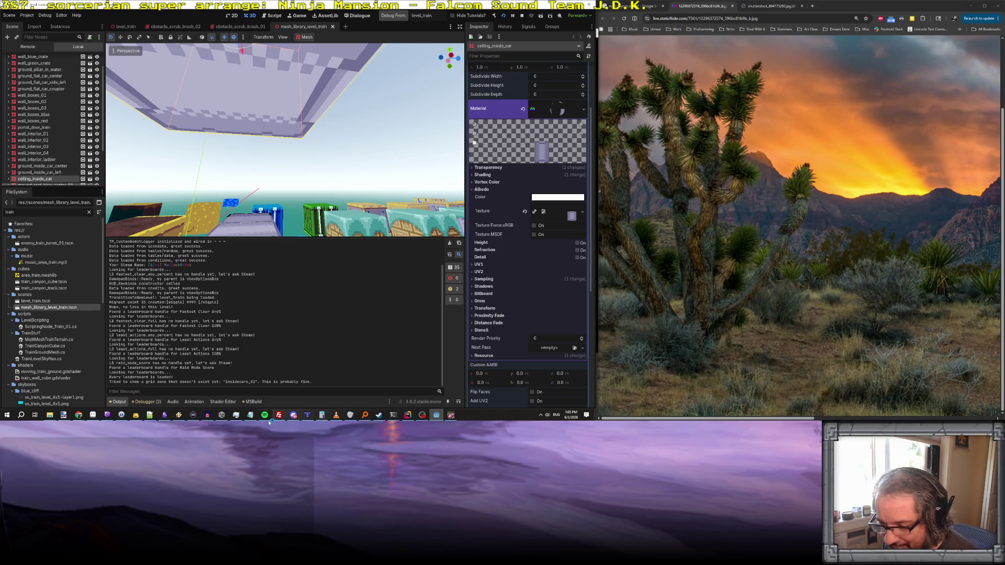
{"action": "left_click", "coordinate": [92, 414]}
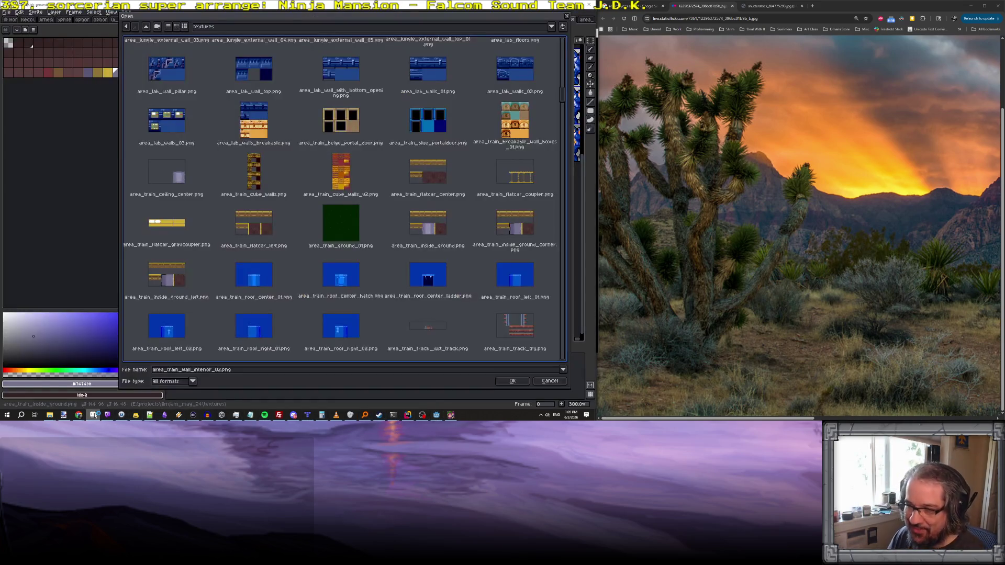
- Open area_train_ceiling_center.png from the textures folder and frame the ceiling tile
{"action": "scroll", "coordinate": [424, 206], "scroll_direction": "up", "scroll_amount": 5}
{"action": "scroll", "coordinate": [424, 205], "scroll_direction": "down", "scroll_amount": 2}
{"action": "scroll", "coordinate": [424, 205], "scroll_direction": "down", "scroll_amount": 2}
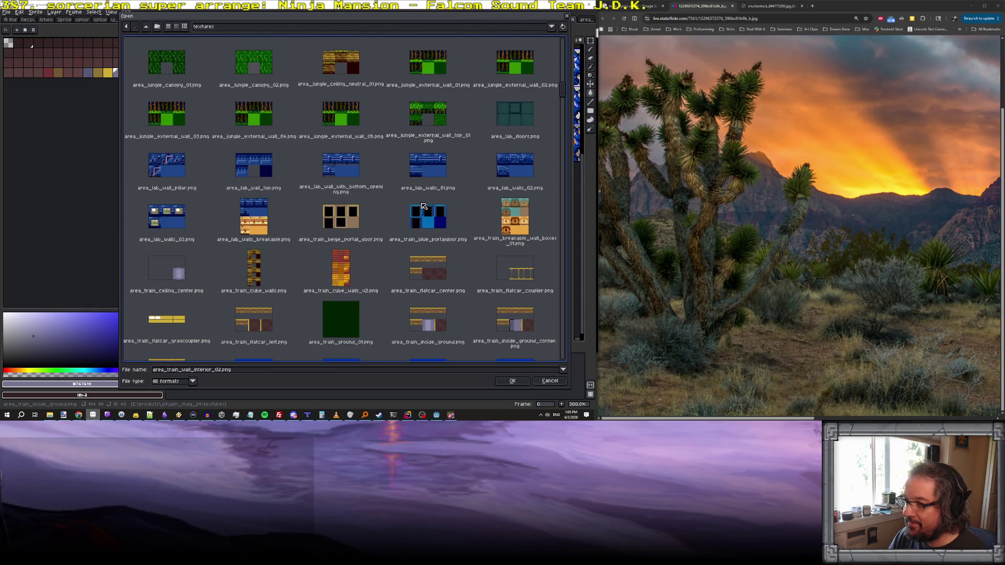
{"action": "scroll", "coordinate": [384, 205], "scroll_direction": "down", "scroll_amount": 1}
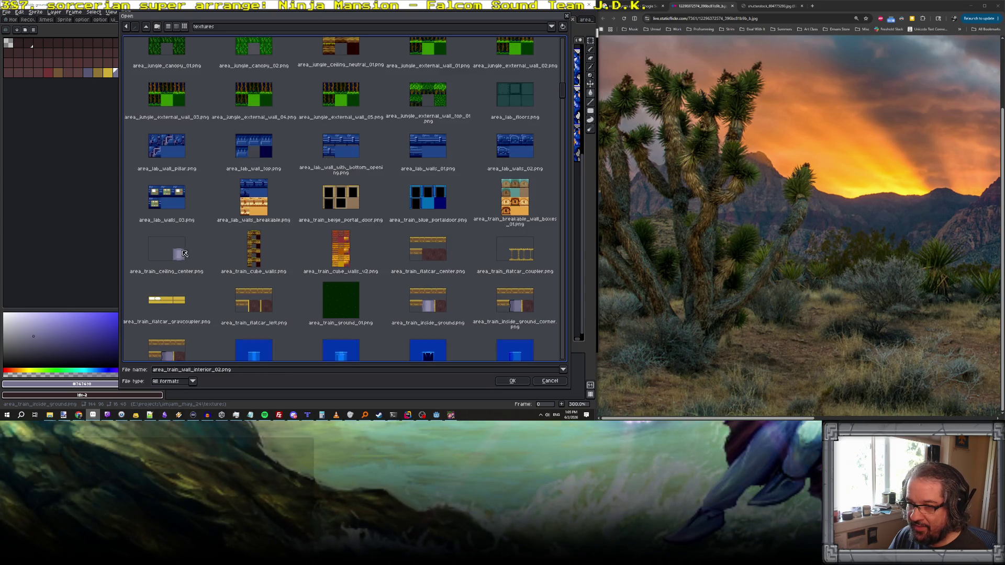
{"action": "double_click", "coordinate": [183, 254]}
{"action": "scroll", "coordinate": [412, 199], "scroll_direction": "up", "scroll_amount": 3}
{"action": "left_click_drag", "start_coordinate": [412, 199], "coordinate": [409, 164]}
{"action": "scroll", "coordinate": [399, 187], "scroll_direction": "up", "scroll_amount": 2}
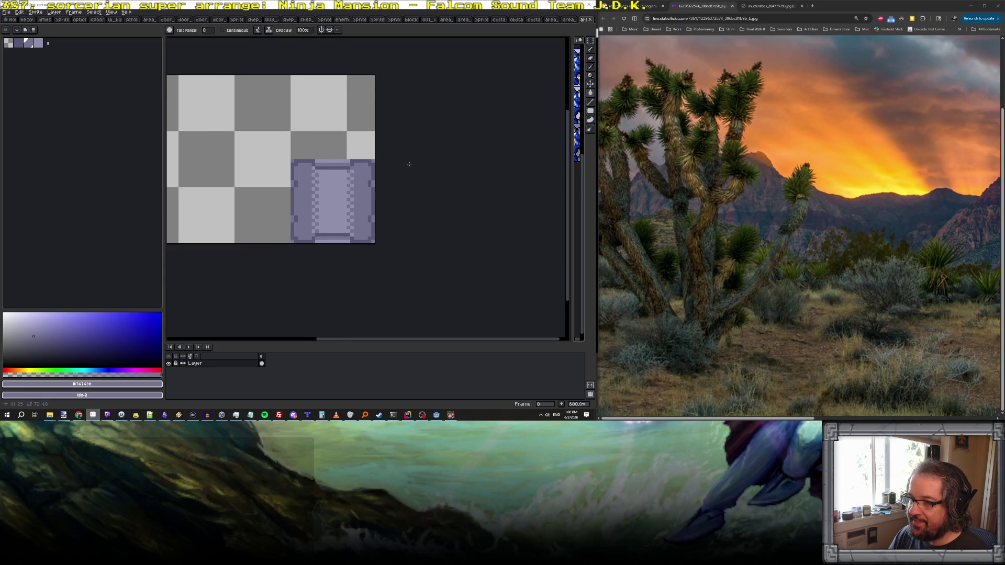
- Cycle through the open sprites and select the pencil tool
{"action": "scroll", "coordinate": [408, 164], "scroll_direction": "up", "scroll_amount": 1}
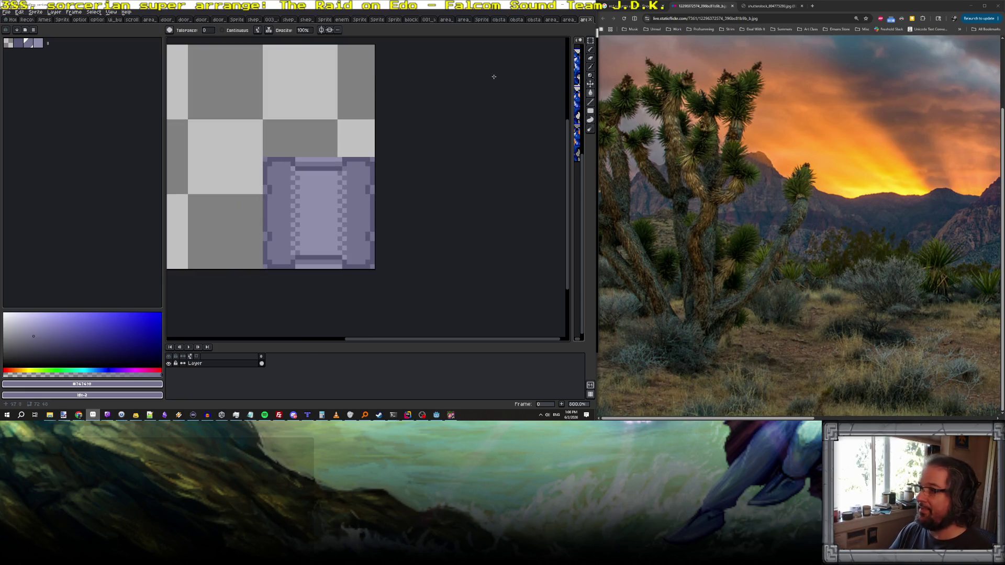
{"action": "key", "text": "ctrl+shift+Tab"}
{"action": "scroll", "coordinate": [332, 183], "scroll_direction": "down", "scroll_amount": 3}
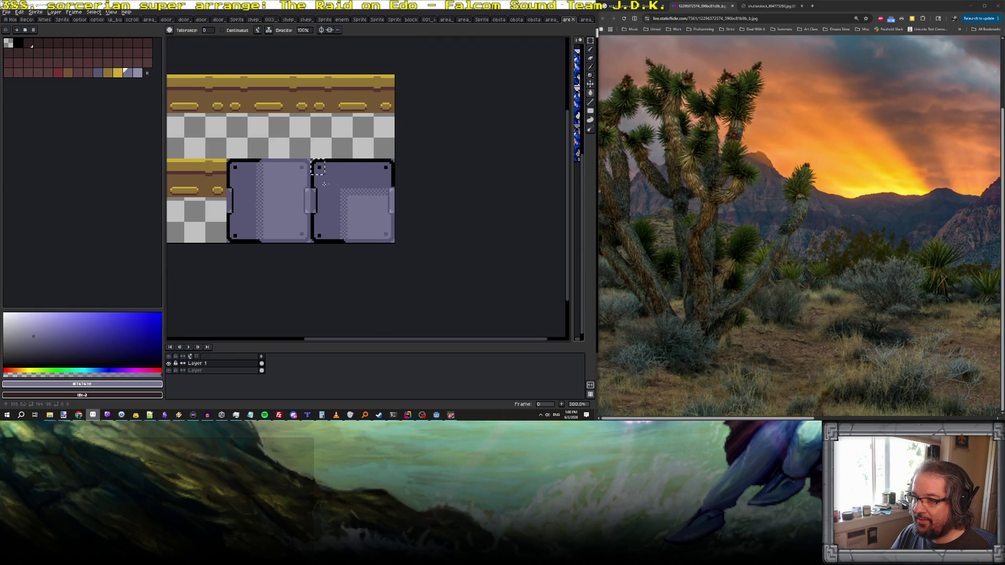
{"action": "scroll", "coordinate": [284, 187], "scroll_direction": "up", "scroll_amount": 1}
{"action": "scroll", "coordinate": [268, 199], "scroll_direction": "up", "scroll_amount": 1}
{"action": "scroll", "coordinate": [365, 179], "scroll_direction": "up", "scroll_amount": 1}
{"action": "key", "text": "b"}
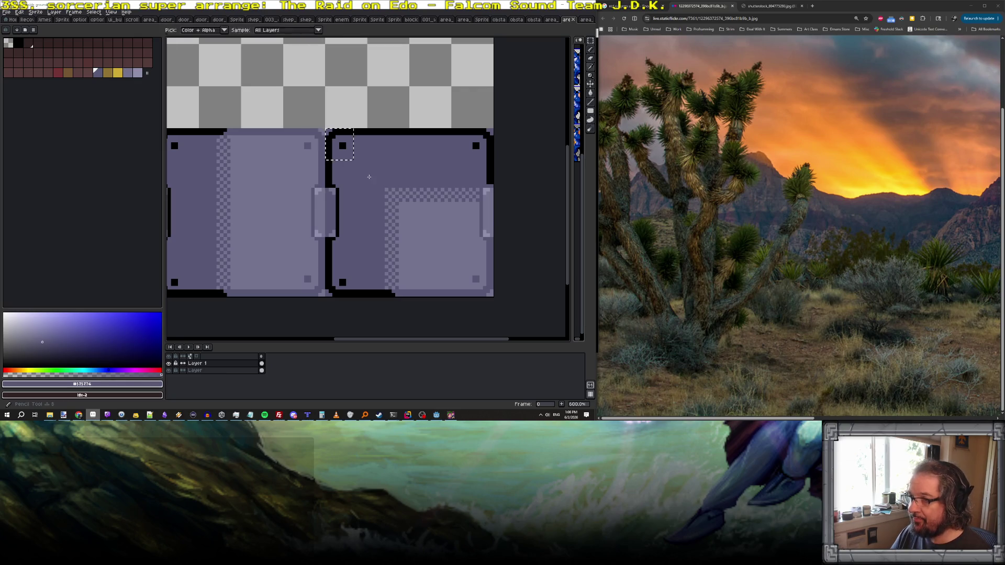
{"action": "key", "text": "ctrl+Tab"}
{"action": "scroll", "coordinate": [303, 209], "scroll_direction": "up", "scroll_amount": 2}
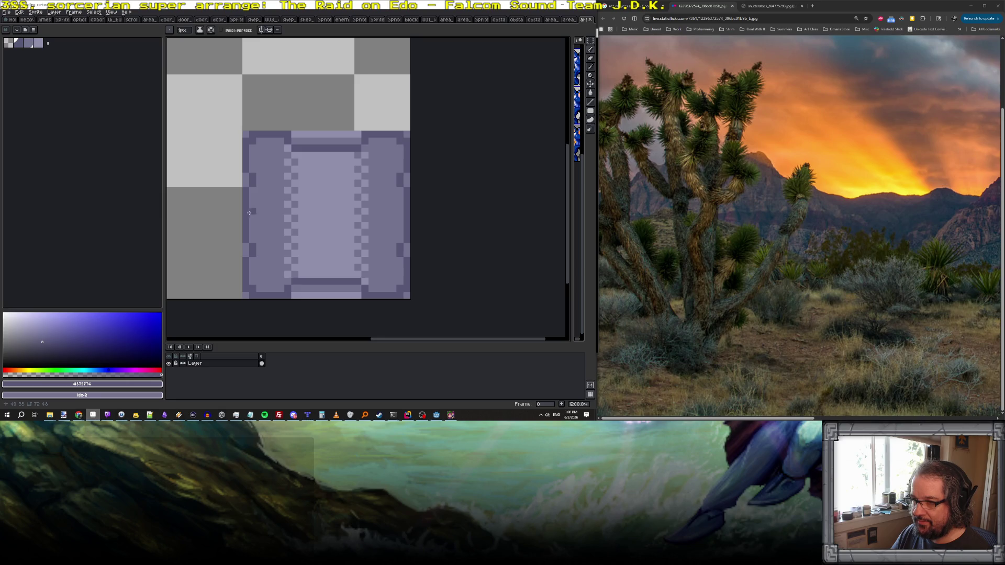
- Close the area_train_inside_ground_left sprite and bring up the palette presets list
{"action": "left_click", "coordinate": [573, 21]}
{"action": "scroll", "coordinate": [333, 154], "scroll_direction": "up", "scroll_amount": 1}
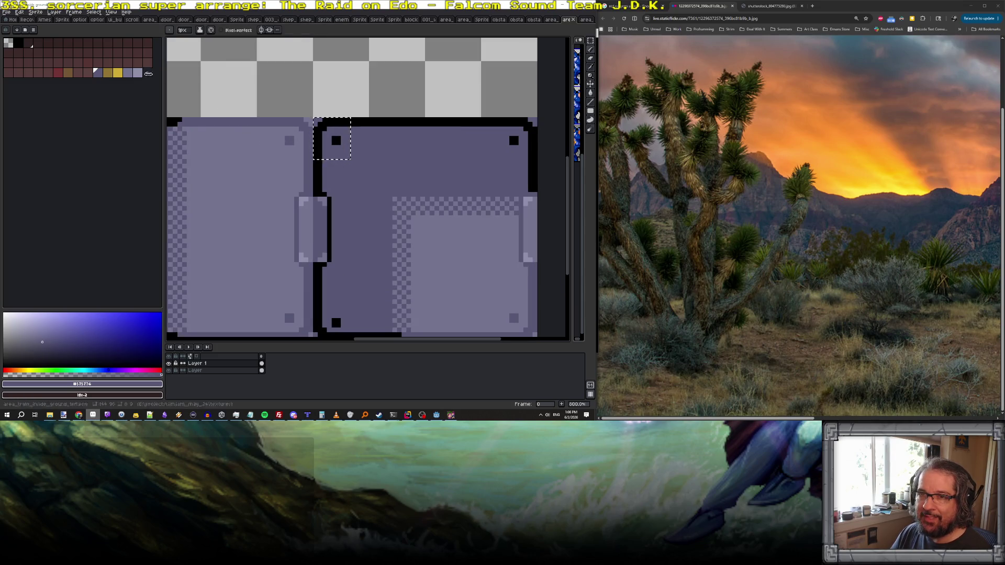
{"action": "left_click", "coordinate": [573, 19]}
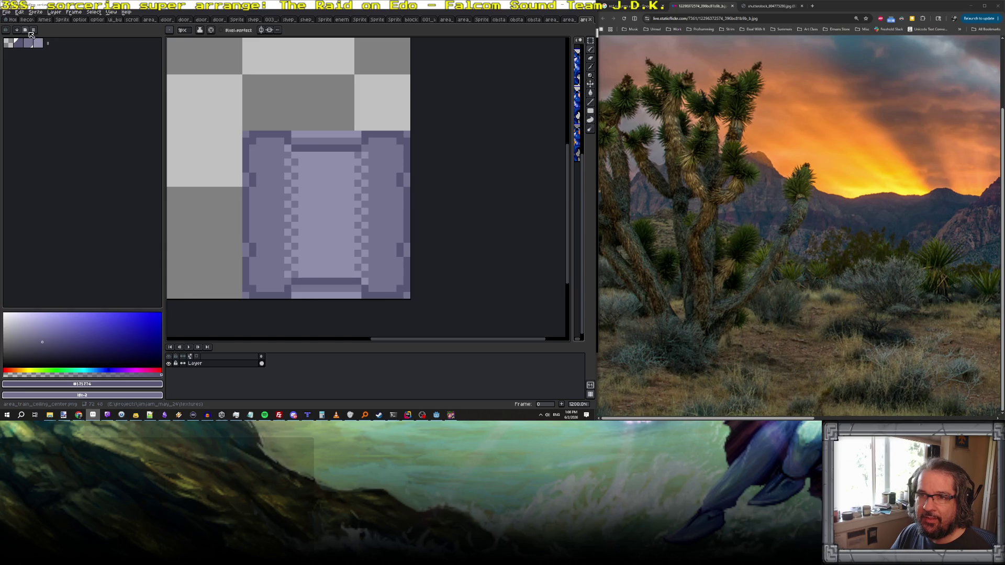
{"action": "left_click", "coordinate": [33, 30]}
{"action": "scroll", "coordinate": [123, 219], "scroll_direction": "down", "scroll_amount": 5}
{"action": "scroll", "coordinate": [126, 221], "scroll_direction": "down", "scroll_amount": 5}
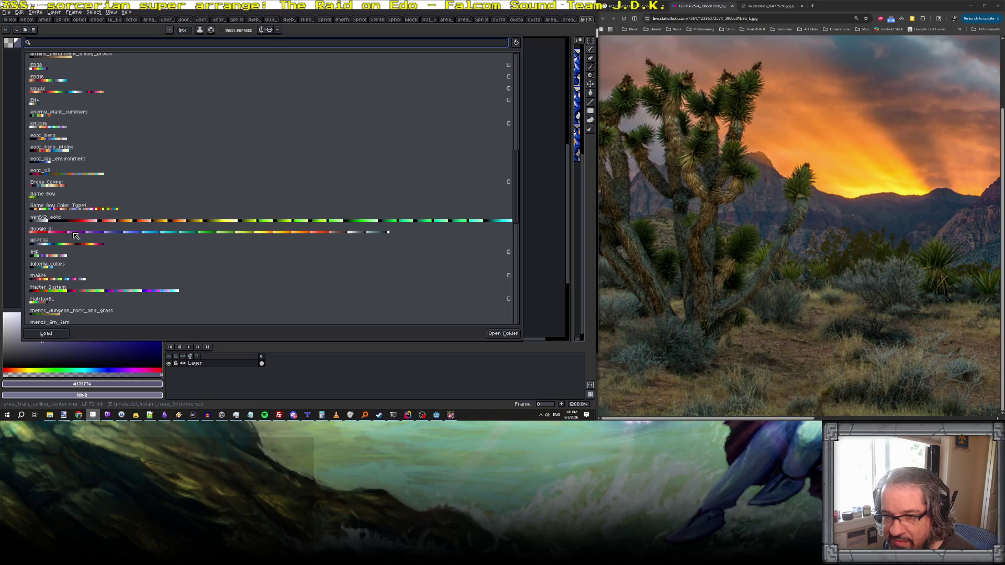
- Load the gen512 palette preset and pick a muted swatch from it
{"action": "left_click", "coordinate": [68, 222]}
{"action": "left_click", "coordinate": [46, 334]}
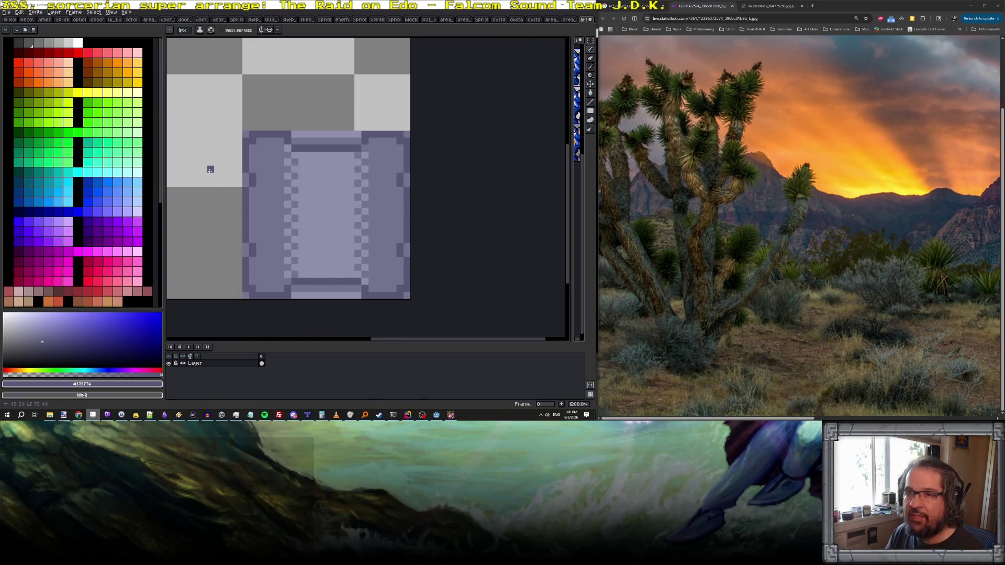
{"action": "scroll", "coordinate": [90, 243], "scroll_direction": "down", "scroll_amount": 5}
{"action": "left_click", "coordinate": [49, 302]}
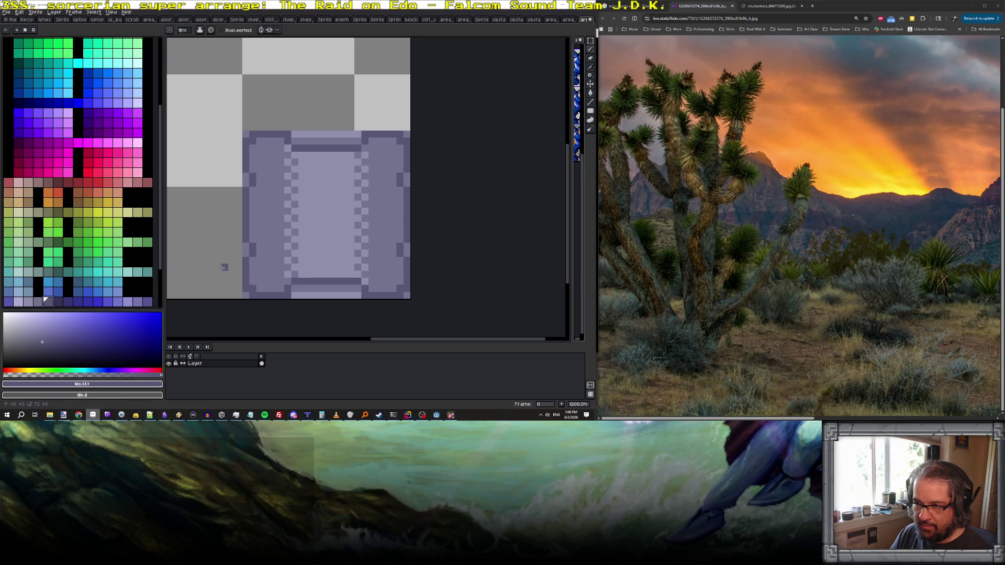
- Flood-fill the tile's outline, side panels and centre (swatch Idx-558) with darker gen512 purples
{"action": "left_click", "coordinate": [245, 263], "text": "alt"}
{"action": "left_click", "coordinate": [56, 302]}
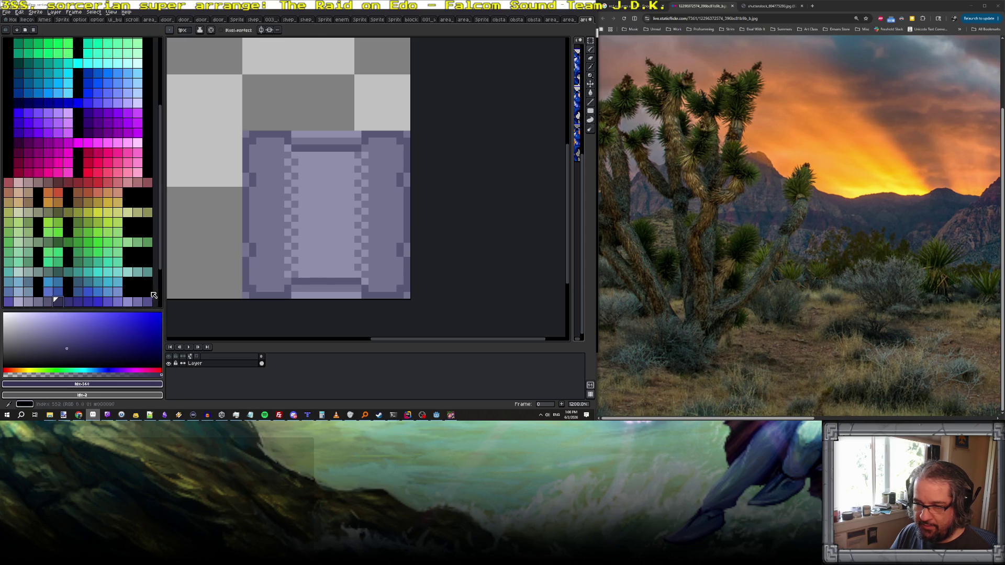
{"action": "key", "text": "g"}
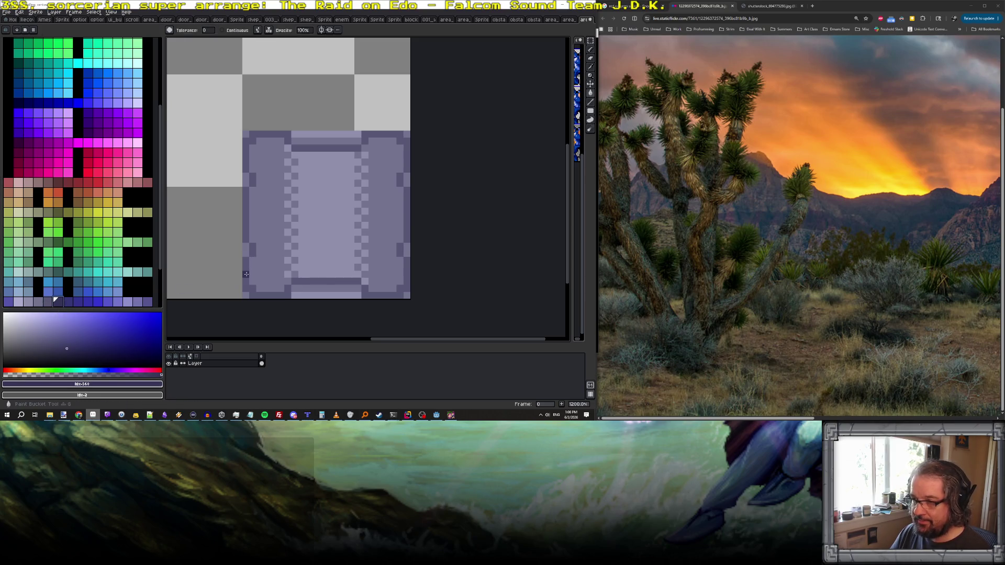
{"action": "left_click", "coordinate": [246, 274]}
{"action": "left_click", "coordinate": [265, 272], "text": "alt"}
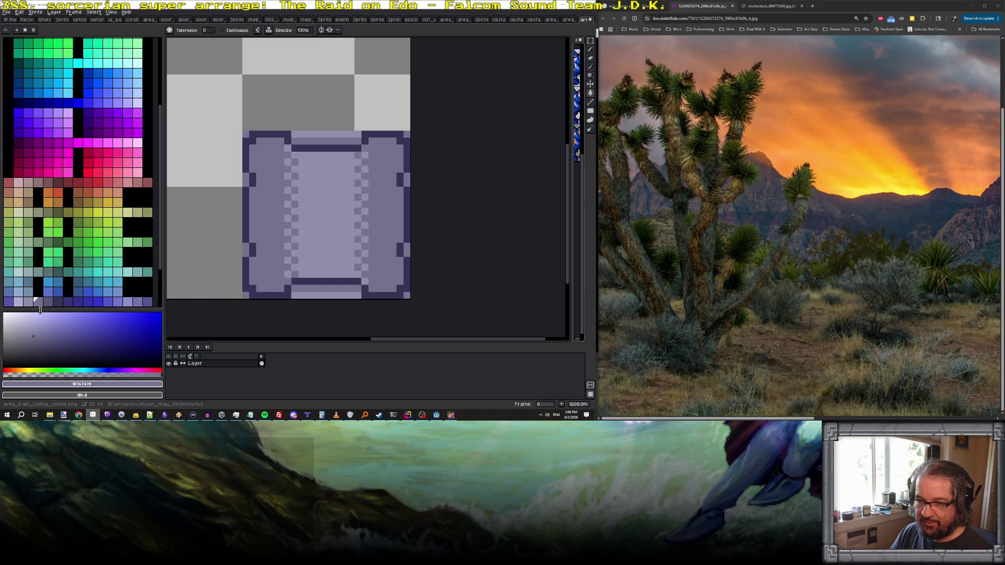
{"action": "left_click", "coordinate": [268, 268]}
{"action": "left_click", "coordinate": [315, 254], "text": "alt"}
{"action": "left_click", "coordinate": [37, 301]}
{"action": "left_click", "coordinate": [316, 248]}
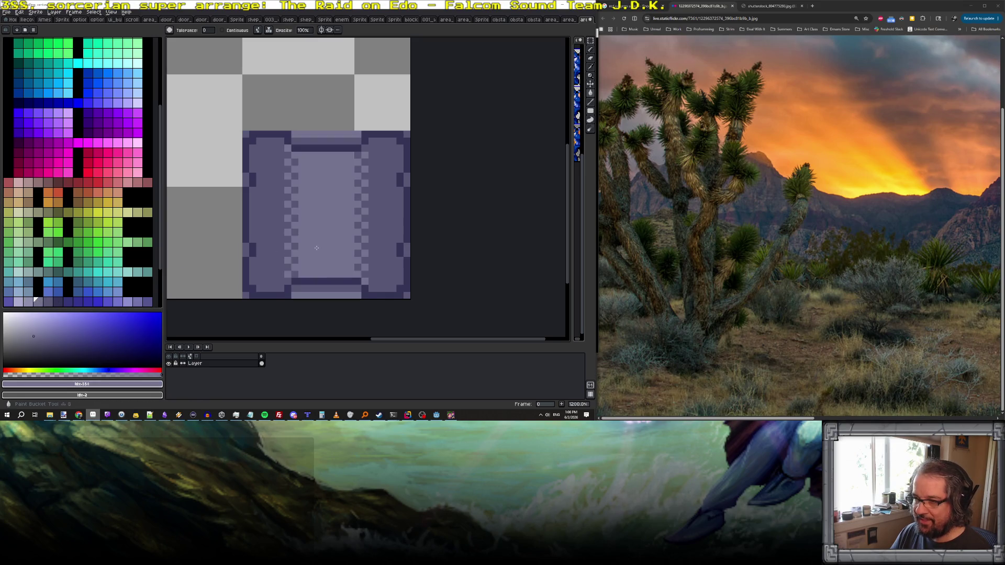
- Save the recoloured ceiling tile, confirming the PNG format warning
{"action": "scroll", "coordinate": [334, 260], "scroll_direction": "down", "scroll_amount": 4}
{"action": "scroll", "coordinate": [337, 261], "scroll_direction": "up", "scroll_amount": 1}
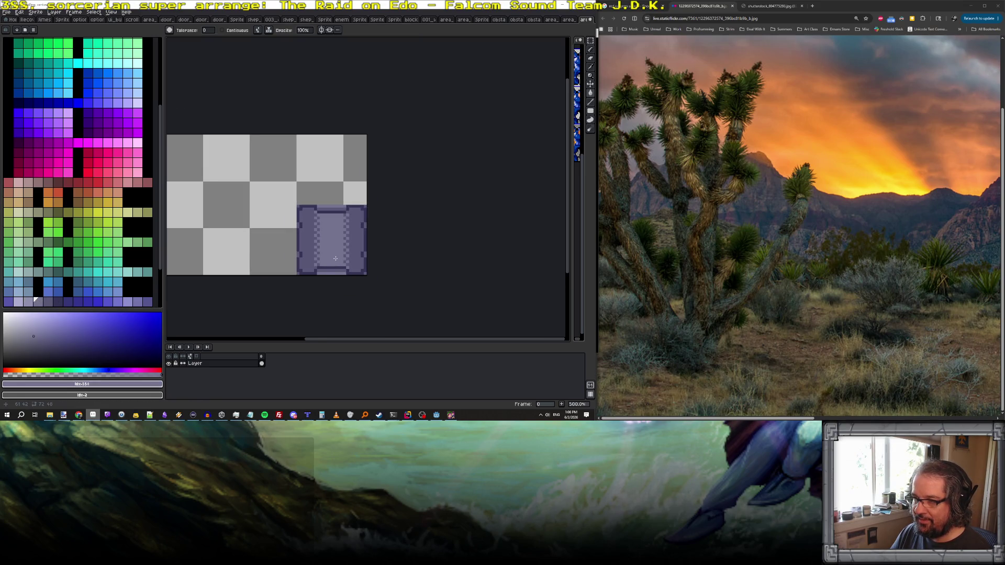
{"action": "key", "text": "ctrl+s"}
{"action": "left_click", "coordinate": [278, 242]}
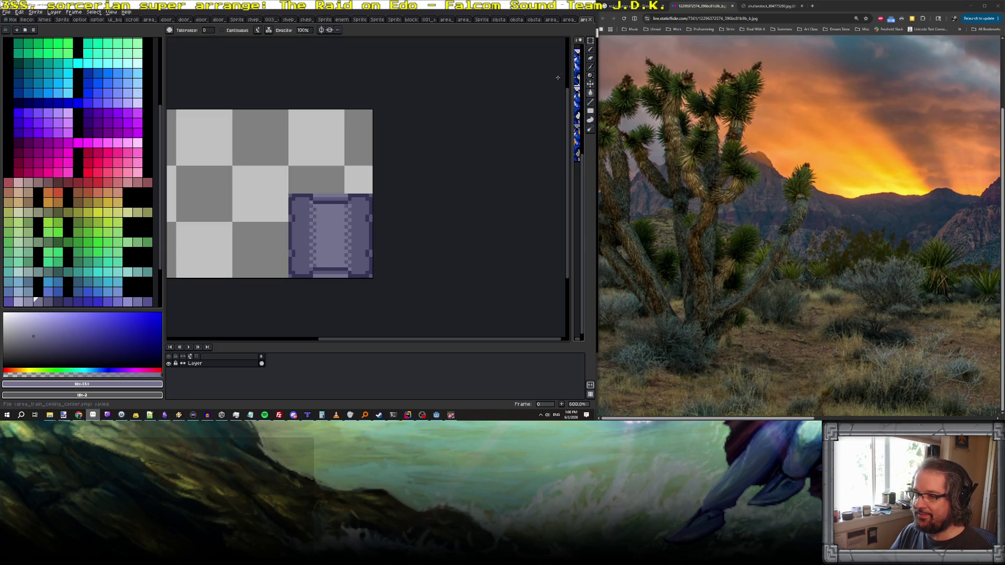
{"action": "key", "text": "alt+Tab"}
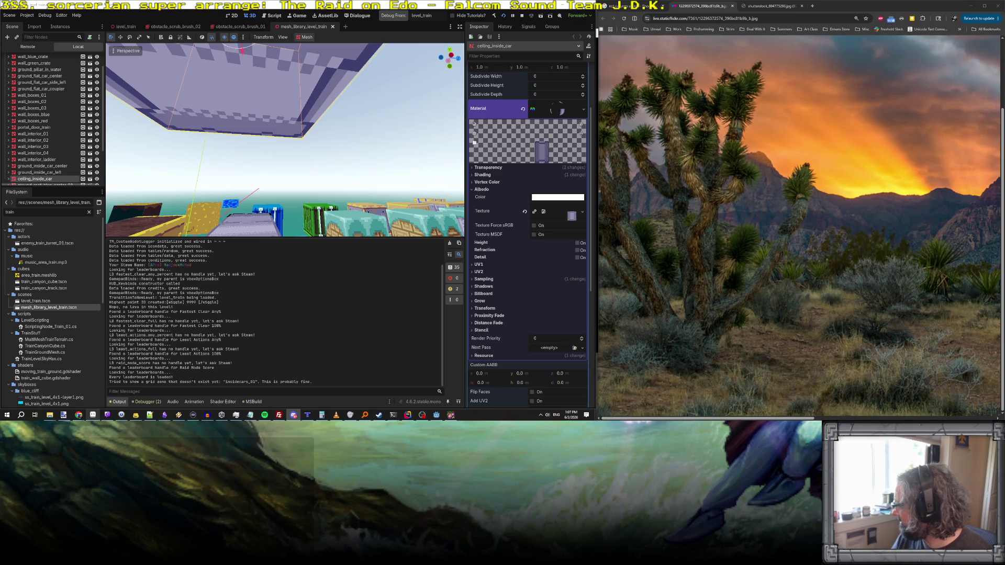
- Bring the running train-car game window to the front
{"action": "left_click", "coordinate": [449, 418]}
- Walk the train car corridor shooting the enemies and wall cannons, then stop the game with F8
{"action": "key", "text": "w"}
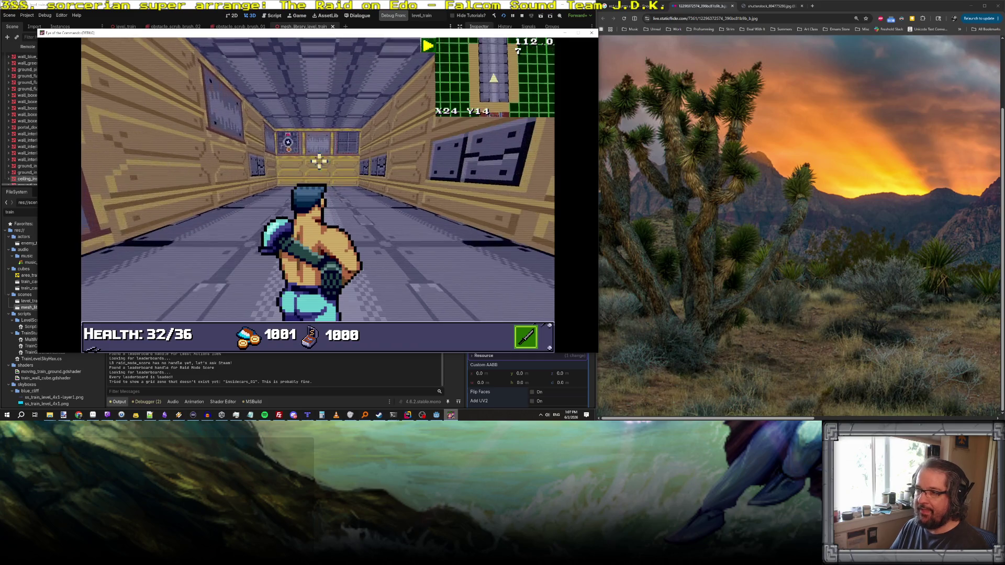
{"action": "key", "text": "w"}
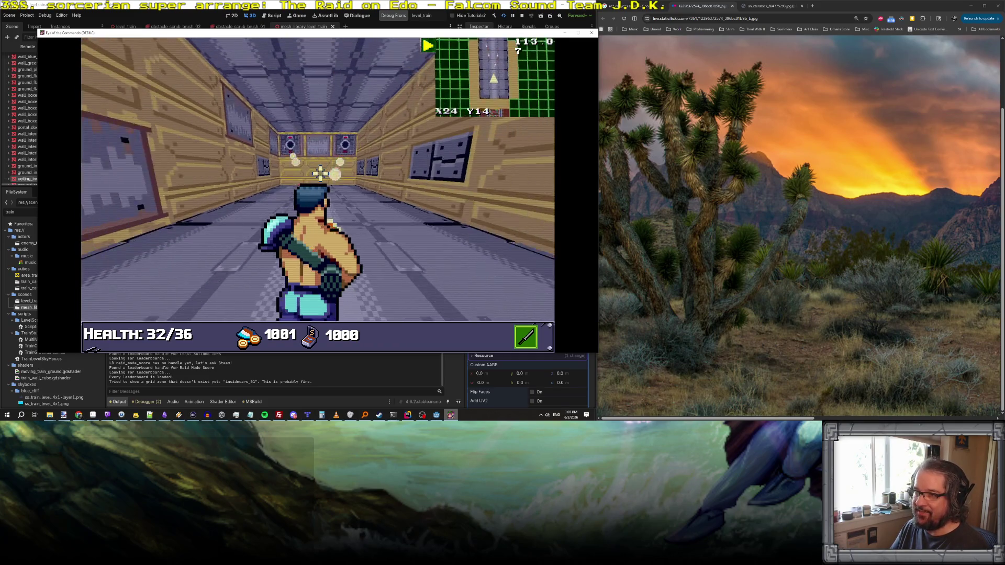
{"action": "left_click", "coordinate": [319, 152]}
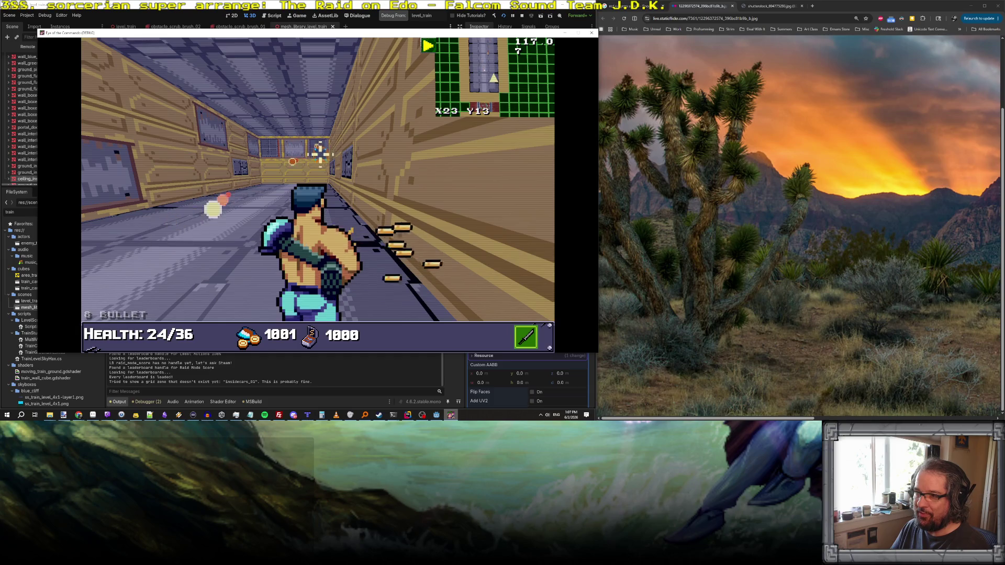
{"action": "key", "text": "w"}
{"action": "key", "text": "w"}
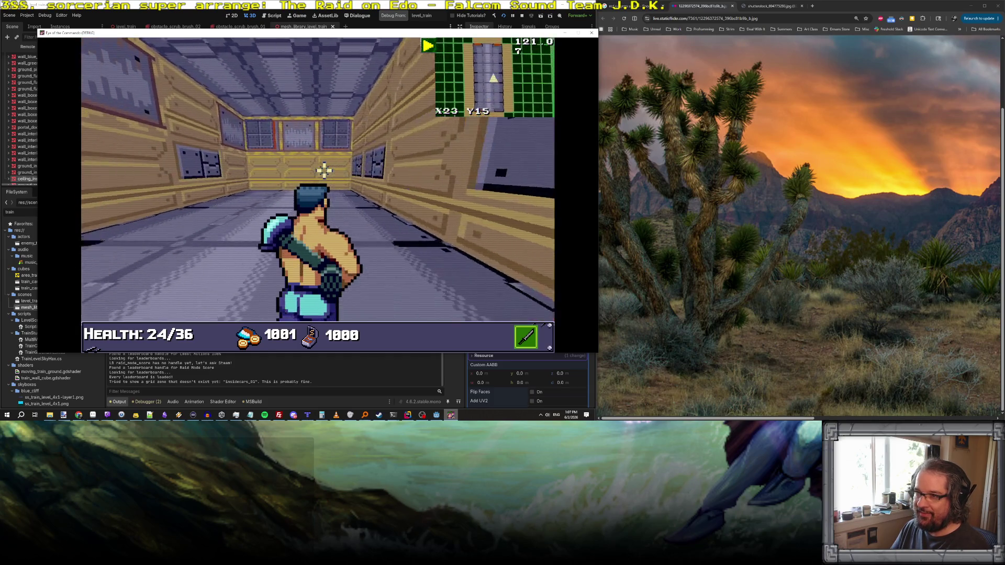
{"action": "left_click", "coordinate": [350, 152]}
{"action": "key", "text": "w"}
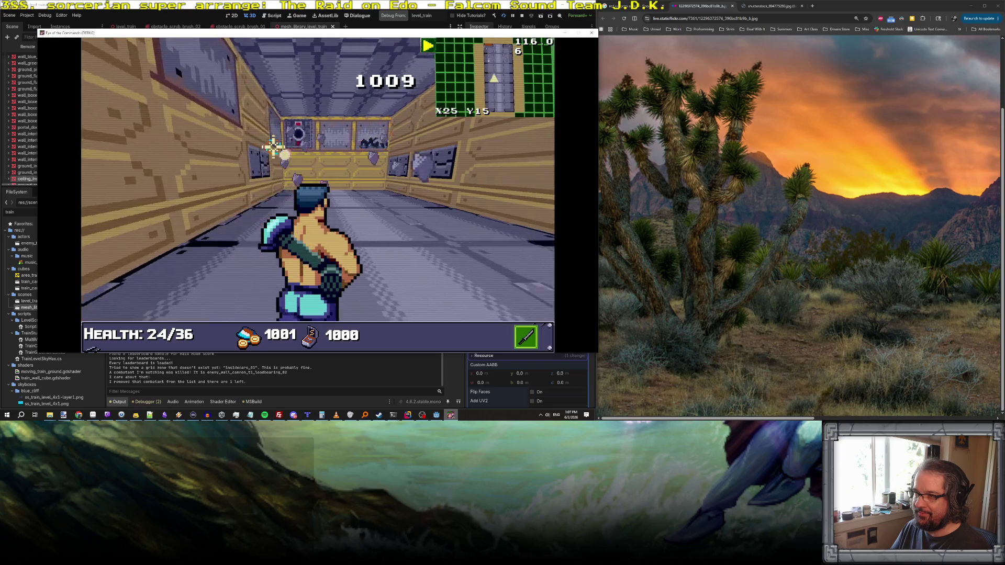
{"action": "left_click", "coordinate": [279, 155]}
{"action": "key", "text": "w"}
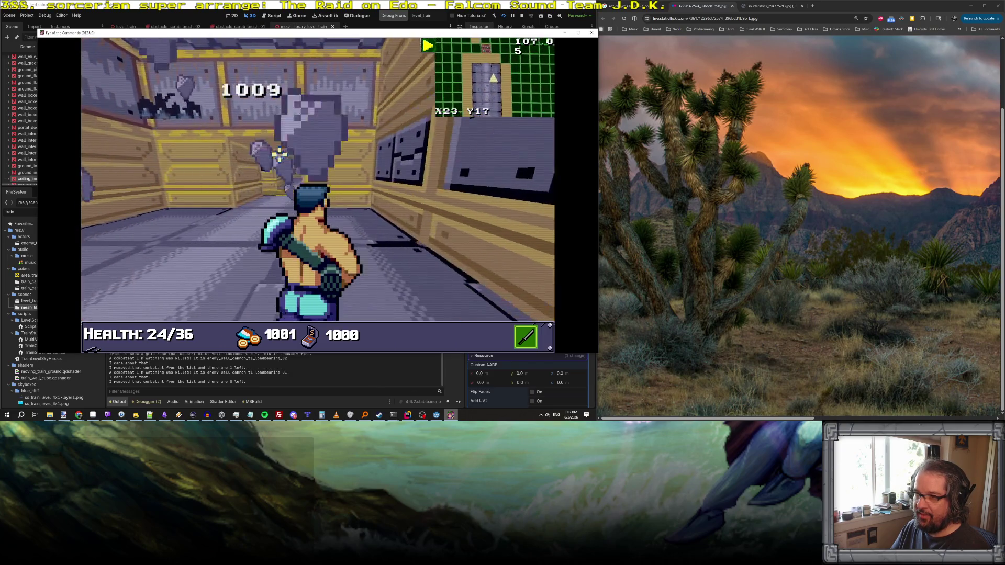
{"action": "key", "text": "w"}
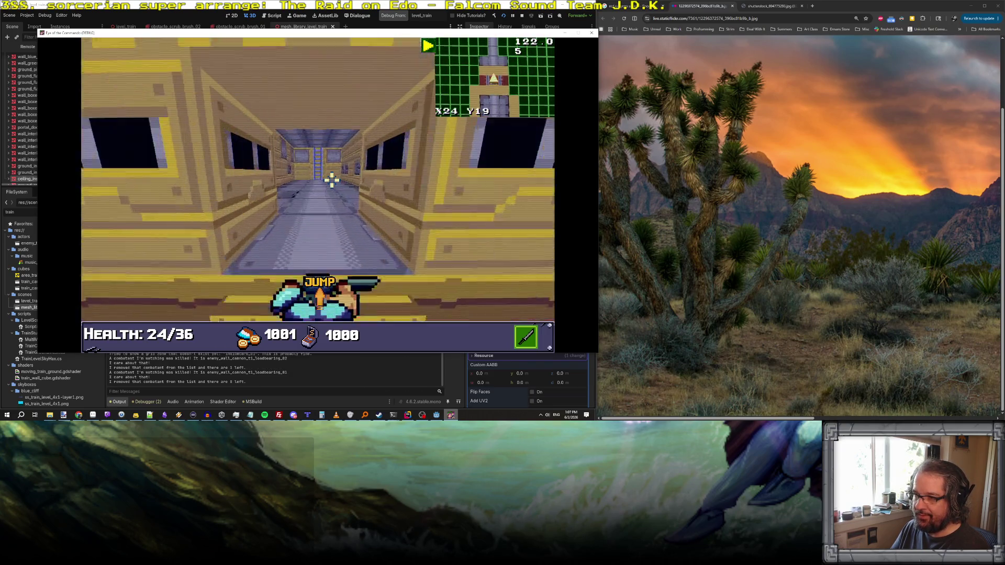
{"action": "key", "text": "w"}
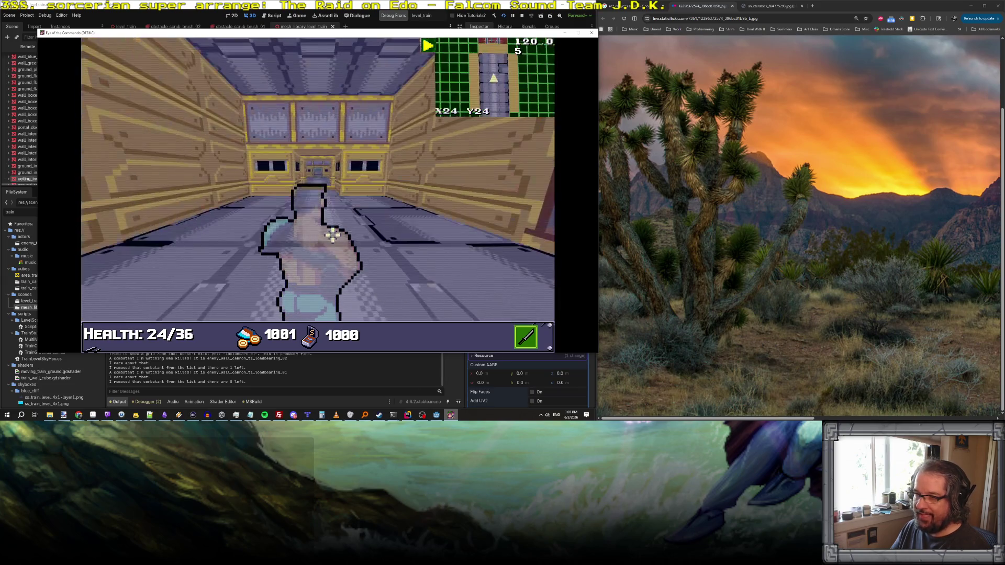
{"action": "key", "text": "w"}
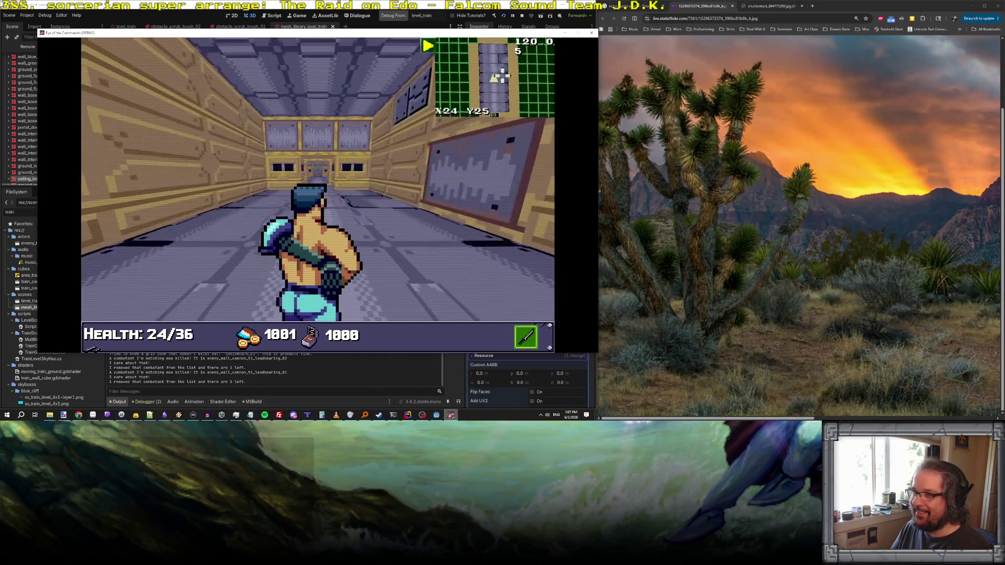
{"action": "key", "text": "F8"}
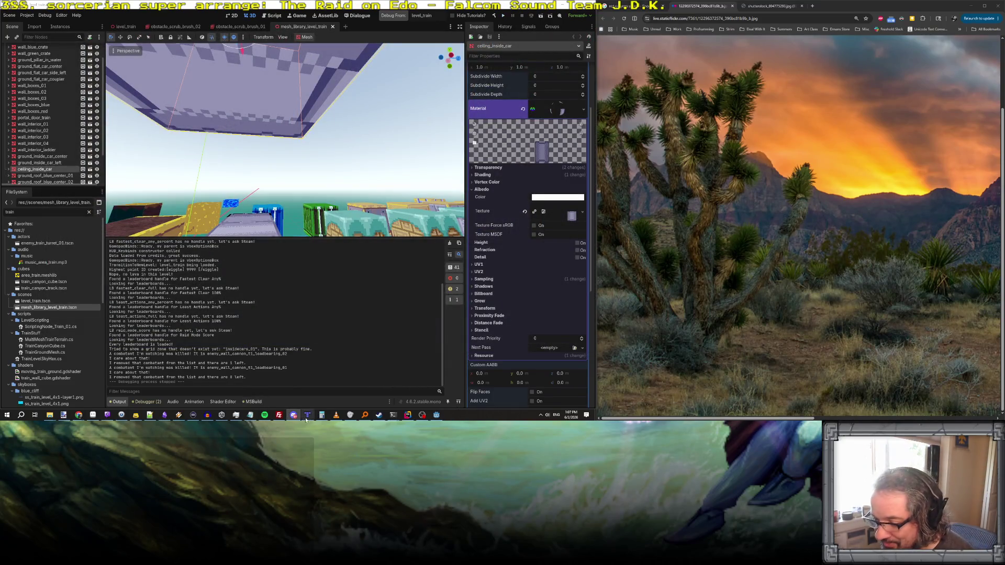
- In the level_train scene, paint floor tiles at the back of the car and undo an unwanted one
{"action": "left_click", "coordinate": [123, 26]}
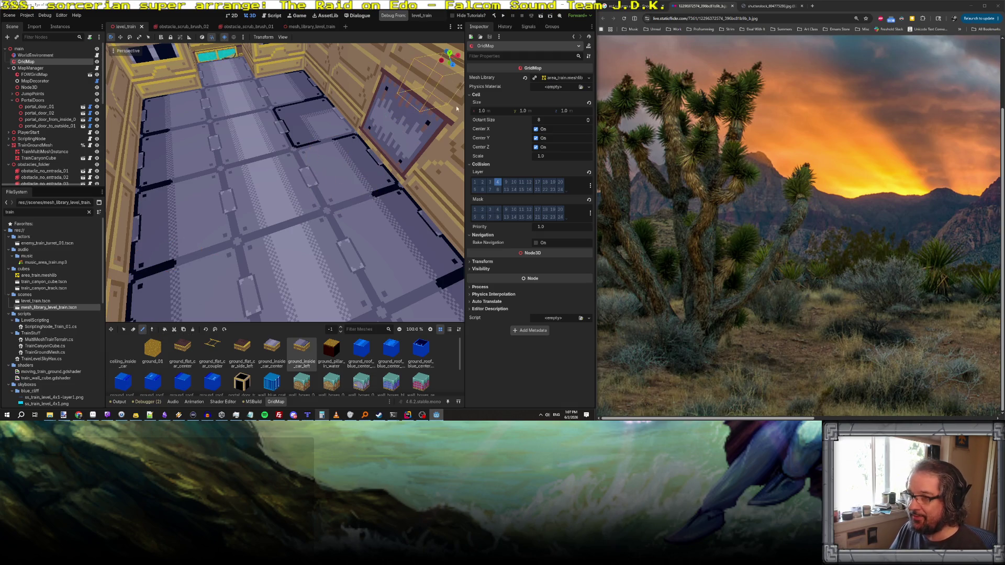
{"action": "key", "text": "e"}
{"action": "left_click", "coordinate": [314, 134]}
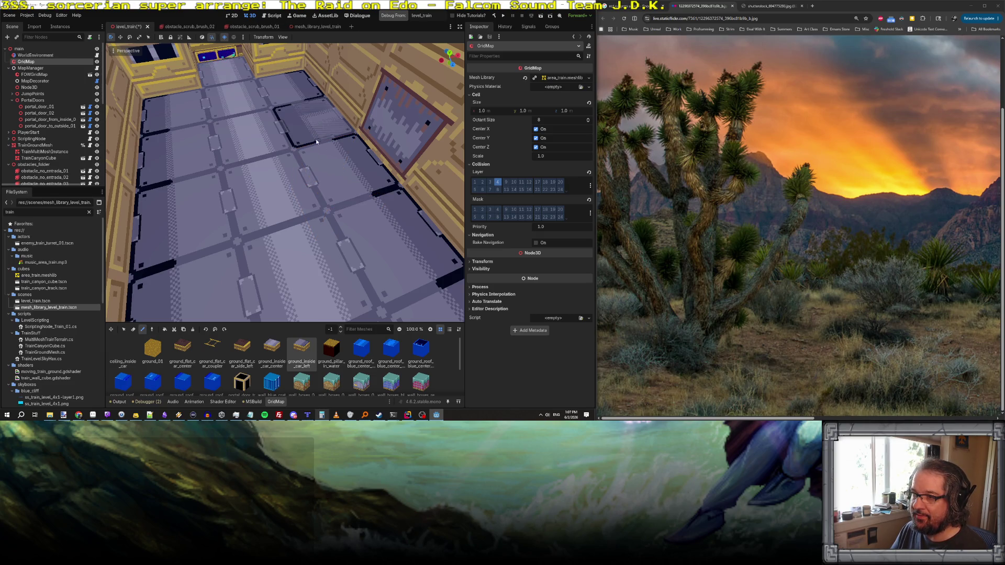
{"action": "left_click", "coordinate": [287, 89]}
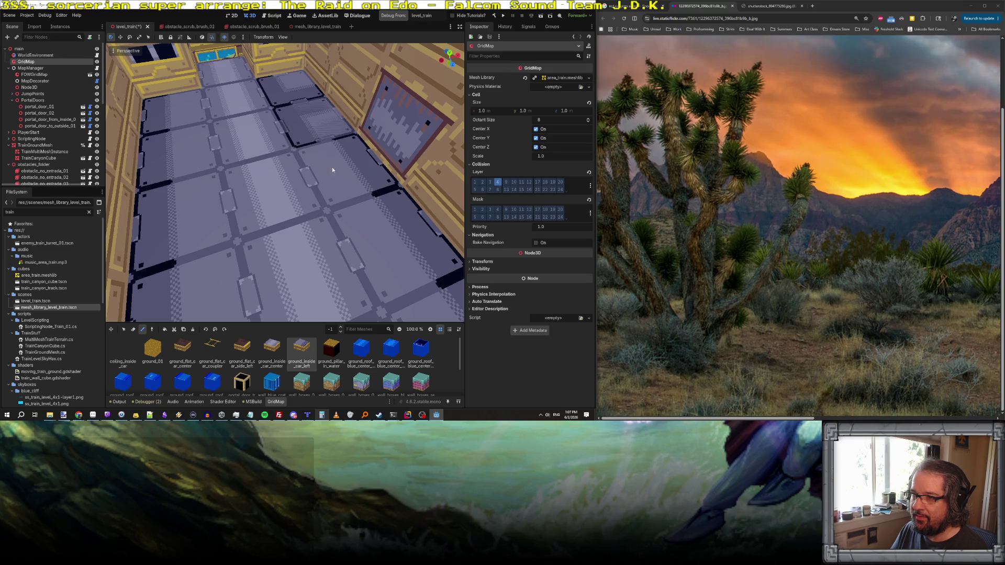
{"action": "left_click", "coordinate": [346, 197]}
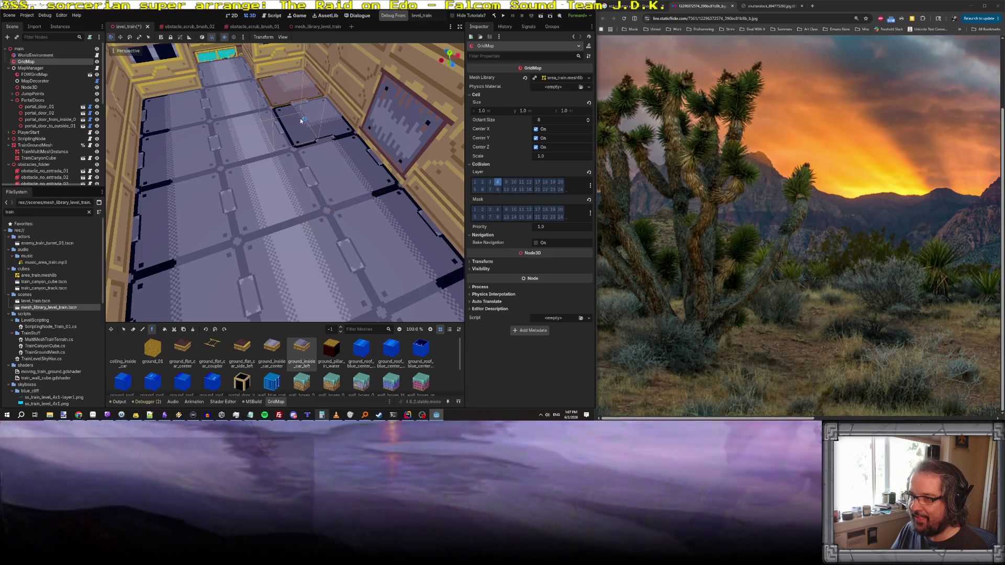
{"action": "left_click", "coordinate": [316, 145]}
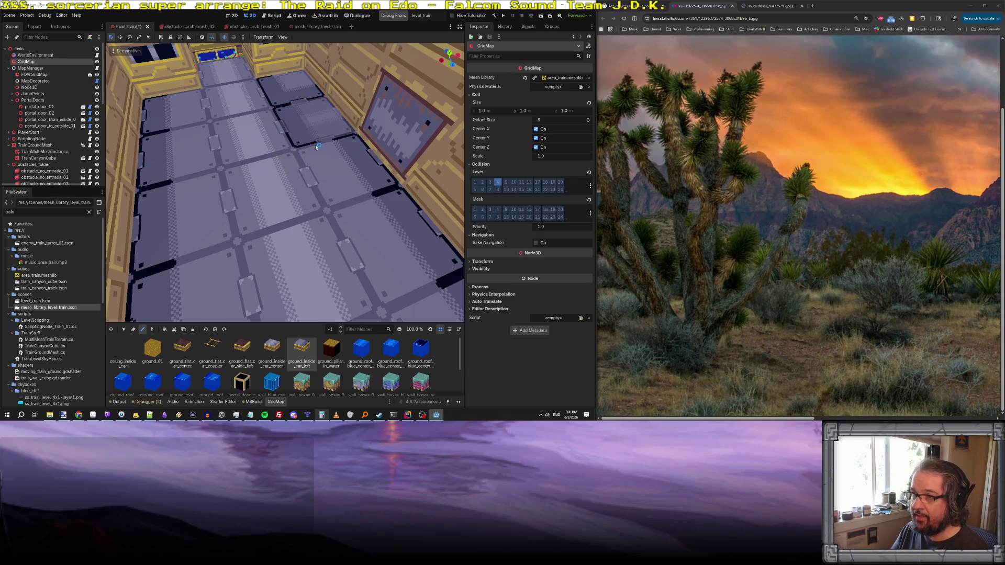
{"action": "key", "text": "ctrl+z"}
{"action": "key", "text": "ctrl+z"}
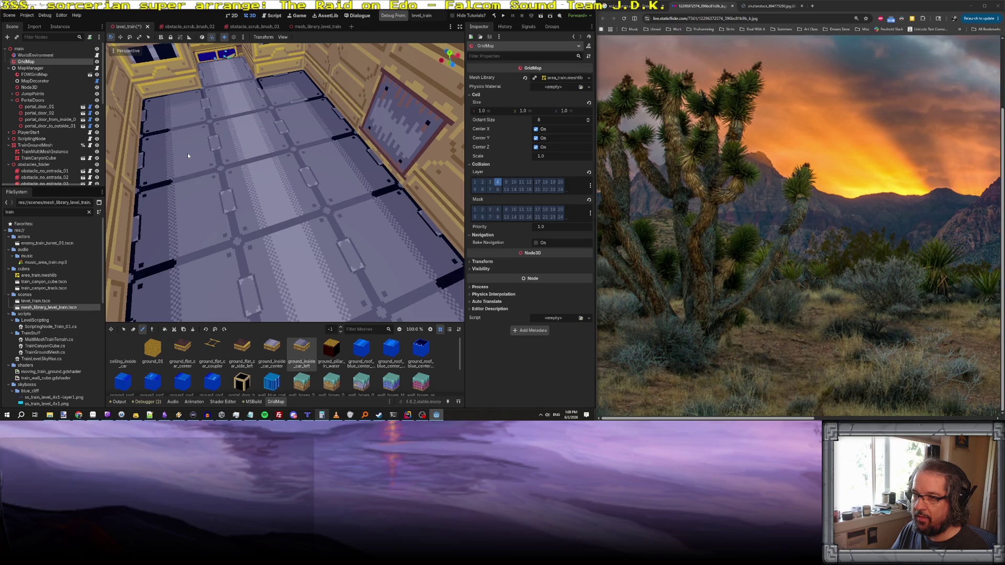
- Clear the floor cell selection and rotate the floor brush tile while orbiting around the car
{"action": "left_click_drag", "start_coordinate": [213, 161], "coordinate": [211, 122]}
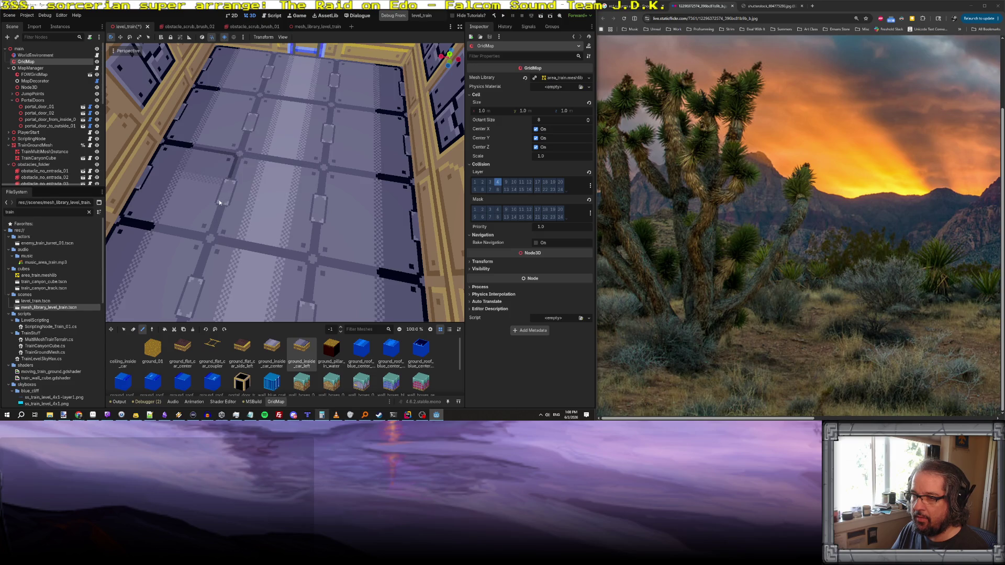
{"action": "left_click_drag", "start_coordinate": [221, 142], "coordinate": [220, 97]}
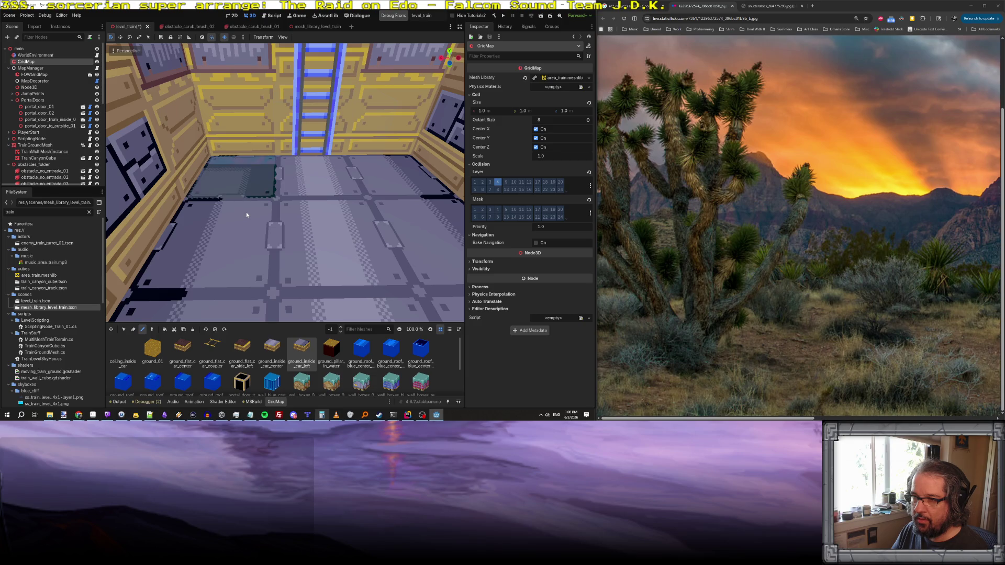
{"action": "key", "text": "Escape"}
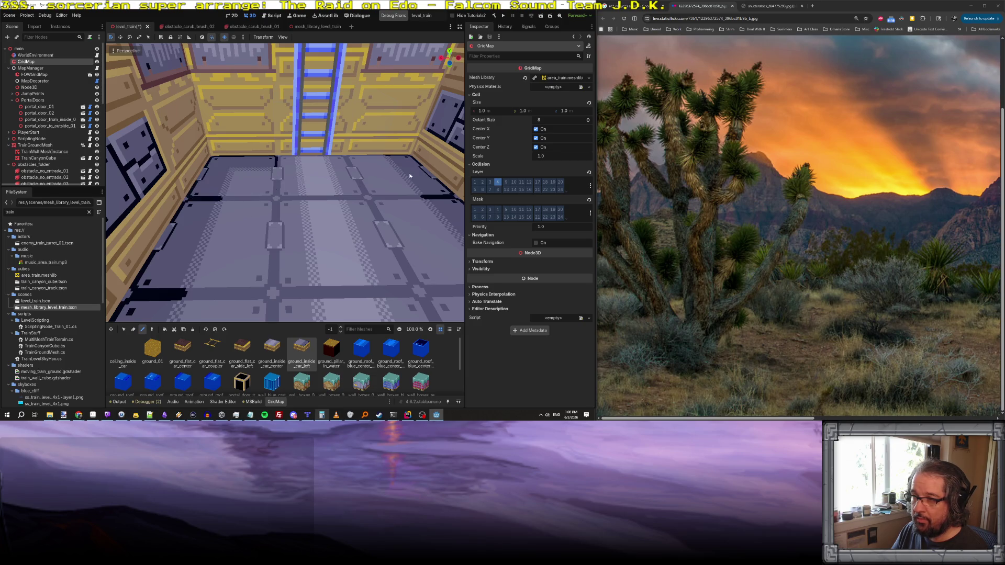
{"action": "left_click_drag", "start_coordinate": [406, 222], "coordinate": [399, 311]}
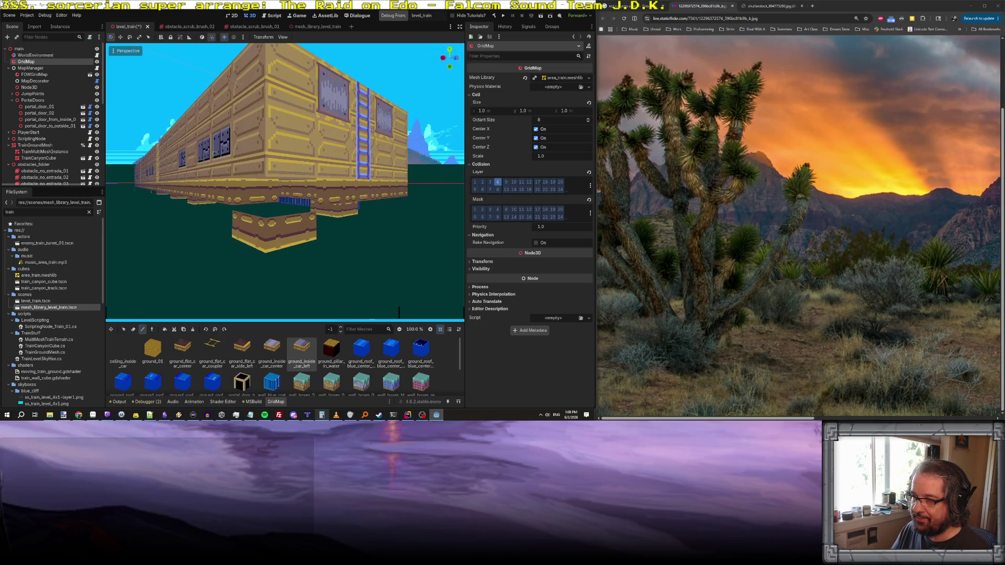
{"action": "mouse_move", "coordinate": [373, 207]}
{"action": "left_mouse_down"}
{"action": "mouse_move", "coordinate": [373, 222]}
{"action": "mouse_move", "coordinate": [325, 252]}
{"action": "left_mouse_up"}
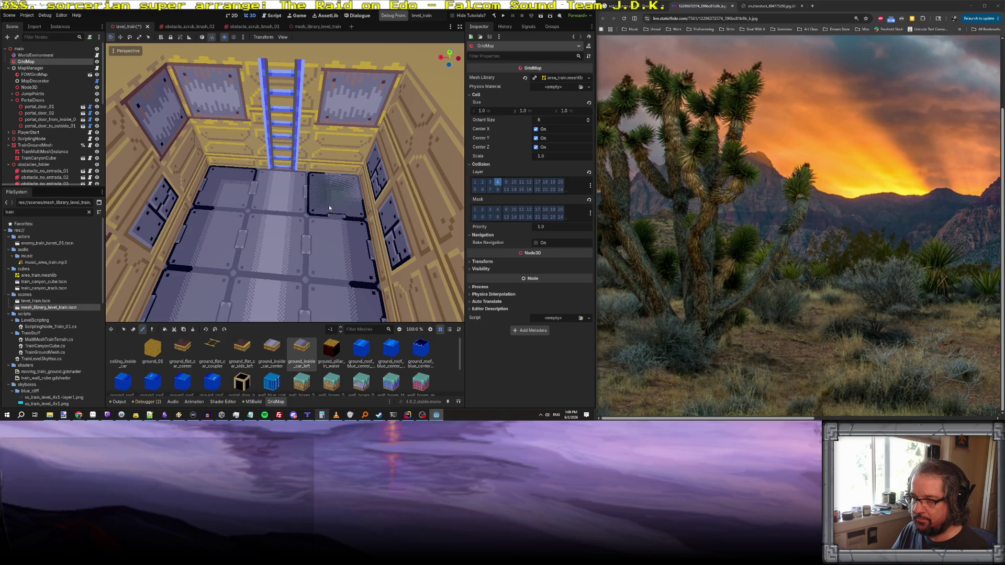
{"action": "key", "text": "s"}
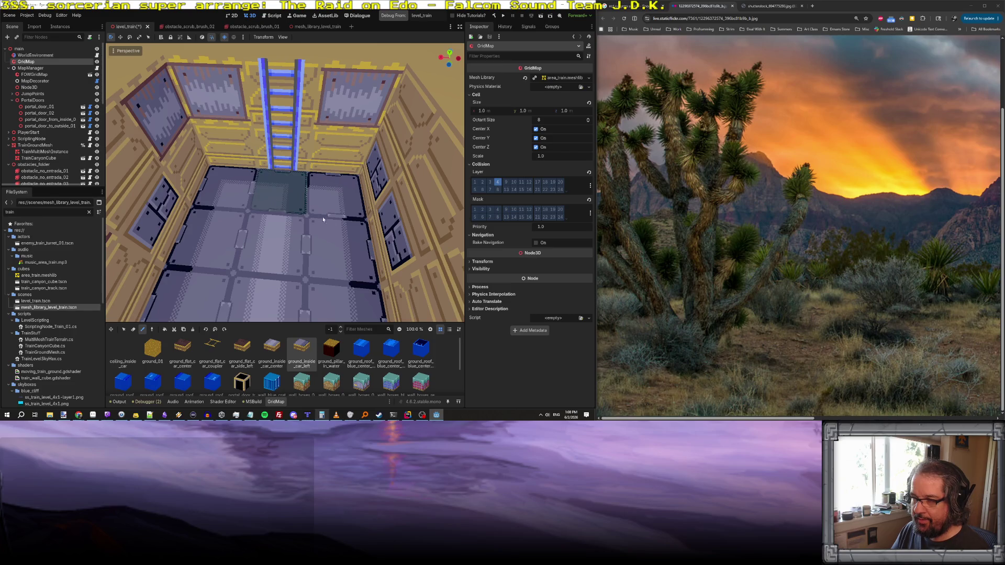
{"action": "mouse_move", "coordinate": [275, 203]}
{"action": "left_mouse_down"}
{"action": "mouse_move", "coordinate": [251, 178]}
{"action": "mouse_move", "coordinate": [340, 215]}
{"action": "left_mouse_up"}
- Pick the ground_inside_car_center tile from the car floor and return to Paint mode
{"action": "key", "text": "r"}
{"action": "left_click", "coordinate": [333, 265]}
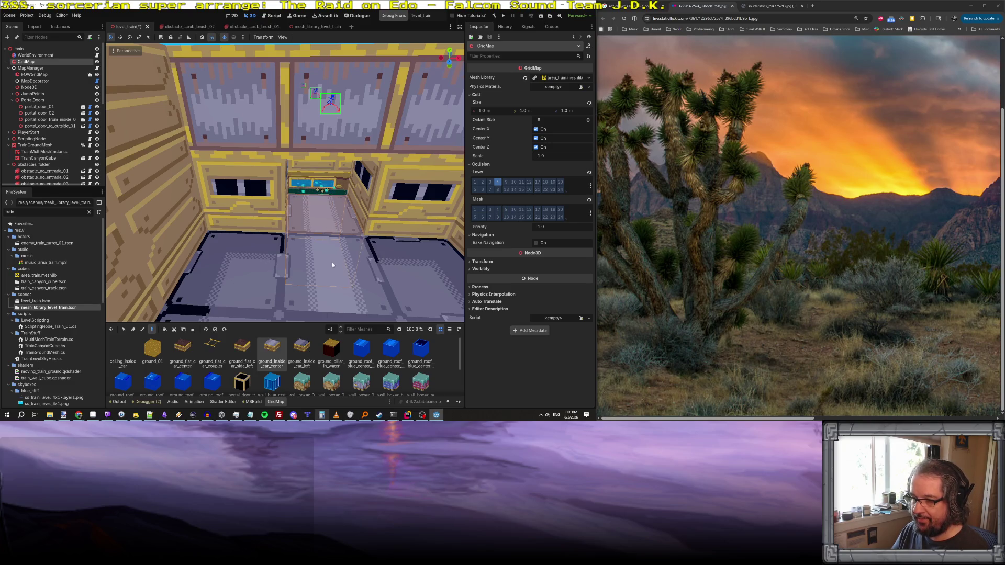
{"action": "key", "text": "e"}
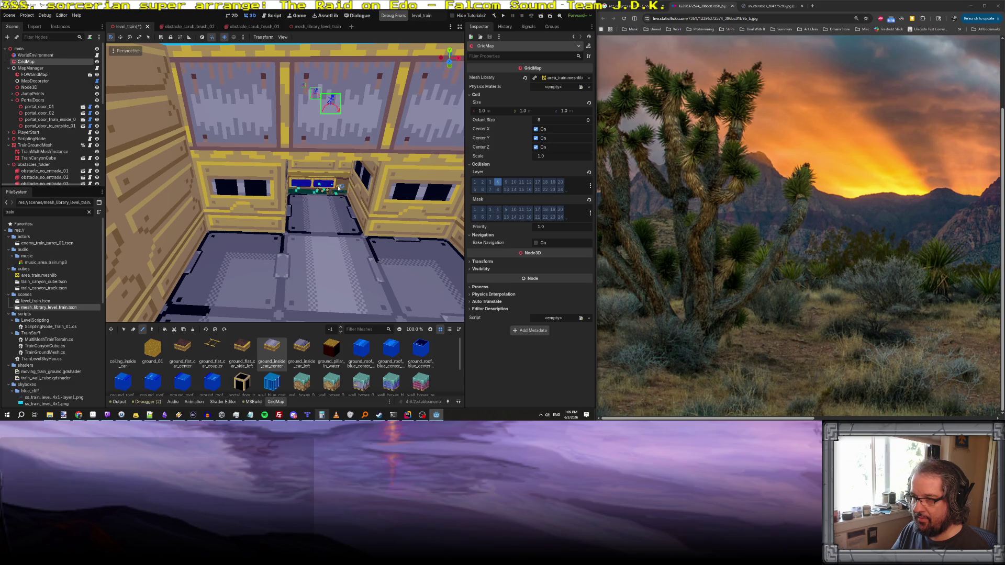
{"action": "mouse_move", "coordinate": [286, 183]}
{"action": "left_mouse_down"}
{"action": "mouse_move", "coordinate": [308, 152]}
{"action": "mouse_move", "coordinate": [296, 167]}
{"action": "mouse_move", "coordinate": [325, 197]}
{"action": "mouse_move", "coordinate": [317, 202]}
{"action": "mouse_move", "coordinate": [303, 157]}
{"action": "mouse_move", "coordinate": [319, 157]}
{"action": "mouse_move", "coordinate": [303, 159]}
{"action": "mouse_move", "coordinate": [309, 178]}
{"action": "mouse_move", "coordinate": [308, 157]}
{"action": "mouse_move", "coordinate": [298, 155]}
{"action": "mouse_move", "coordinate": [314, 151]}
{"action": "mouse_move", "coordinate": [273, 120]}
{"action": "mouse_move", "coordinate": [251, 125]}
{"action": "mouse_move", "coordinate": [314, 134]}
{"action": "mouse_move", "coordinate": [298, 135]}
{"action": "mouse_move", "coordinate": [260, 259]}
{"action": "mouse_move", "coordinate": [246, 241]}
{"action": "mouse_move", "coordinate": [262, 225]}
{"action": "mouse_move", "coordinate": [249, 199]}
{"action": "mouse_move", "coordinate": [267, 204]}
{"action": "left_mouse_up"}
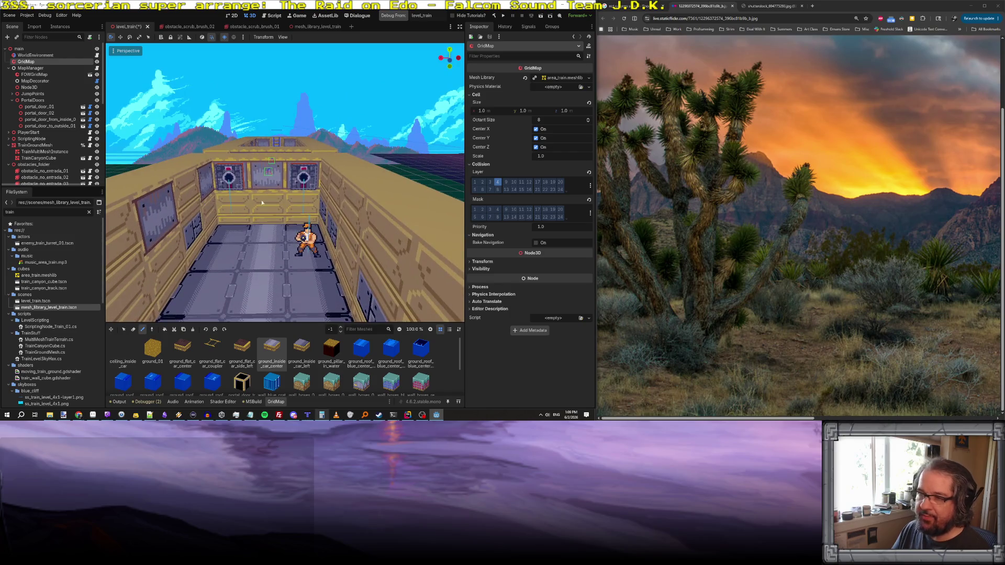